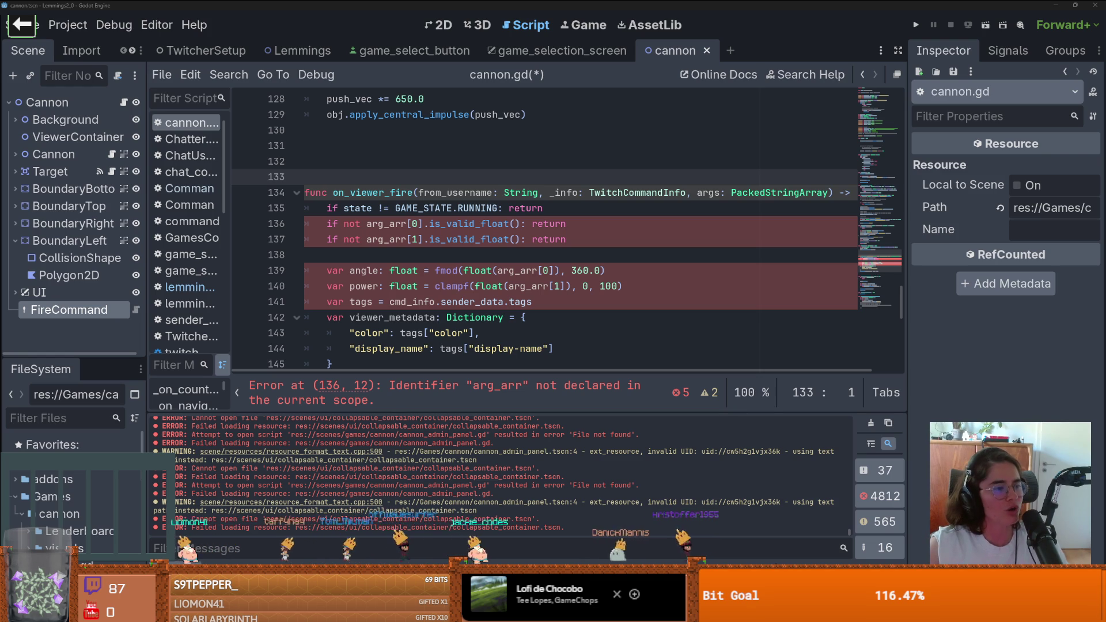
Save cannon.gd and review the parse errors flagging arg_arr as undeclared in on_viewer_fire
click(448, 317)
key(ctrl+s)
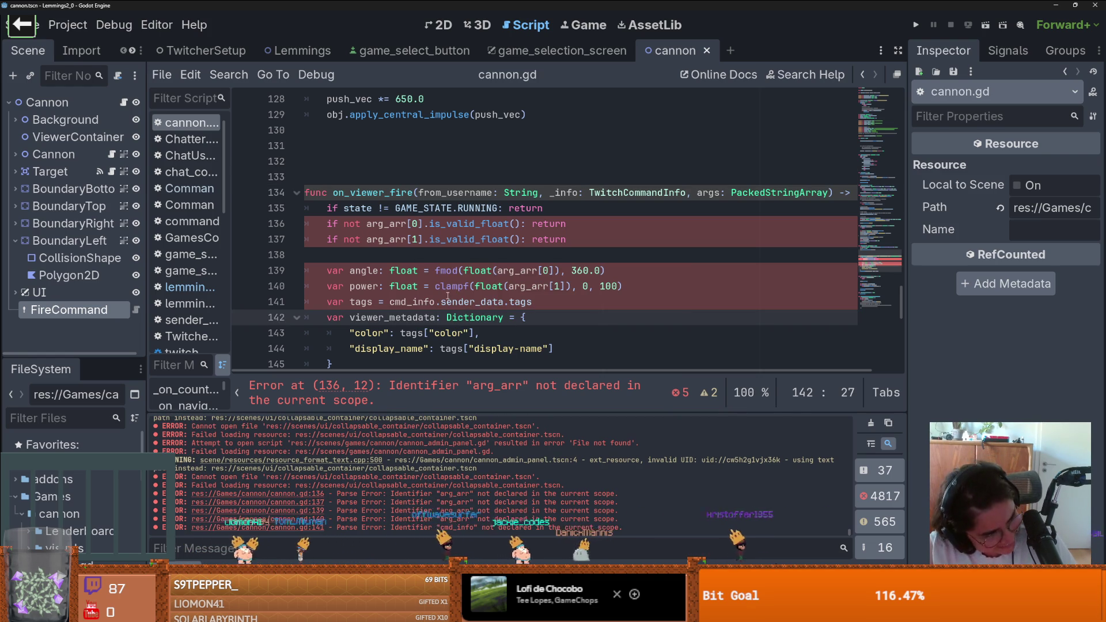
mouse_move(479, 282)
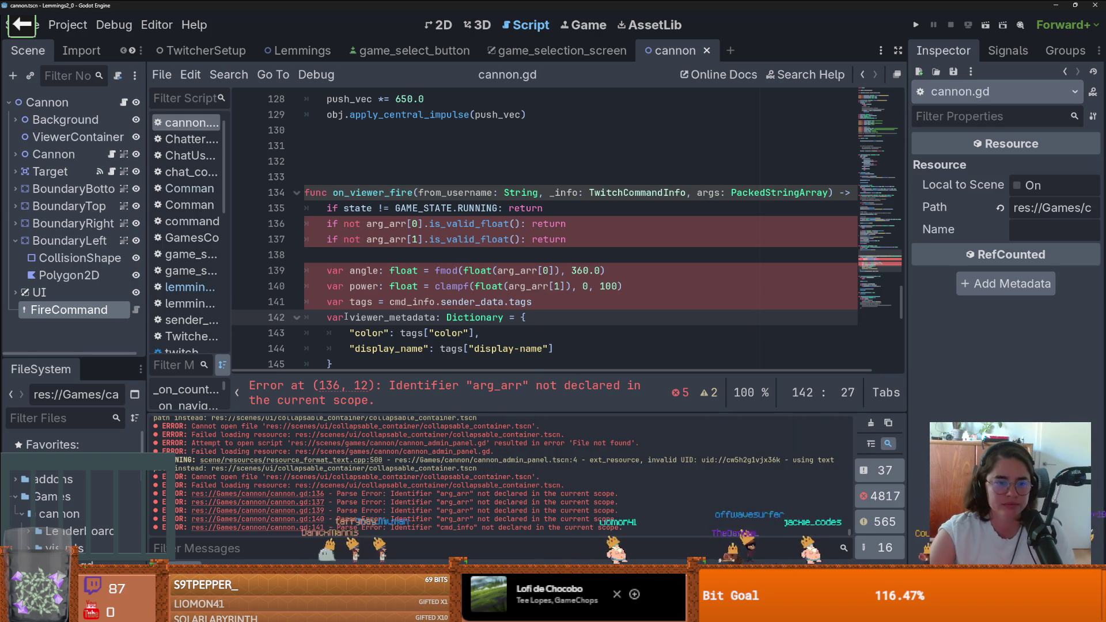
click(384, 302)
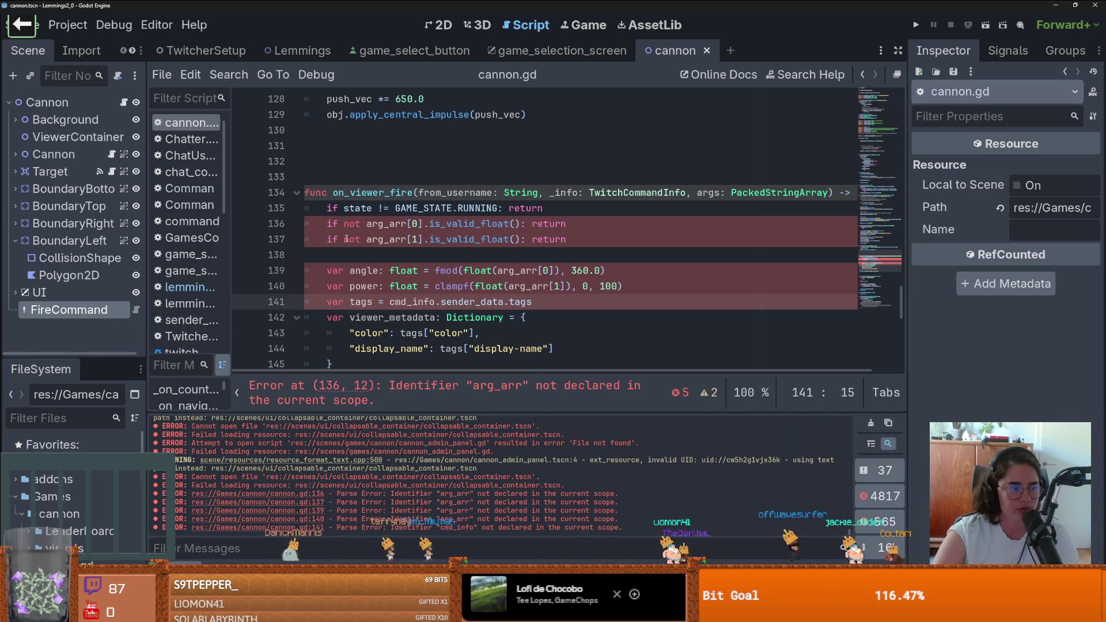
scroll(346, 265, up, 1)
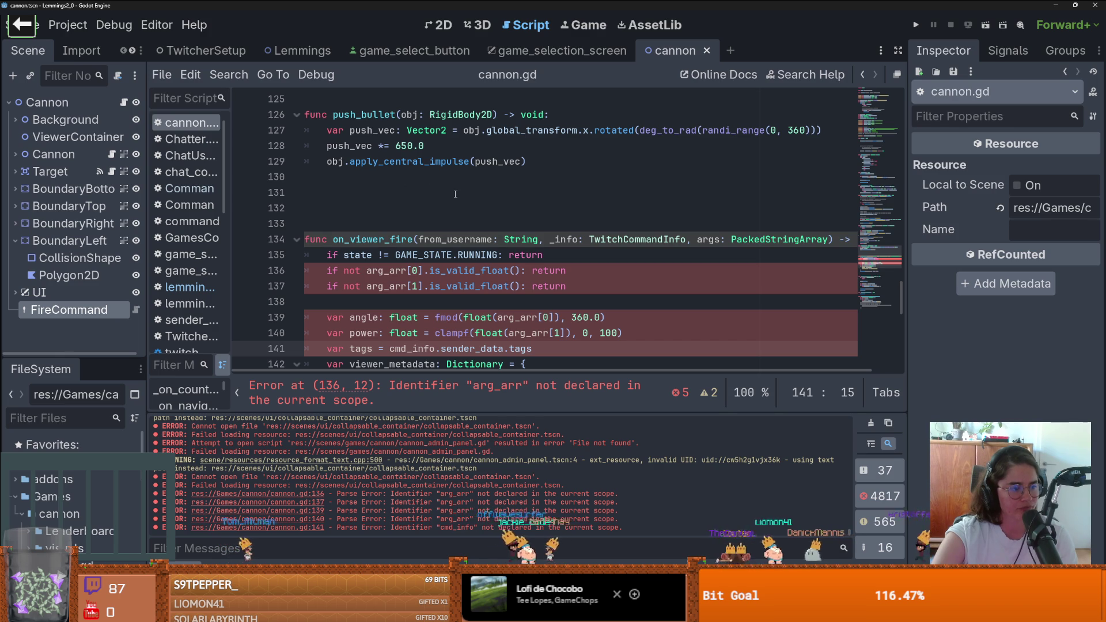
Delete the surplus blank lines above on_viewer_fire so the function starts at line 132
click(490, 212)
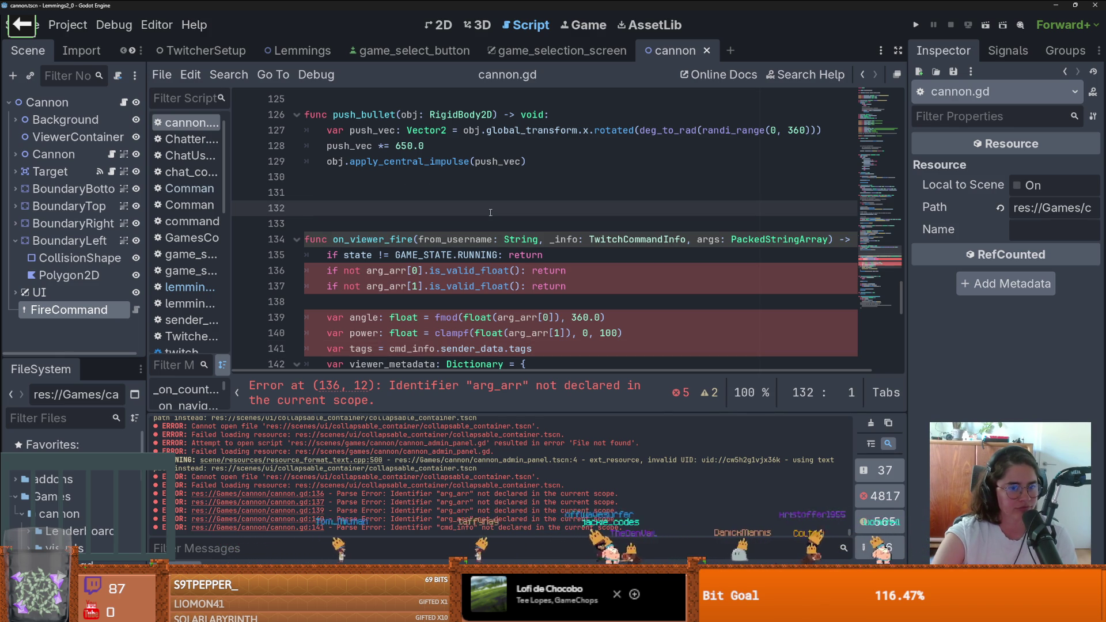
scroll(484, 219, up, 1)
scroll(472, 230, down, 1)
scroll(461, 248, up, 1)
key(BackSpace)
key(BackSpace)
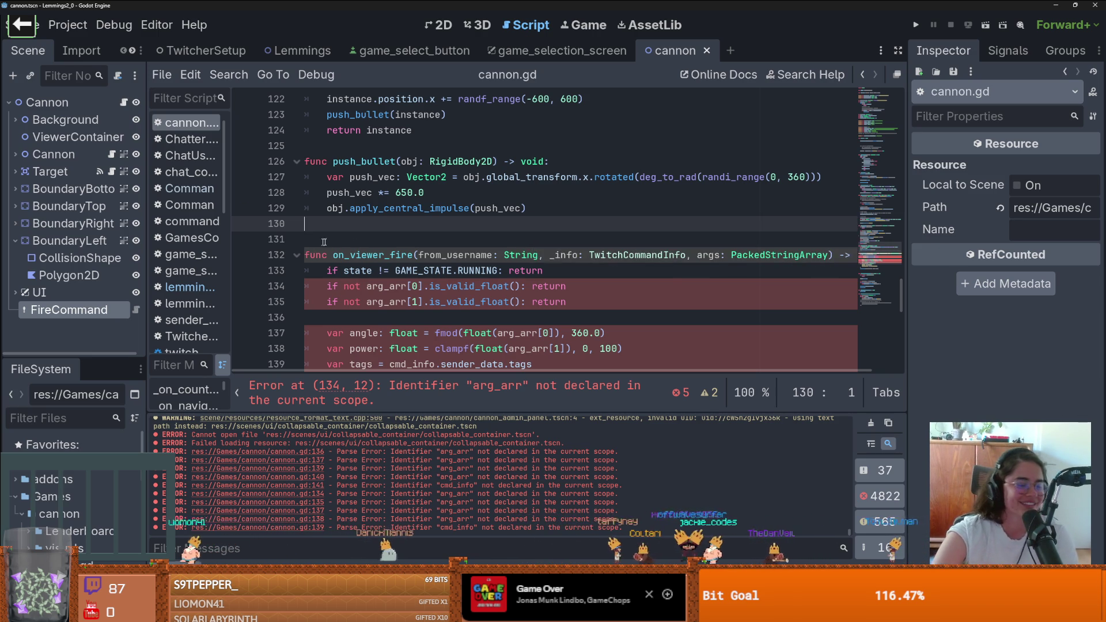
click(554, 254)
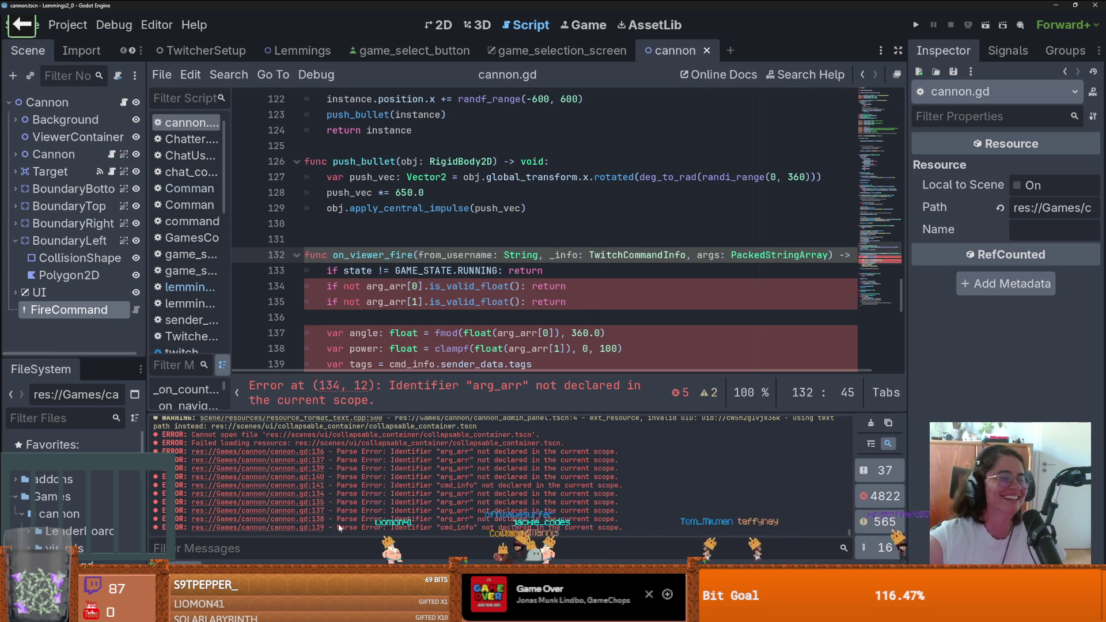
click(509, 265)
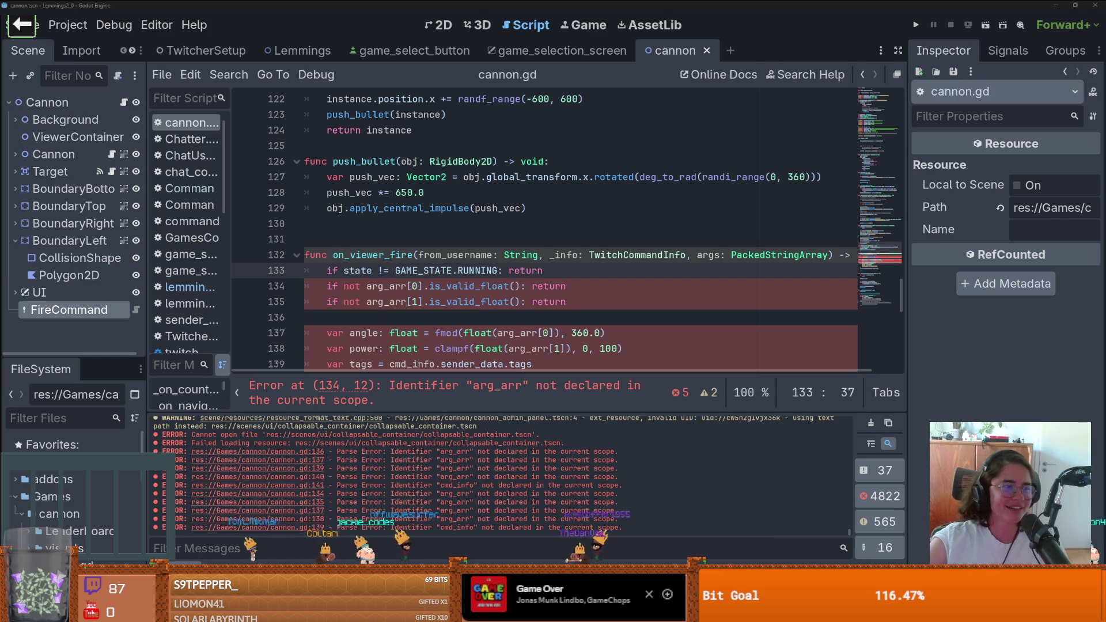
scroll(574, 231, down, 2)
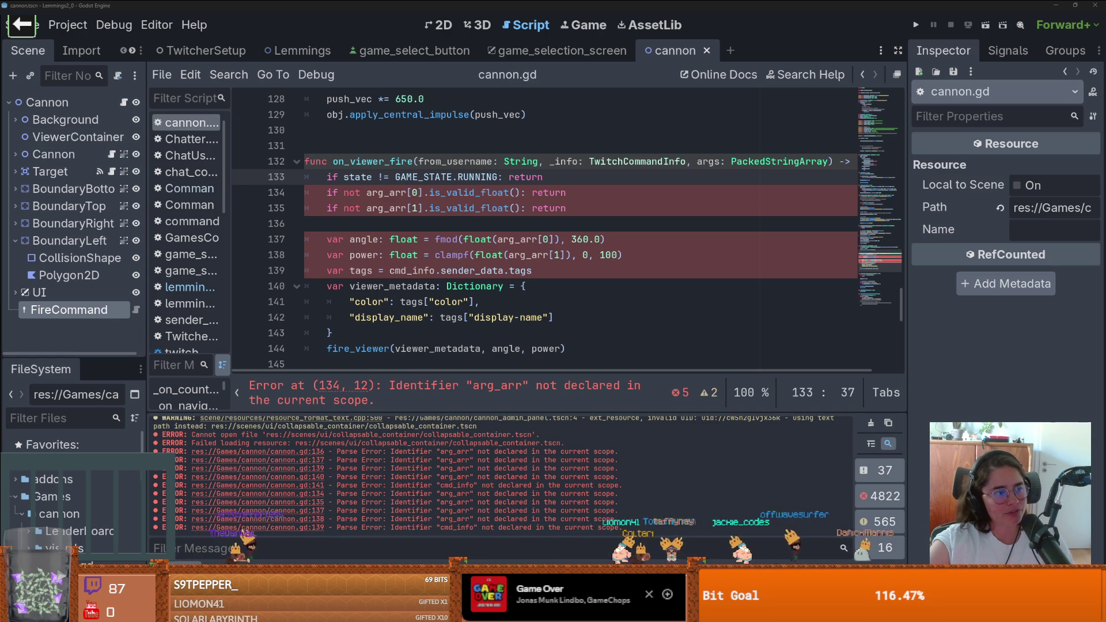
Inspect the spawn_viewer call on line 110 and highlight its other occurrences
scroll(475, 269, down, 3)
click(476, 269)
scroll(475, 269, up, 3)
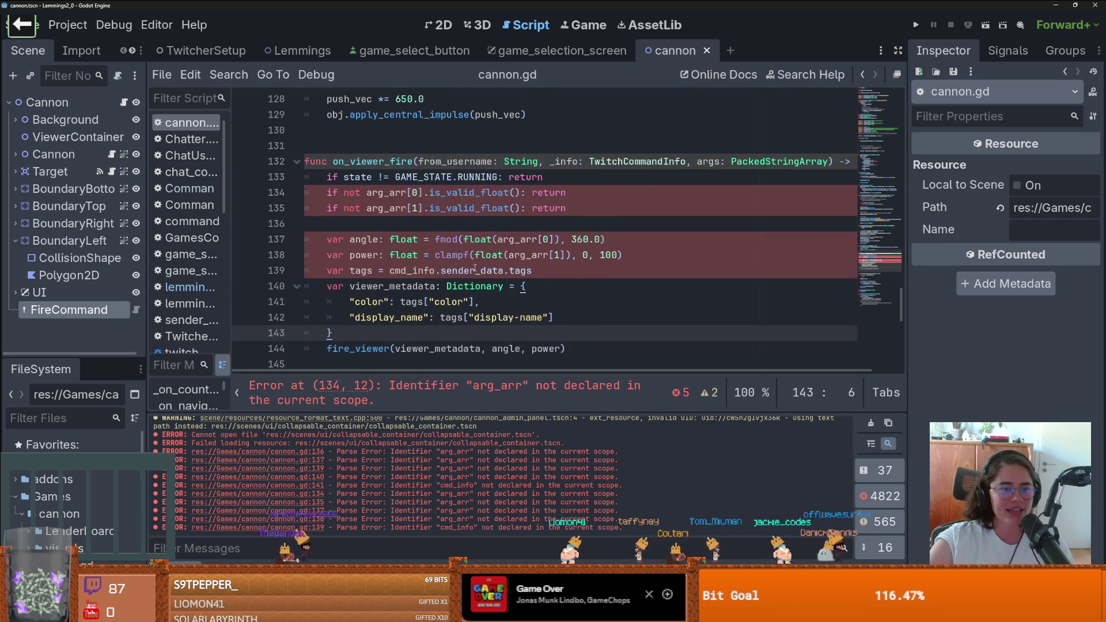
scroll(444, 246, up, 10)
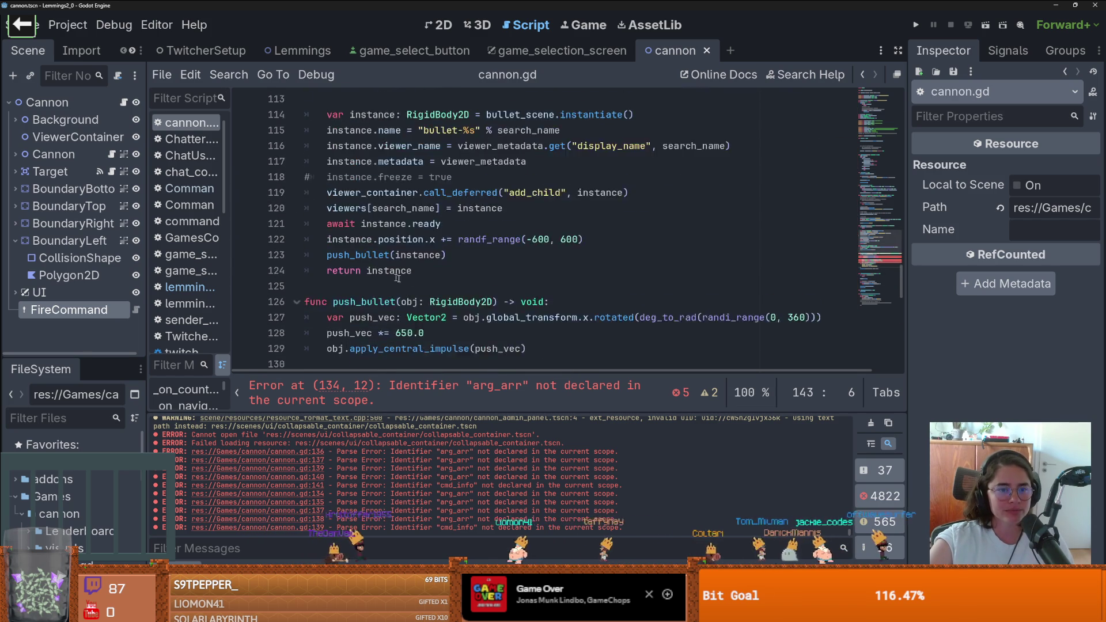
click(402, 286)
scroll(442, 310, down, 5)
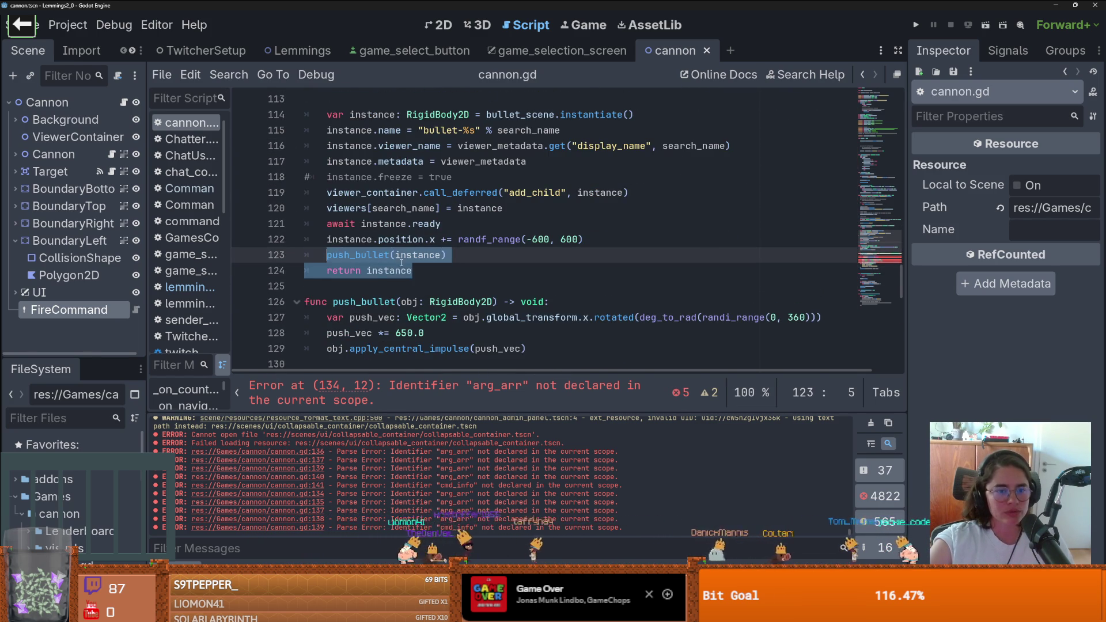
scroll(438, 259, up, 5)
click(373, 286)
double_click(373, 286)
Highlight where fire_viewer is used, then undo to restore the cmd_info and arg_arr parameters
scroll(403, 286, up, 6)
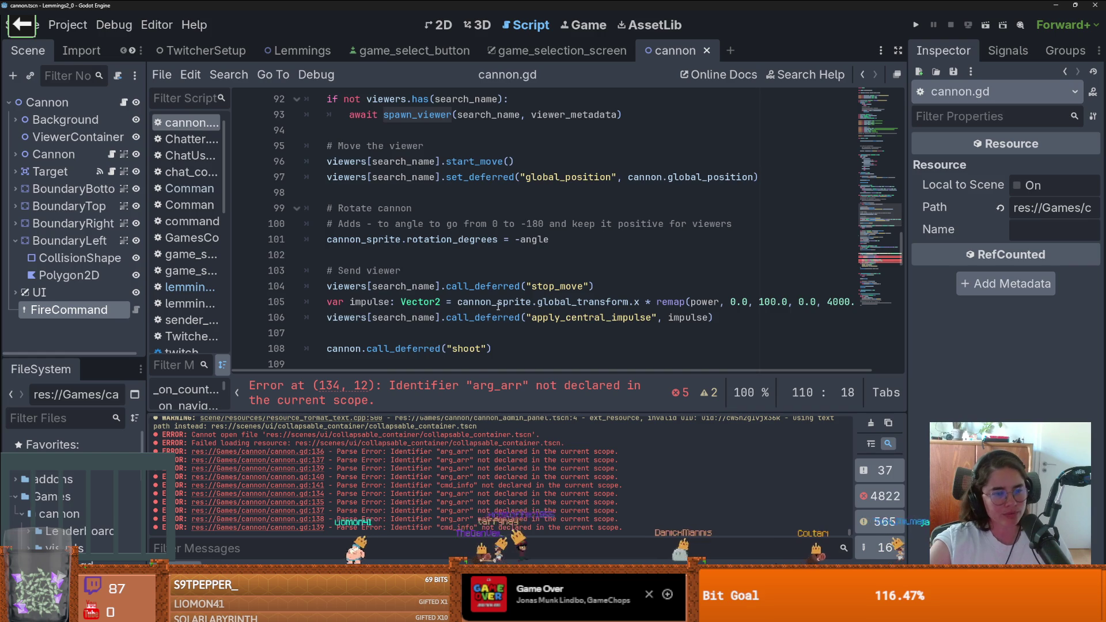
double_click(363, 193)
scroll(461, 254, up, 9)
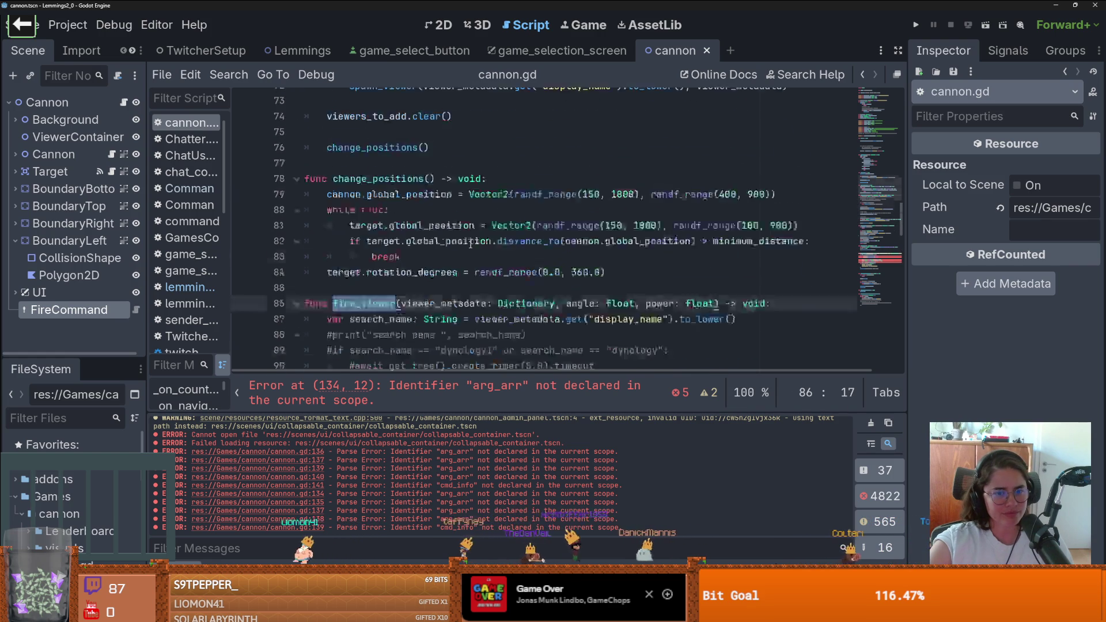
scroll(477, 251, down, 11)
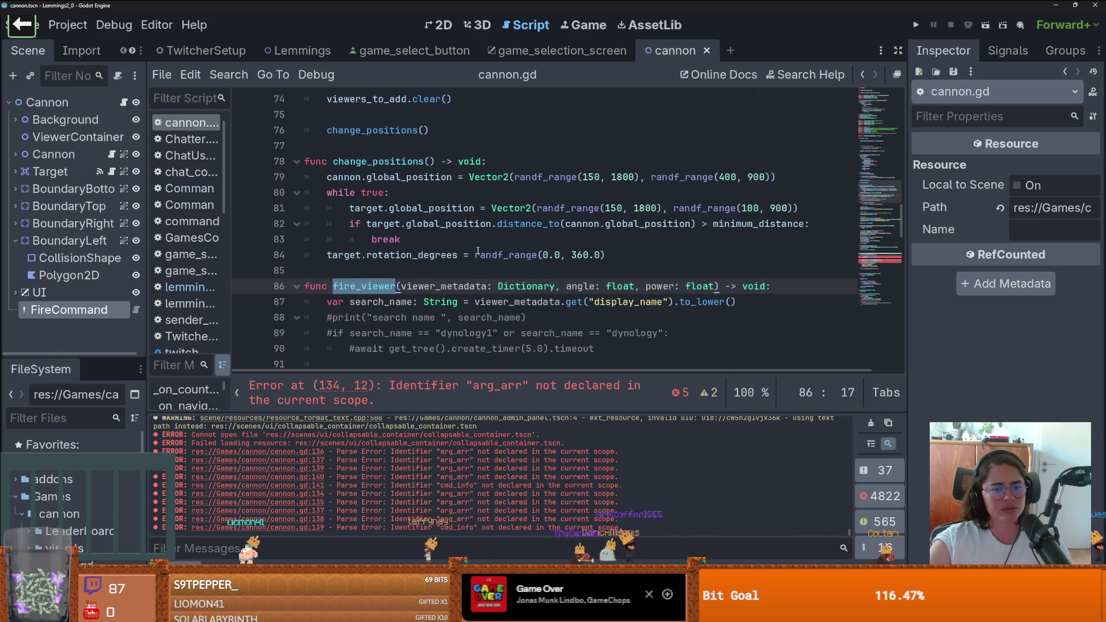
scroll(488, 254, down, 10)
key(ctrl+z)
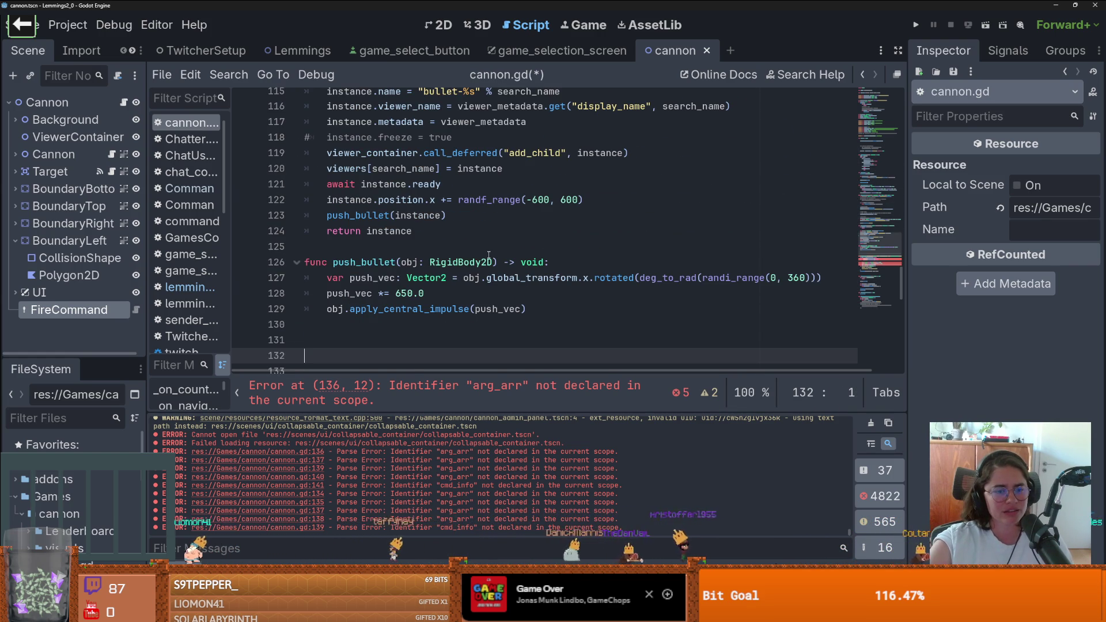
scroll(461, 288, up, 20)
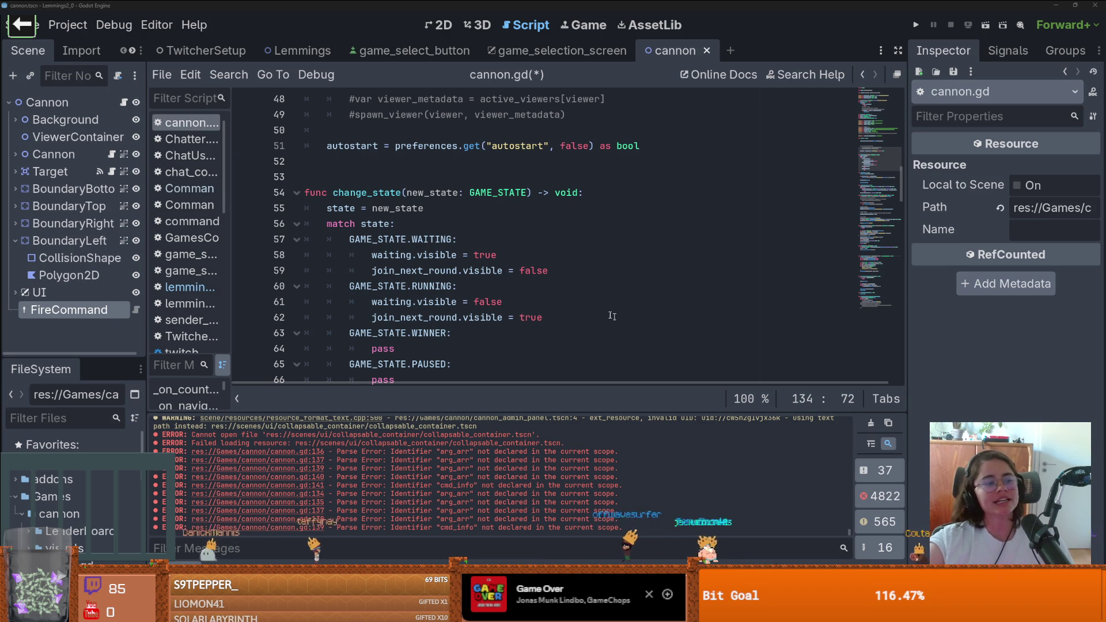
Scroll through change_state in cannon.gd, then bring the Paint doodle window forward
scroll(470, 276, down, 4)
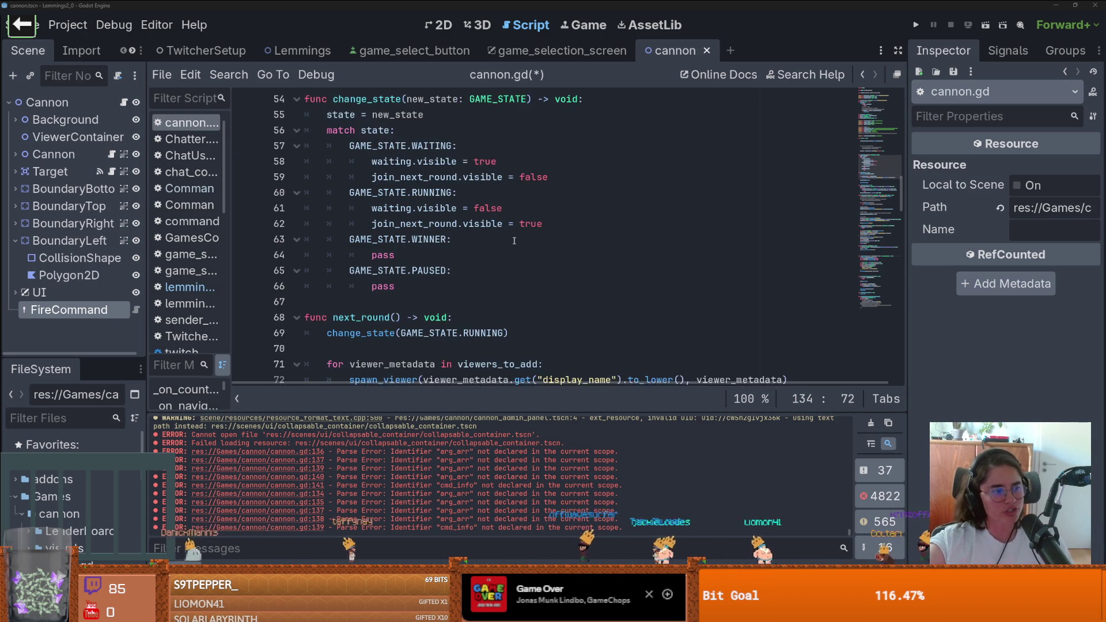
scroll(518, 233, up, 4)
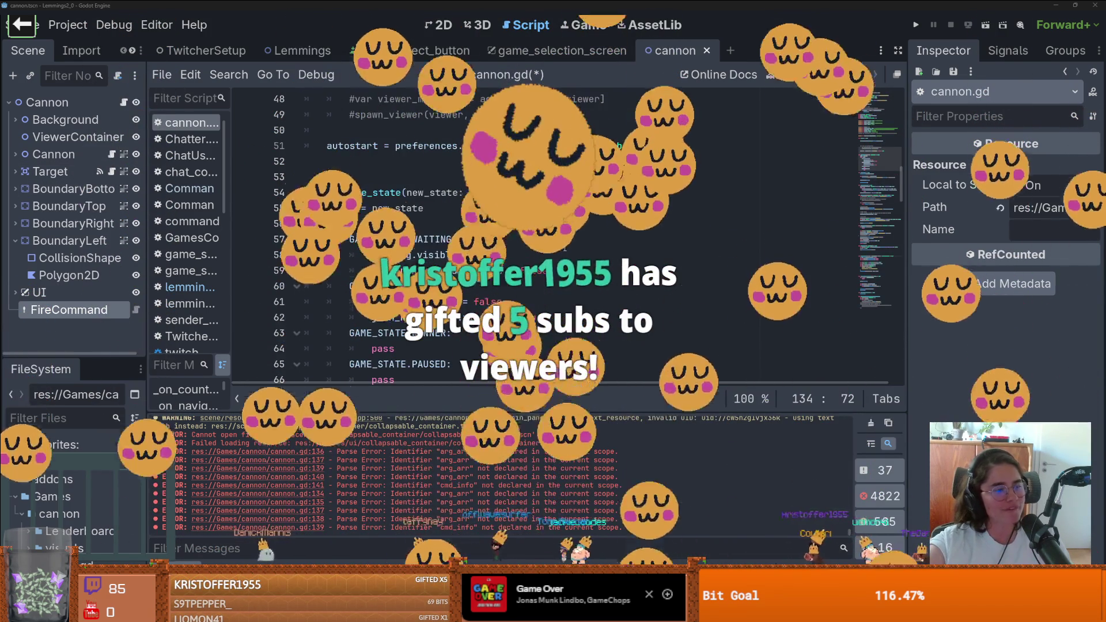
mouse_move(420, 255)
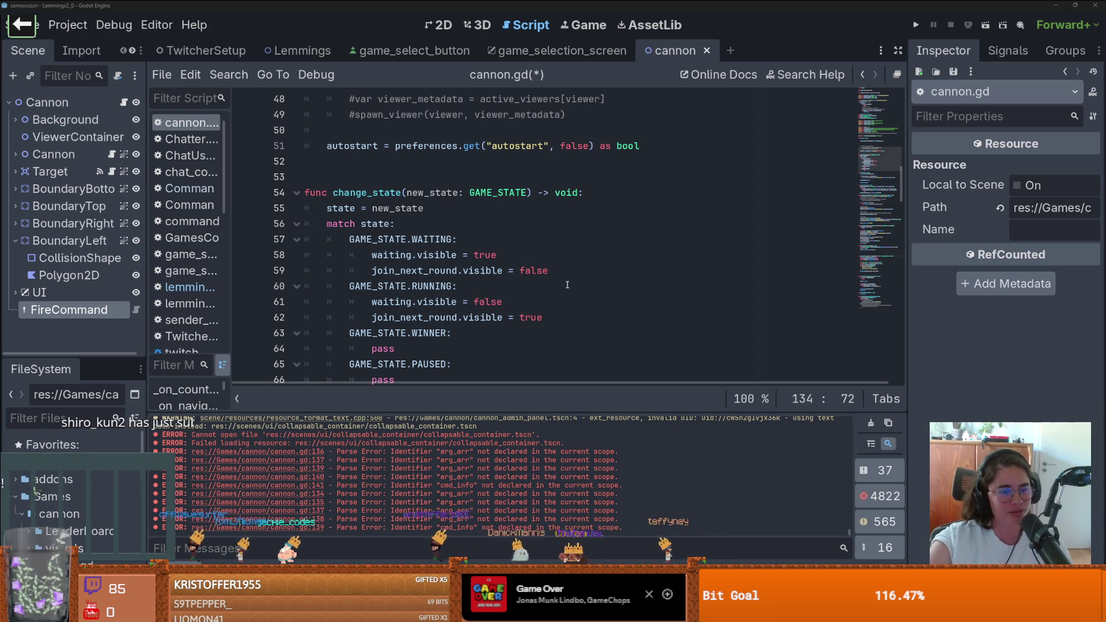
key(alt+Tab)
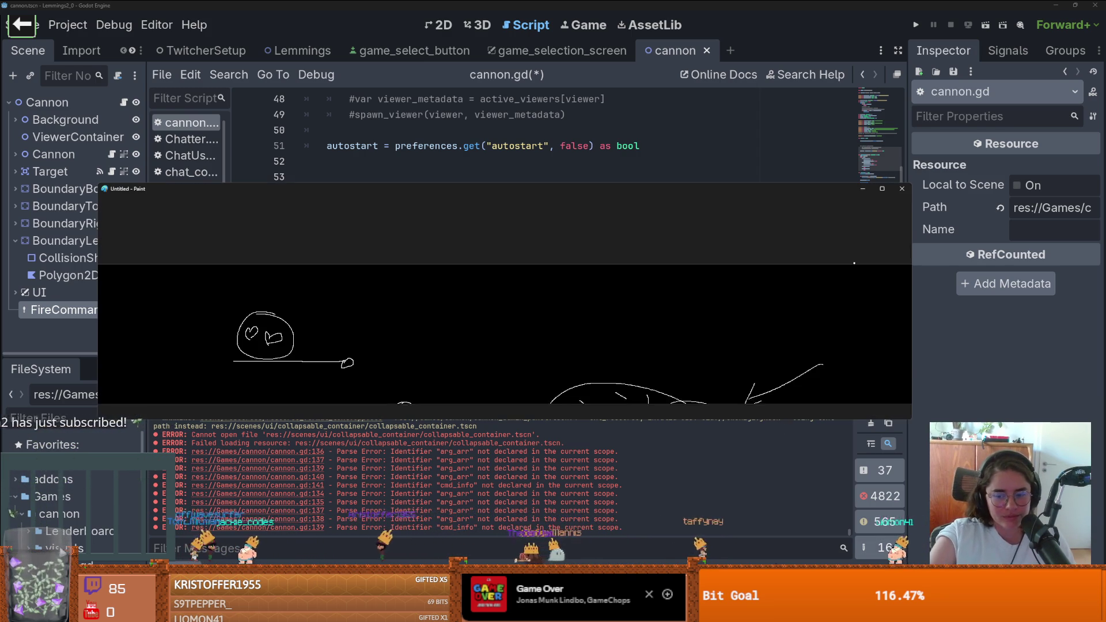
Maximize Paint and hand-write 'Jack' in white with the eraser
click(882, 188)
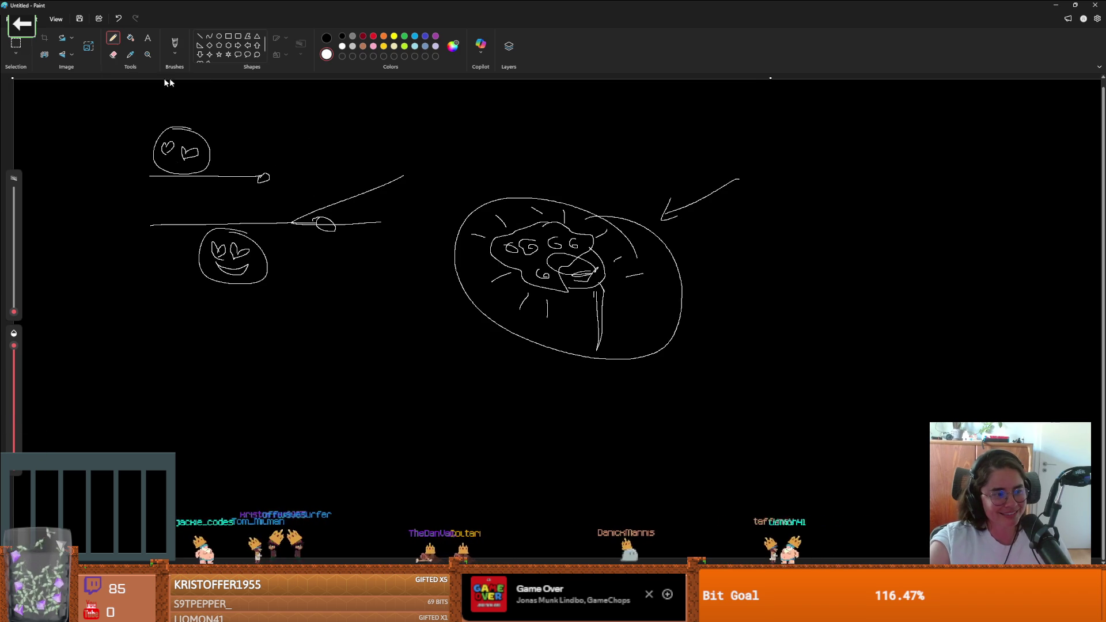
click(113, 54)
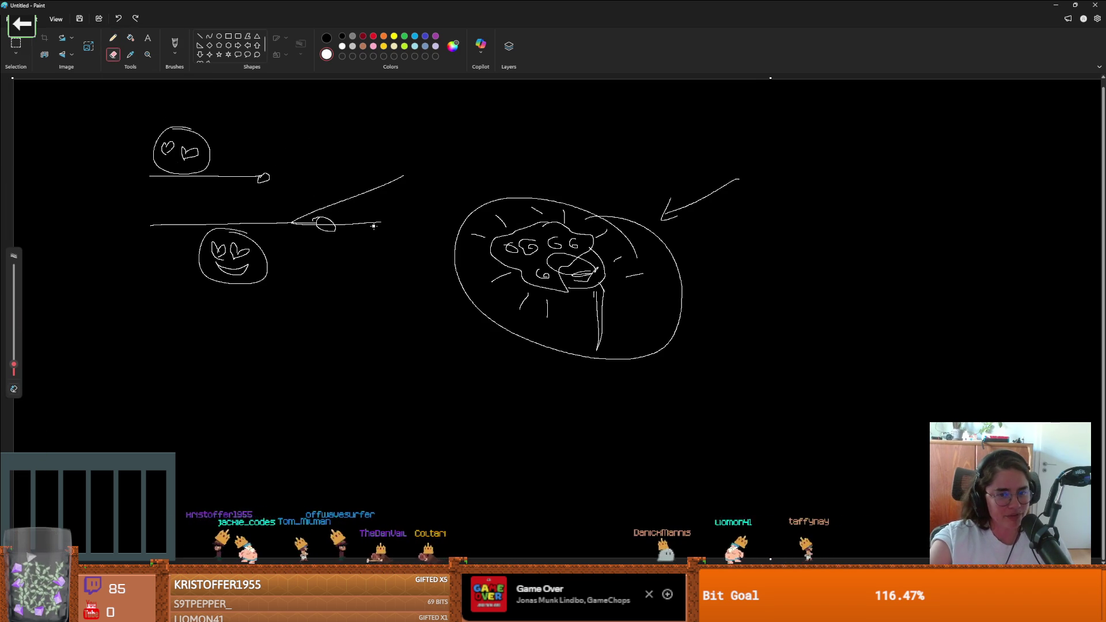
drag(161, 389, 290, 389)
mouse_move(234, 394)
mouse_down()
mouse_move(236, 423)
mouse_move(199, 441)
mouse_up()
mouse_move(264, 425)
mouse_down()
mouse_move(256, 437)
mouse_move(302, 442)
mouse_up()
mouse_move(315, 405)
mouse_down()
mouse_move(314, 443)
mouse_move(338, 441)
mouse_up()
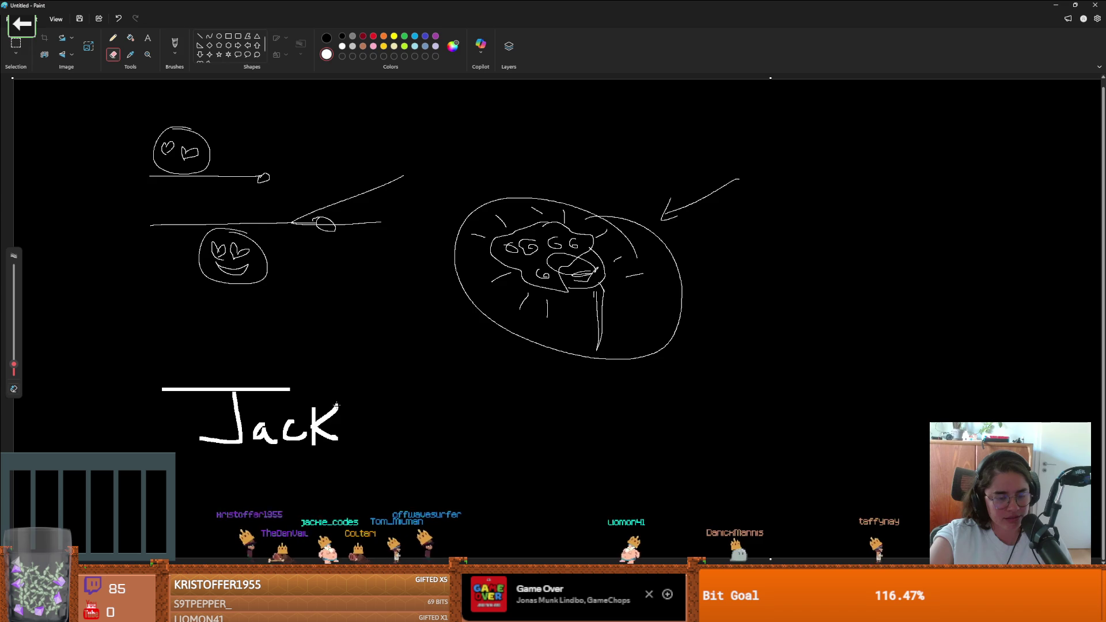
click(451, 359)
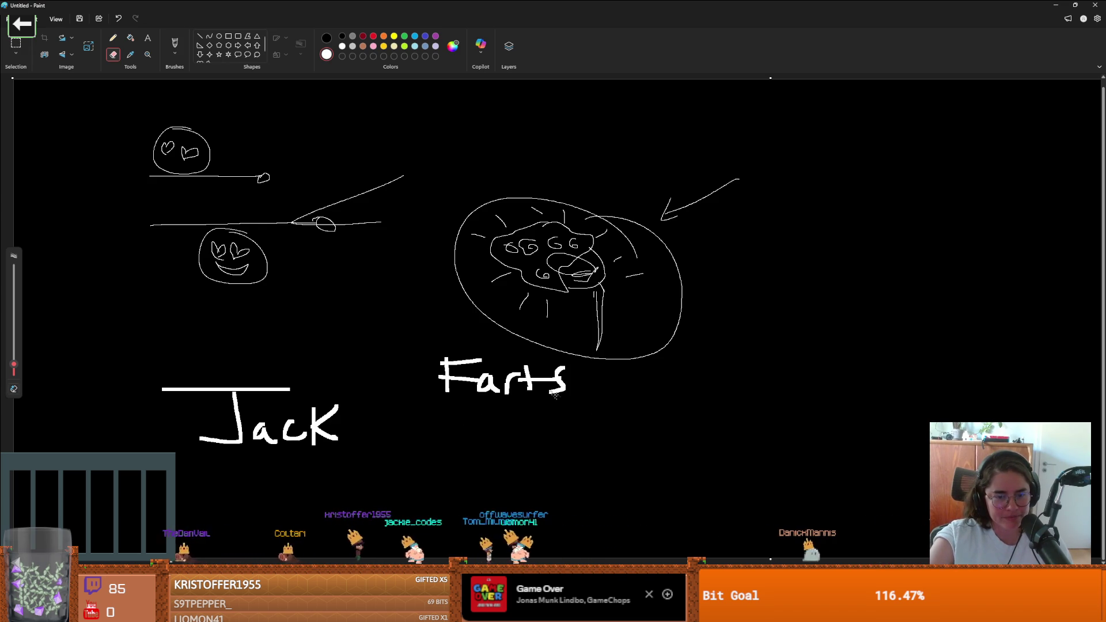
Hand-write 'Sphincters' on the canvas and undo a stray K
drag(574, 448, 575, 487)
mouse_move(594, 423)
mouse_down()
mouse_move(595, 465)
mouse_move(609, 464)
mouse_up()
mouse_move(624, 448)
mouse_down()
mouse_move(626, 465)
mouse_move(640, 444)
mouse_move(645, 464)
mouse_up()
drag(677, 445, 674, 461)
mouse_move(693, 414)
mouse_down()
mouse_move(694, 461)
mouse_move(709, 439)
mouse_up()
mouse_move(714, 443)
mouse_down()
mouse_move(753, 441)
mouse_move(763, 460)
mouse_up()
mouse_move(762, 342)
mouse_down()
mouse_move(759, 385)
mouse_move(763, 372)
mouse_up()
drag(766, 368, 792, 383)
key(ctrl+z)
key(ctrl+z)
key(ctrl+z)
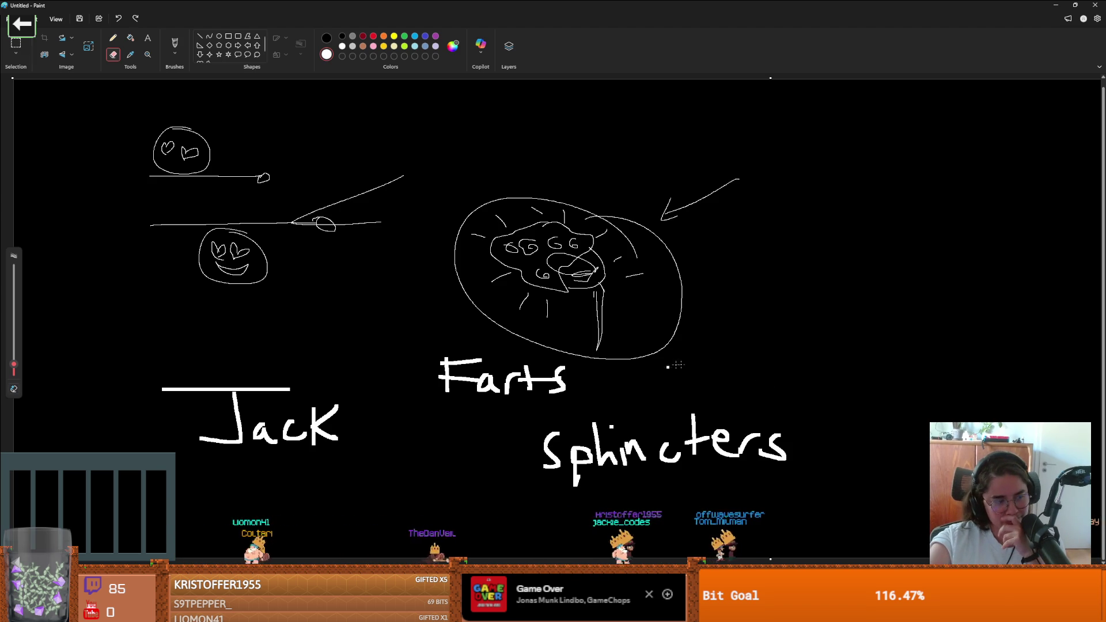
Hand-write 'Flex' and 'gas' below Jack
mouse_move(721, 341)
mouse_down()
mouse_move(723, 379)
mouse_move(763, 331)
mouse_move(745, 348)
mouse_up()
mouse_move(773, 319)
mouse_down()
mouse_move(771, 368)
mouse_move(804, 345)
mouse_move(806, 363)
mouse_move(852, 360)
mouse_up()
drag(842, 332, 812, 367)
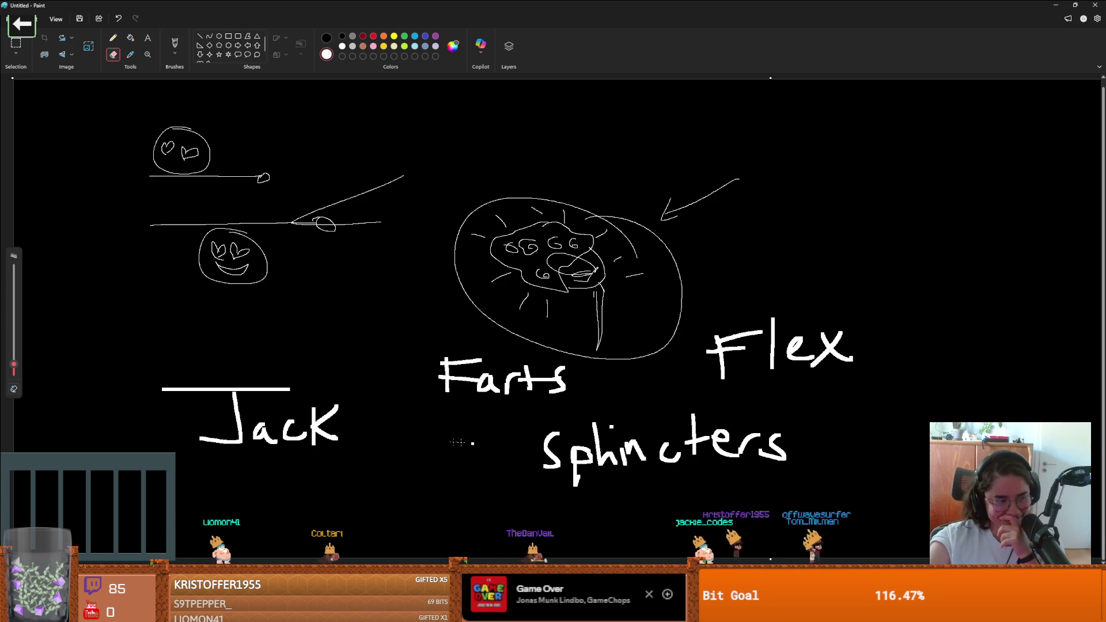
mouse_move(284, 491)
mouse_down()
mouse_move(269, 495)
mouse_move(258, 538)
mouse_up()
drag(320, 496, 328, 513)
drag(362, 478, 347, 512)
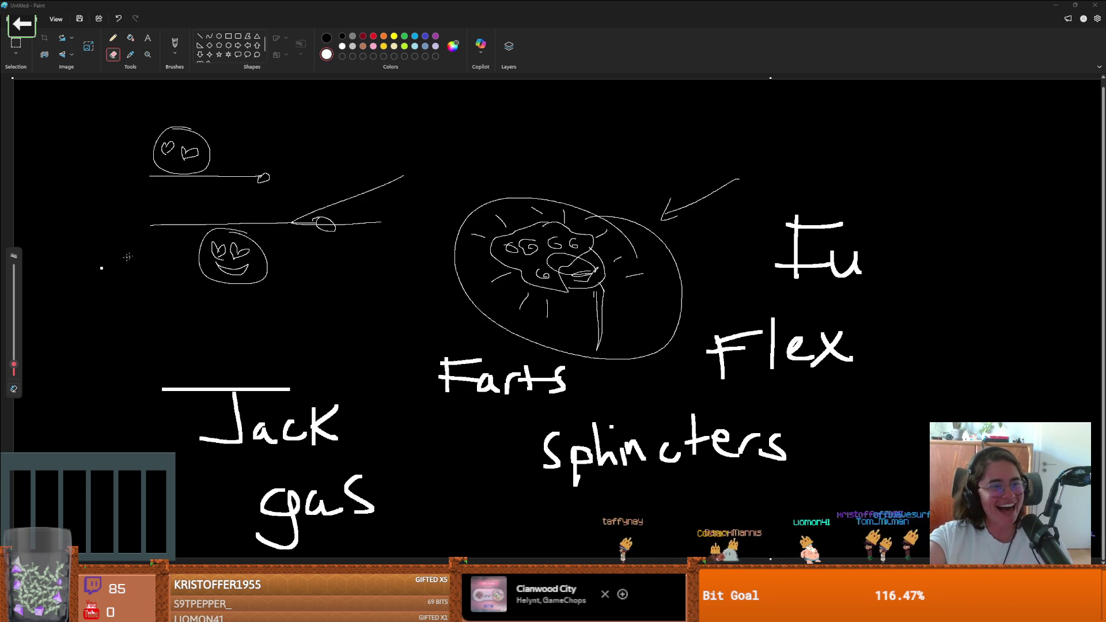
click(147, 38)
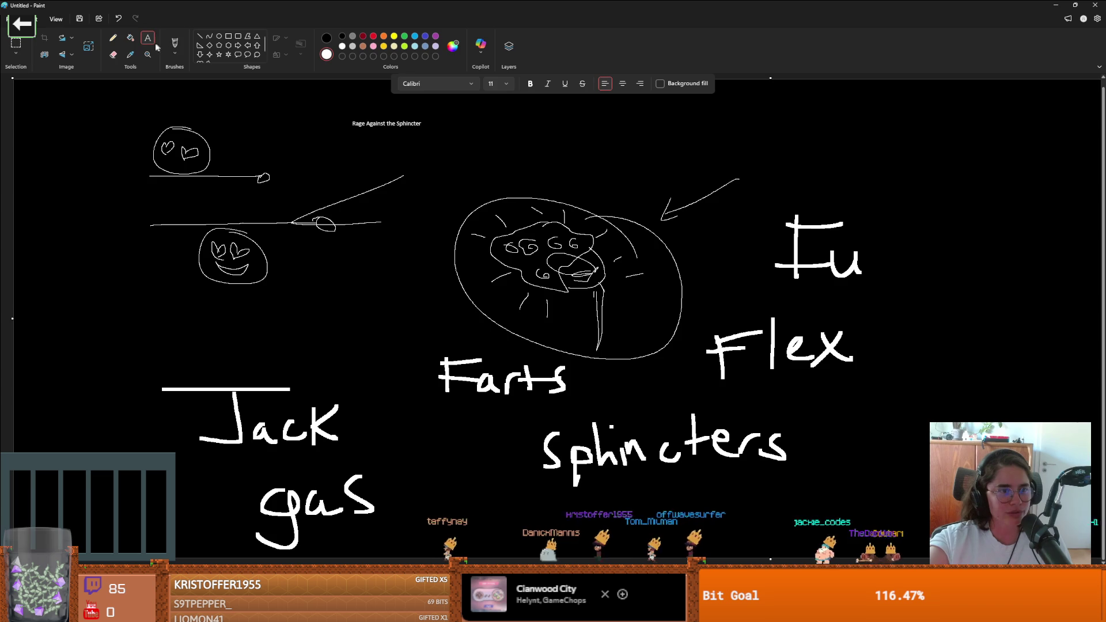
Underline the 'Farts Flex the Fumes' title and box the 'Rage Against the Sphincter' caption
click(175, 43)
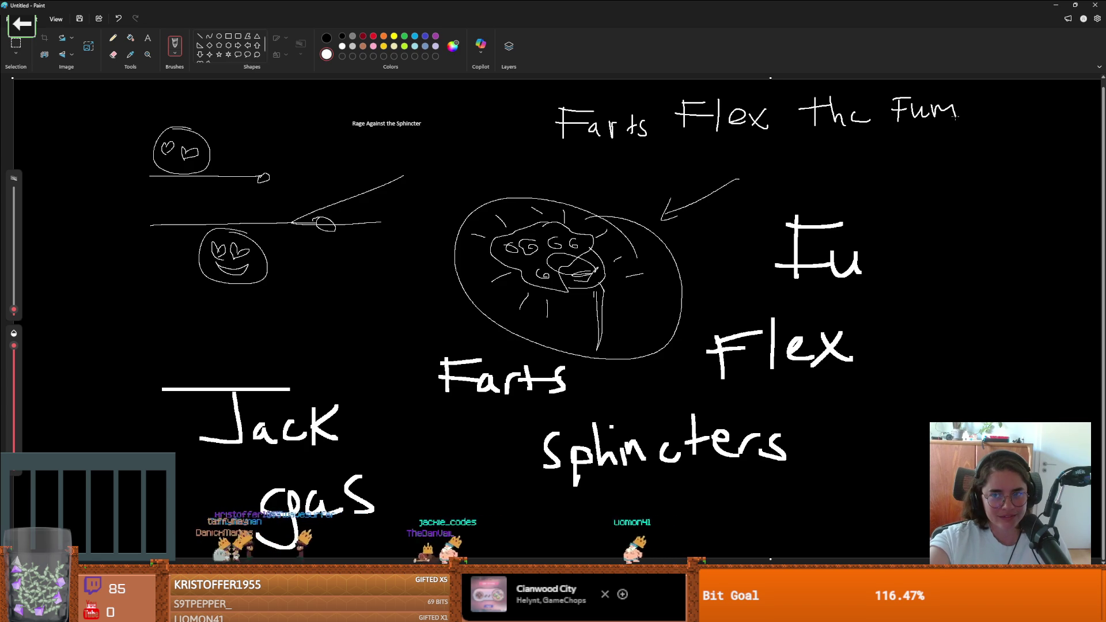
drag(640, 153, 956, 144)
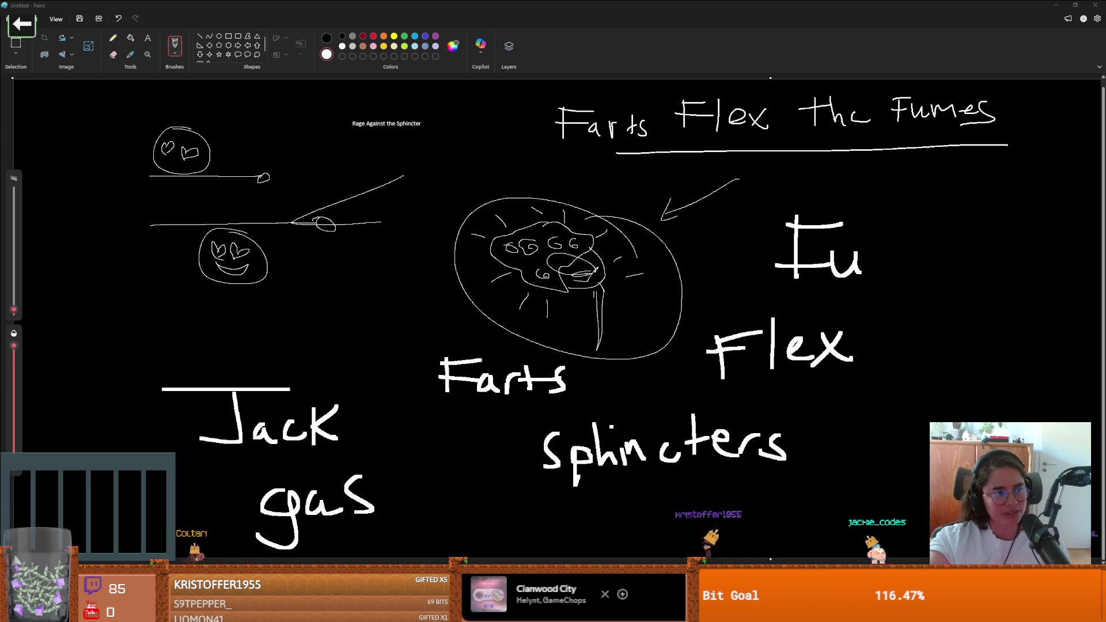
key(ctrl+z)
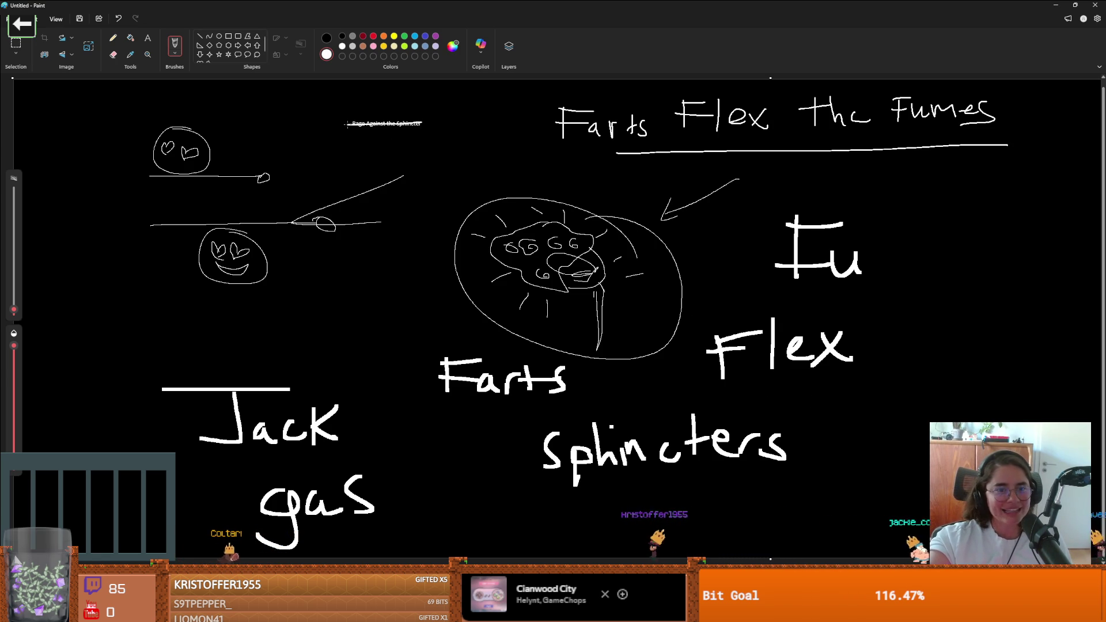
mouse_move(332, 106)
mouse_down()
mouse_move(430, 103)
mouse_move(453, 130)
mouse_move(330, 134)
mouse_up()
click(365, 145)
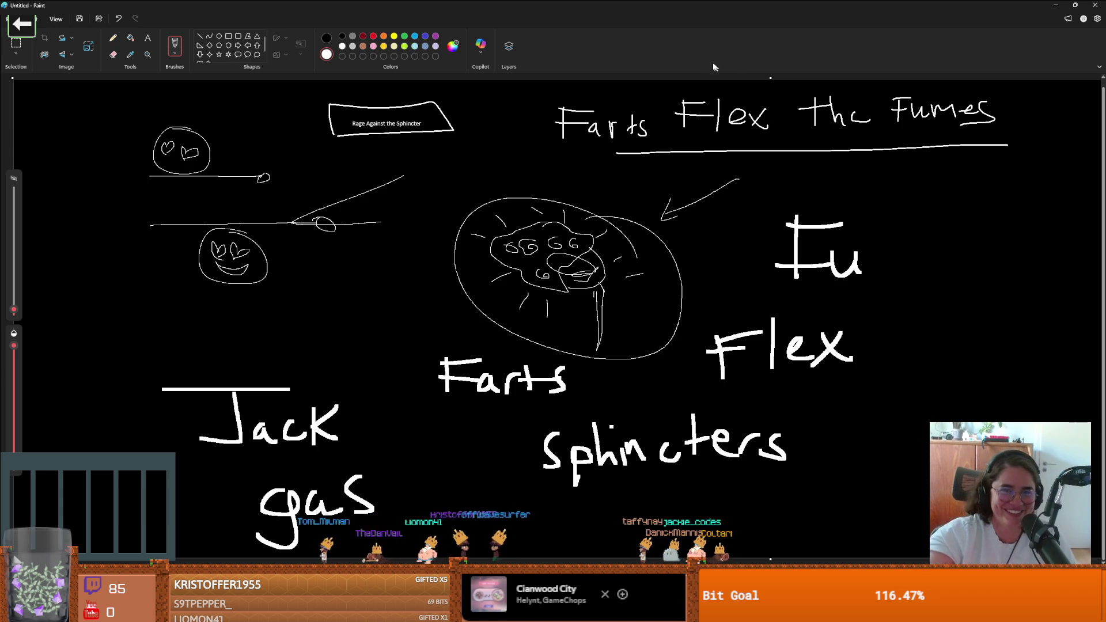
key(alt+Tab)
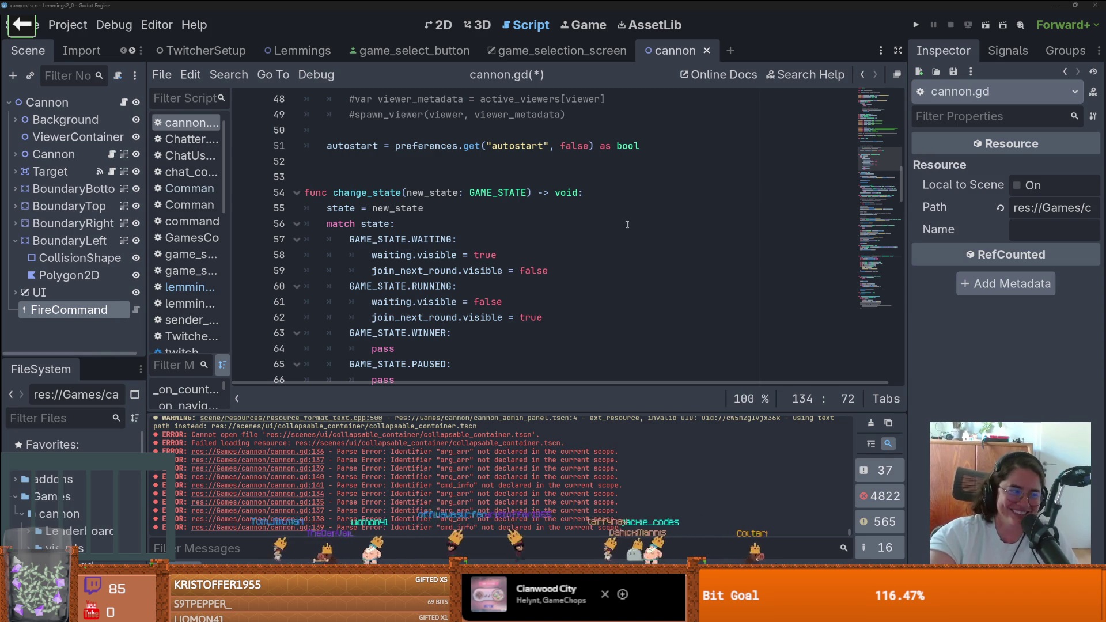
Back in Godot, scroll up to _ready in cannon.gd and save the script
key(ctrl+z)
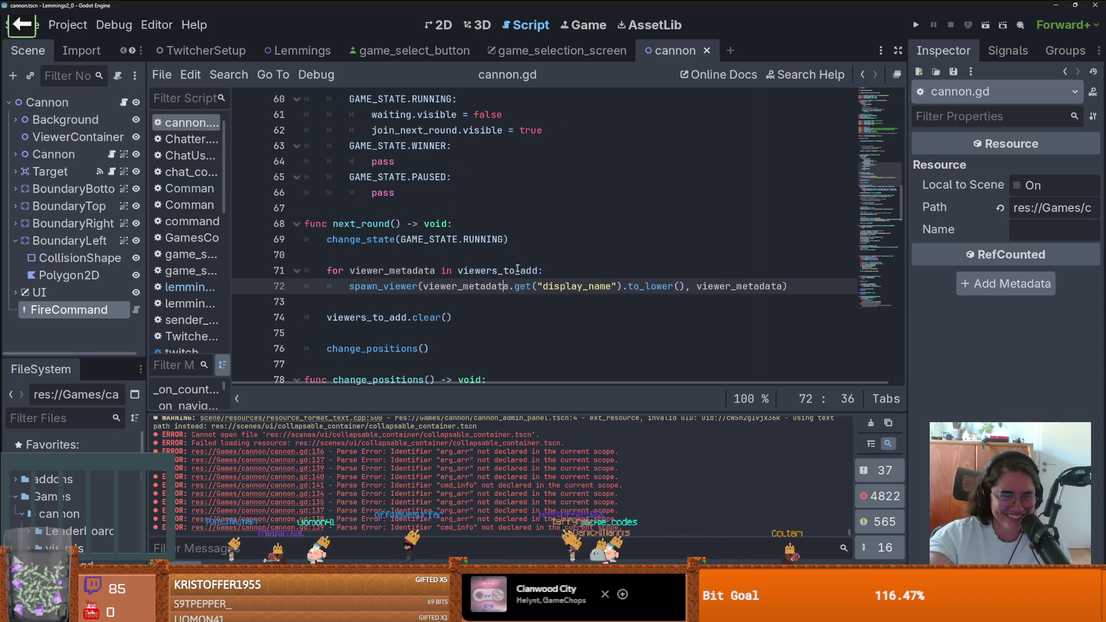
scroll(507, 267, up, 5)
scroll(507, 267, up, 5)
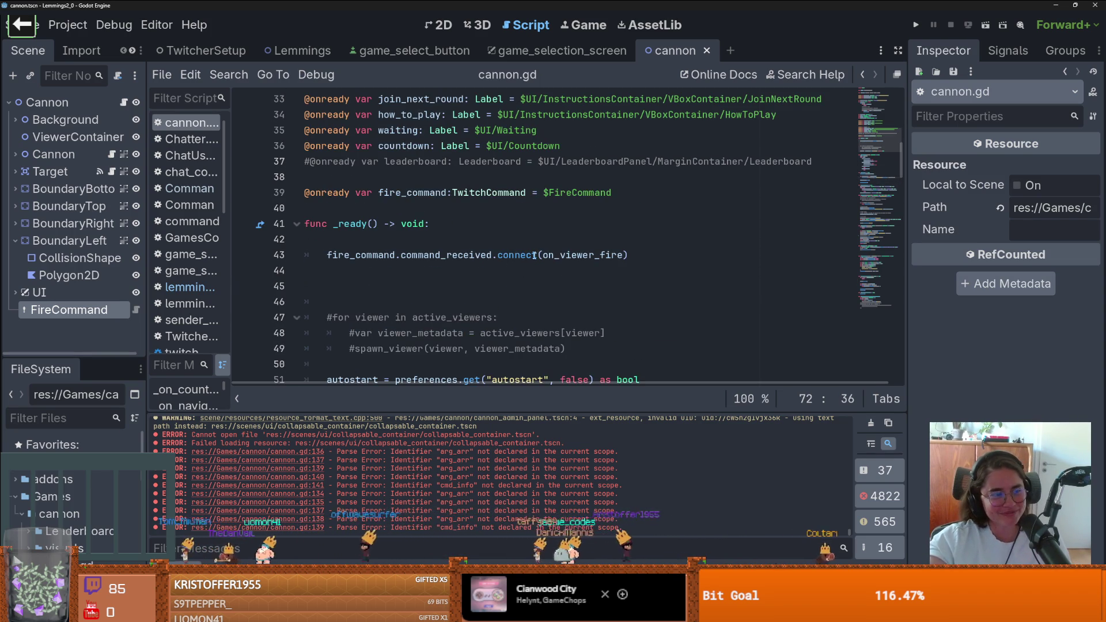
scroll(436, 239, up, 3)
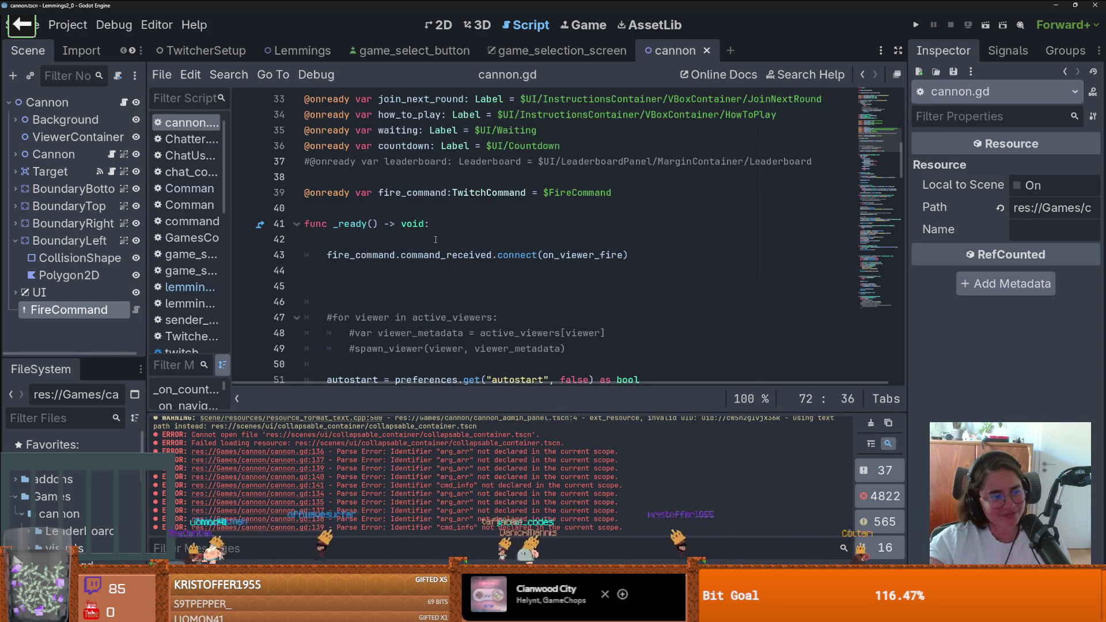
click(436, 239)
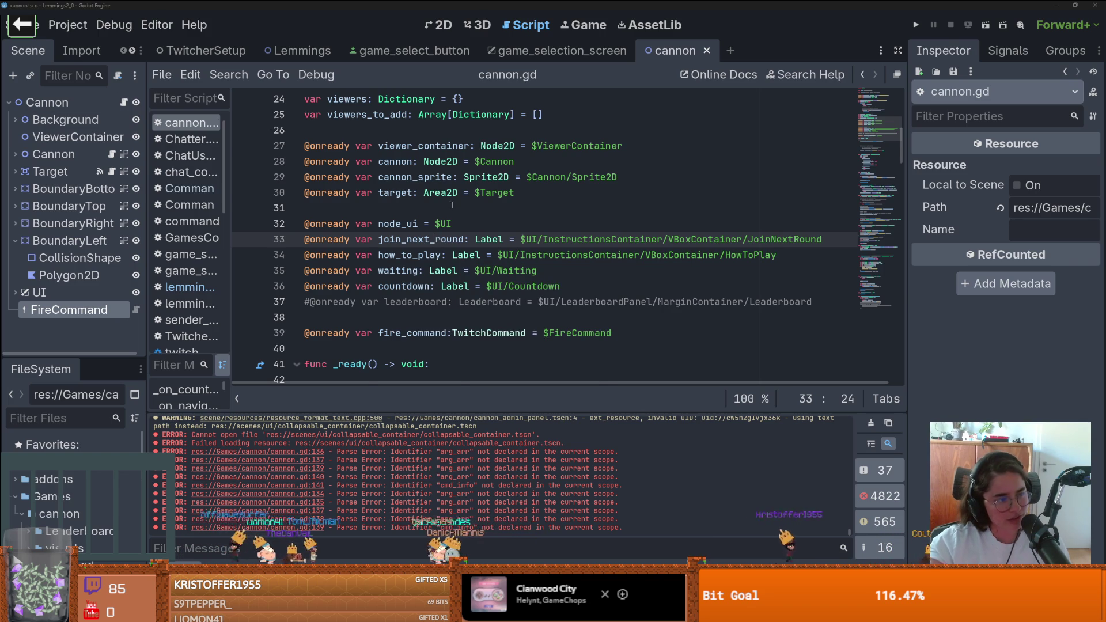
scroll(452, 208, up, 1)
mouse_move(453, 203)
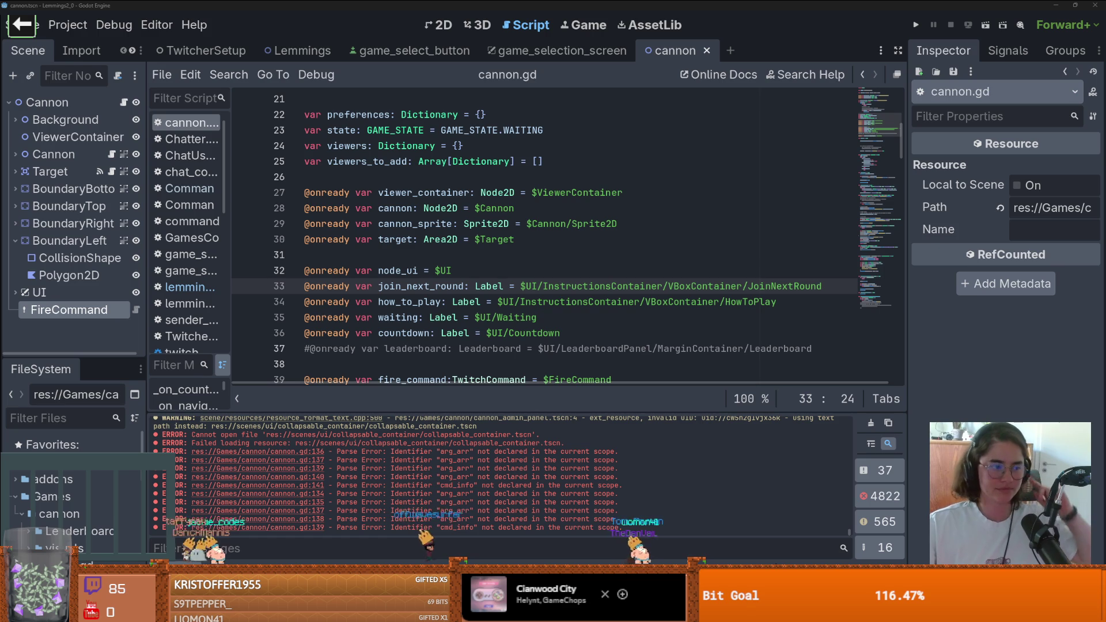
click(442, 271)
scroll(441, 288, down, 3)
key(ctrl+s)
Delete the surplus blank lines after the fire_command connect call in _ready and save
scroll(441, 302, down, 1)
click(397, 304)
key(BackSpace)
key(BackSpace)
key(BackSpace)
scroll(374, 305, down, 2)
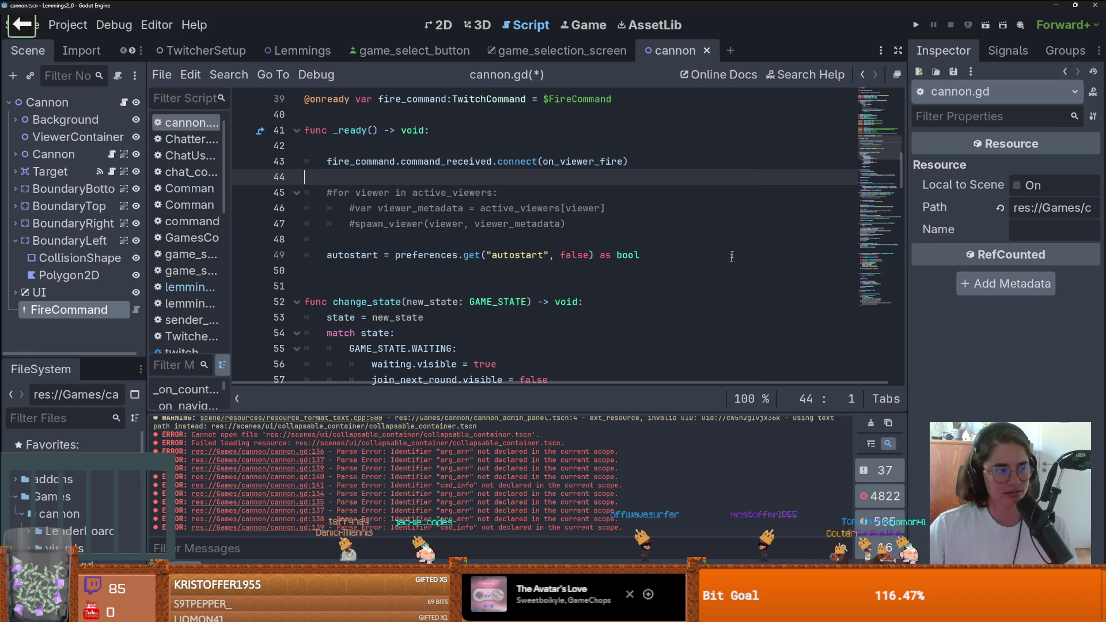
click(357, 240)
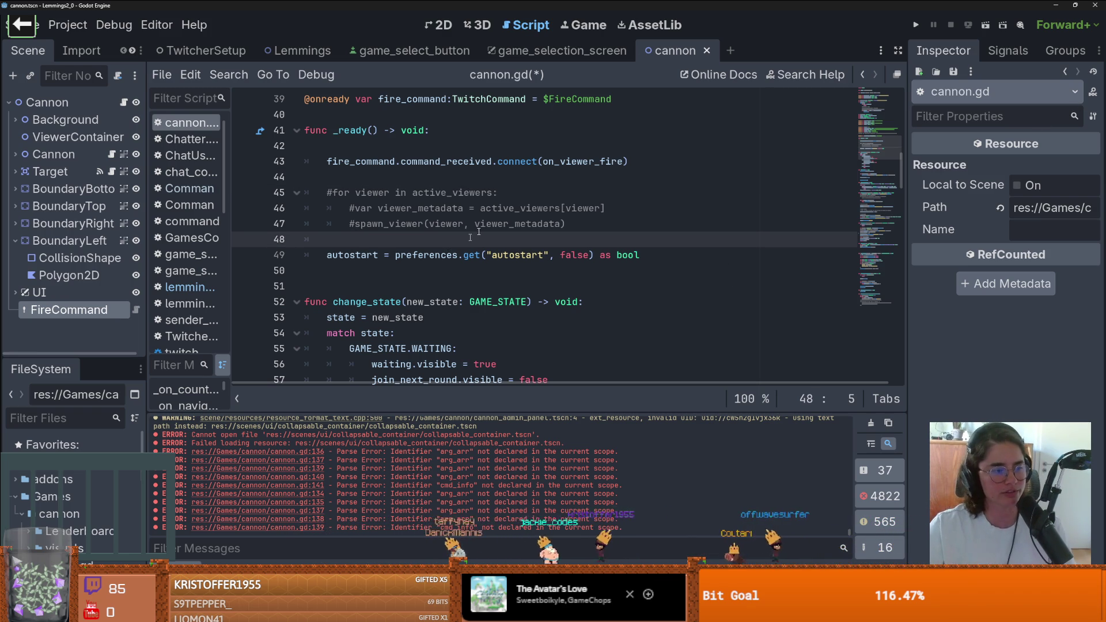
scroll(497, 243, up, 1)
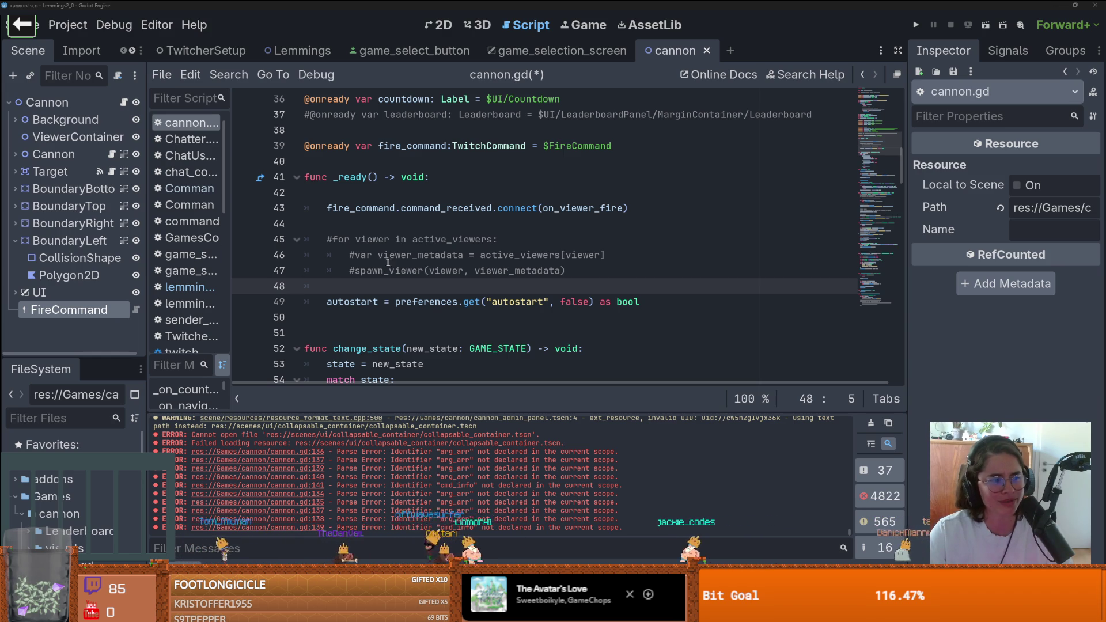
click(424, 239)
key(ctrl+s)
Locate the blank lines after the connect call and above autostart in _ready, saving the script
click(436, 236)
key(ctrl+s)
click(443, 229)
scroll(369, 203, down, 2)
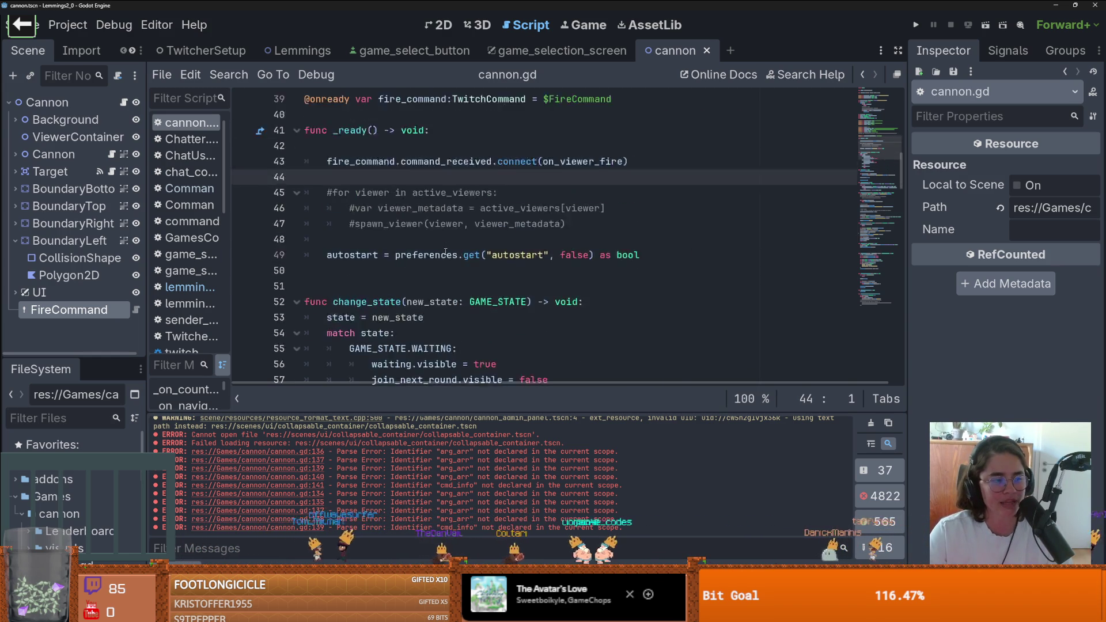
click(369, 203)
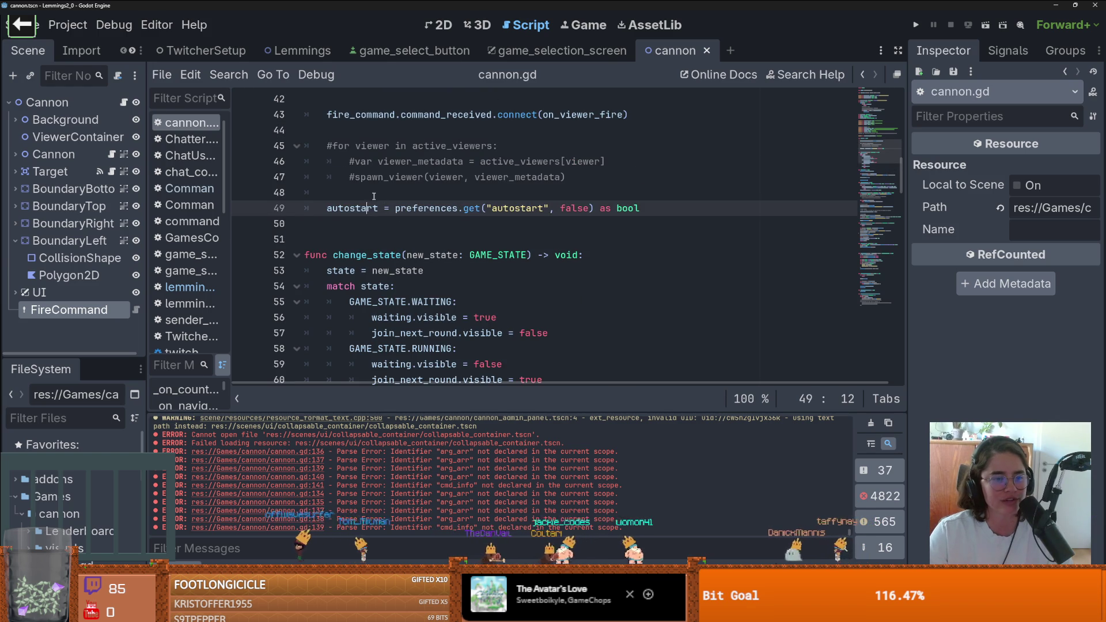
key(Up)
key(Home)
scroll(428, 244, up, 2)
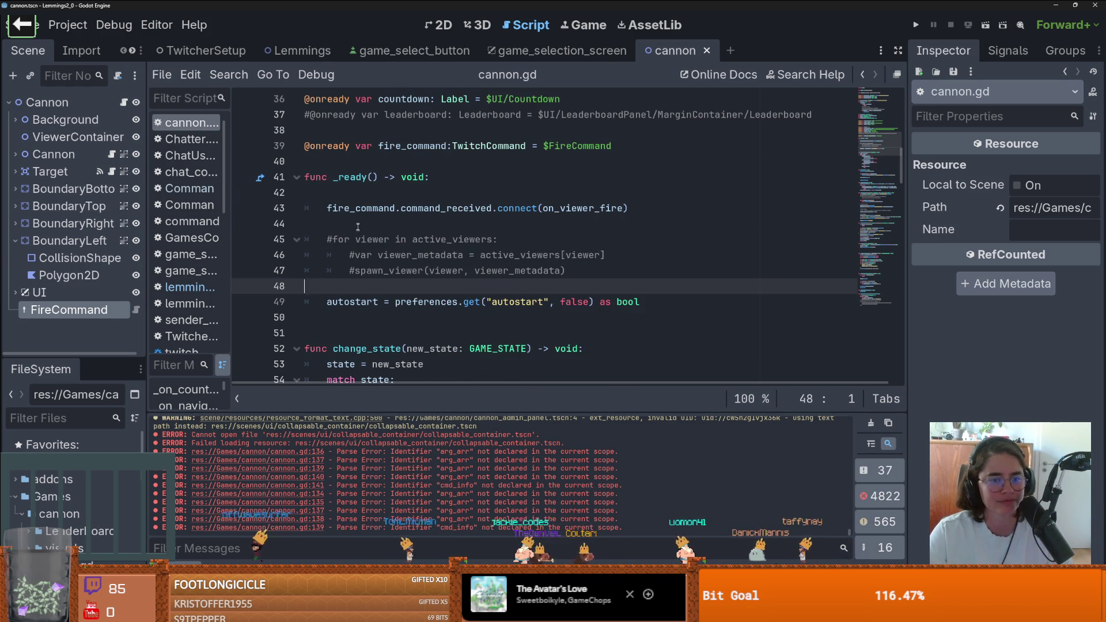
click(358, 223)
key(ctrl+s)
Remove the blank lines above autostart, after the connect call and at the top of _ready
scroll(403, 221, down, 1)
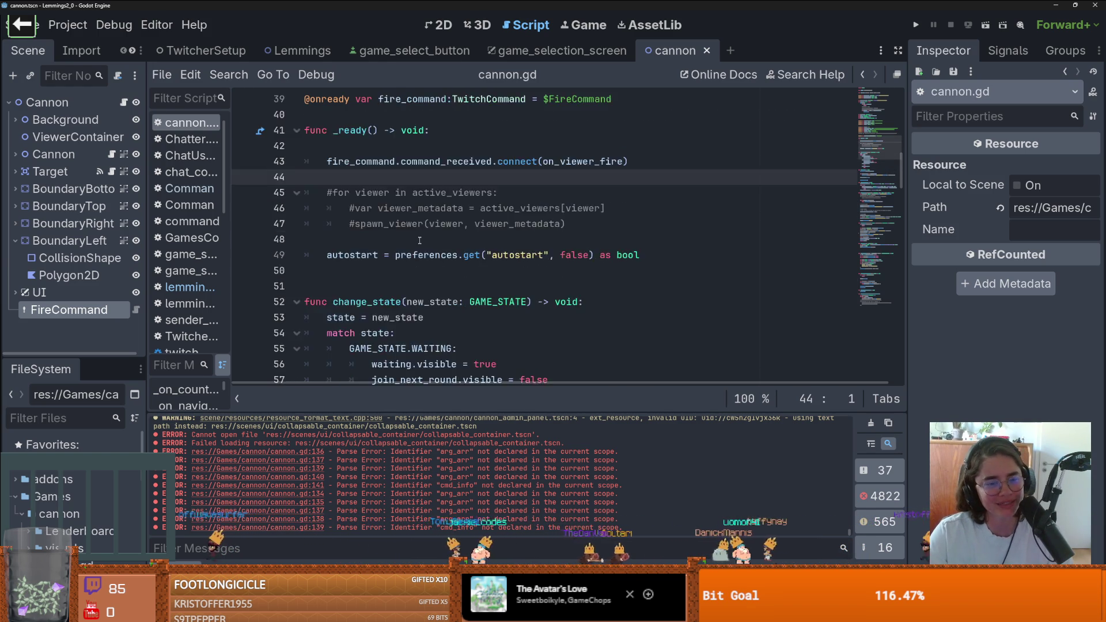
click(407, 236)
key(BackSpace)
key(ctrl+s)
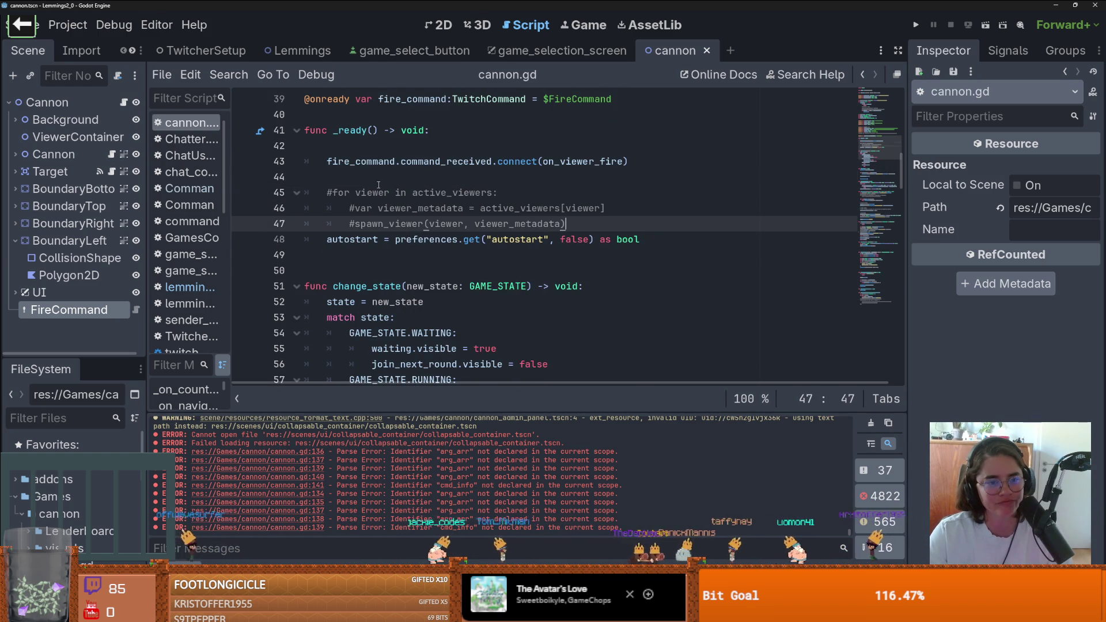
key(Up)
key(Up)
key(Up)
key(BackSpace)
key(ctrl+s)
click(393, 151)
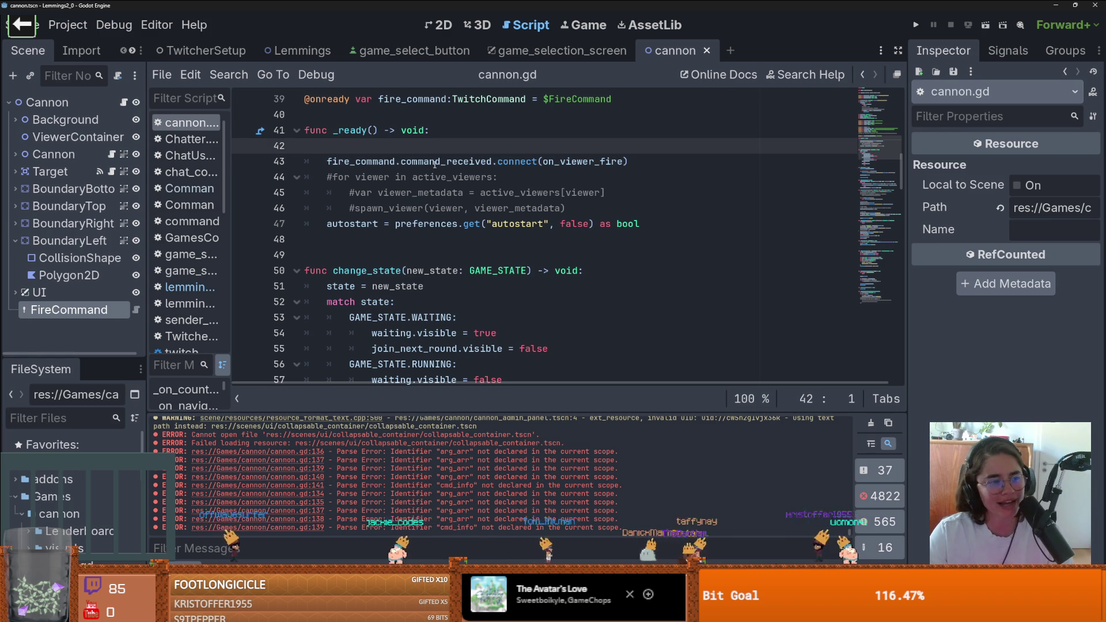
key(BackSpace)
Delete the blank line before change_state and jump to the on_viewer_fire definition
click(437, 232)
key(BackSpace)
scroll(443, 248, down, 1)
scroll(449, 265, up, 2)
scroll(457, 286, down, 4)
click(500, 284)
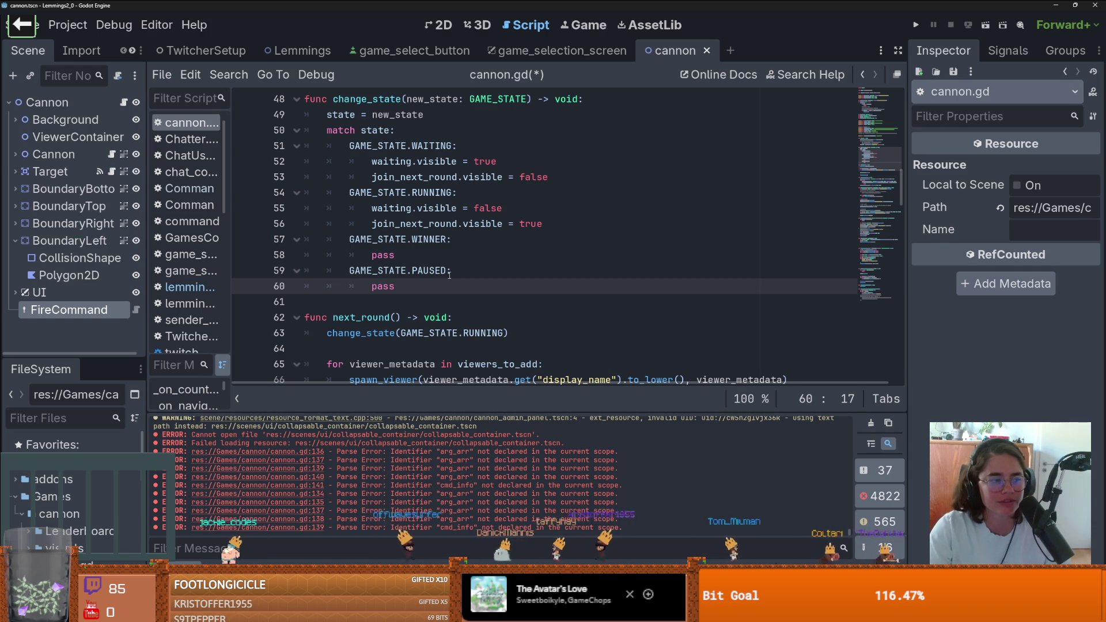
click(431, 300)
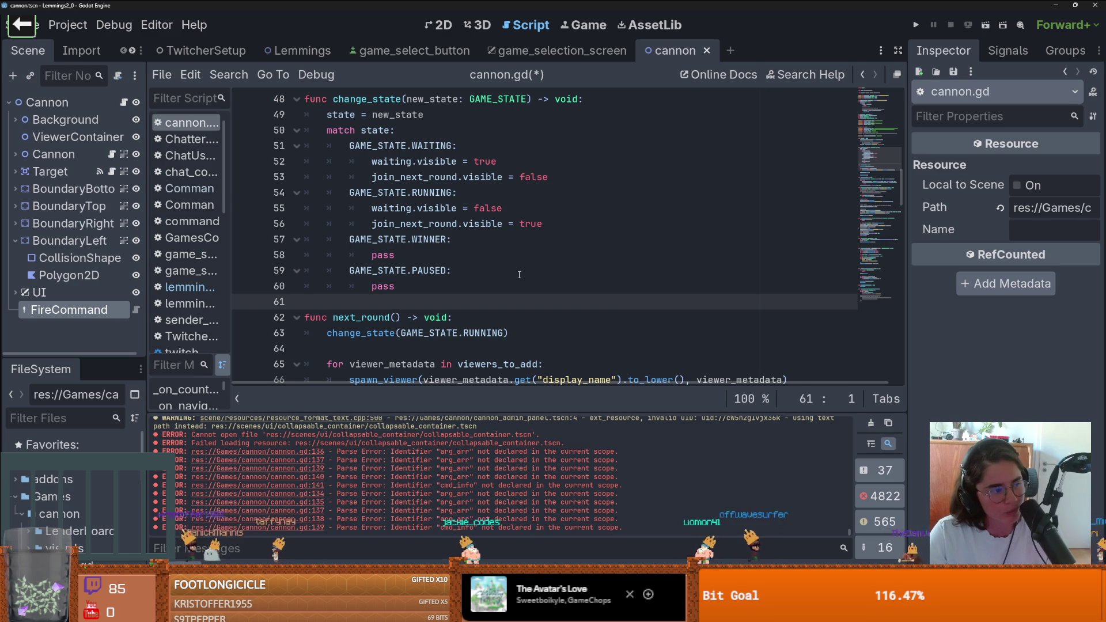
scroll(472, 305, up, 5)
scroll(540, 193, down, 1)
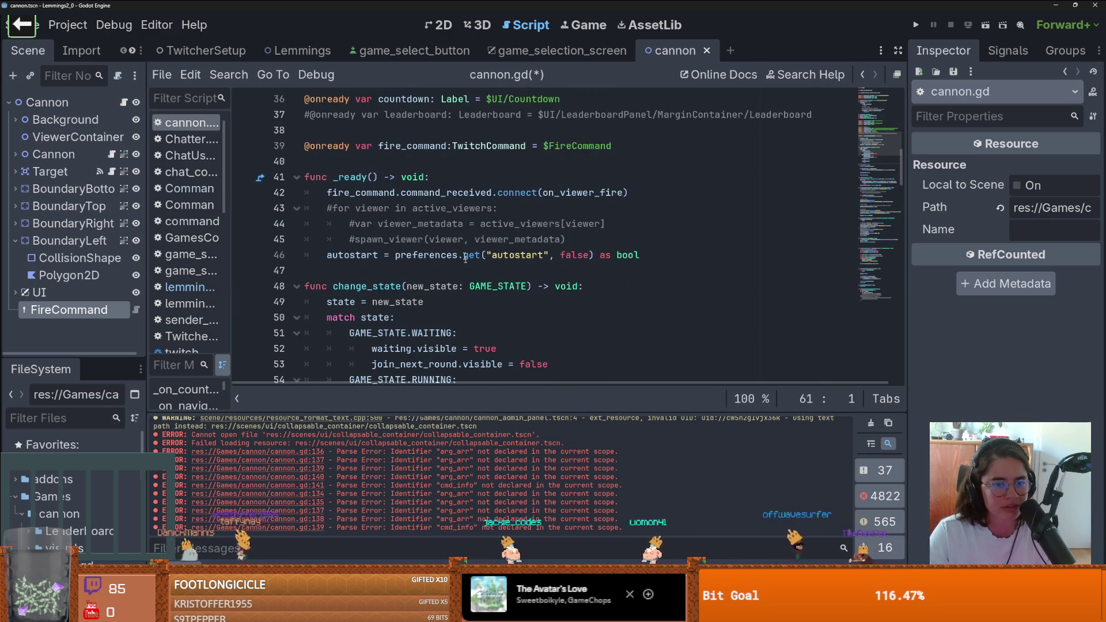
ctrl+click(550, 193)
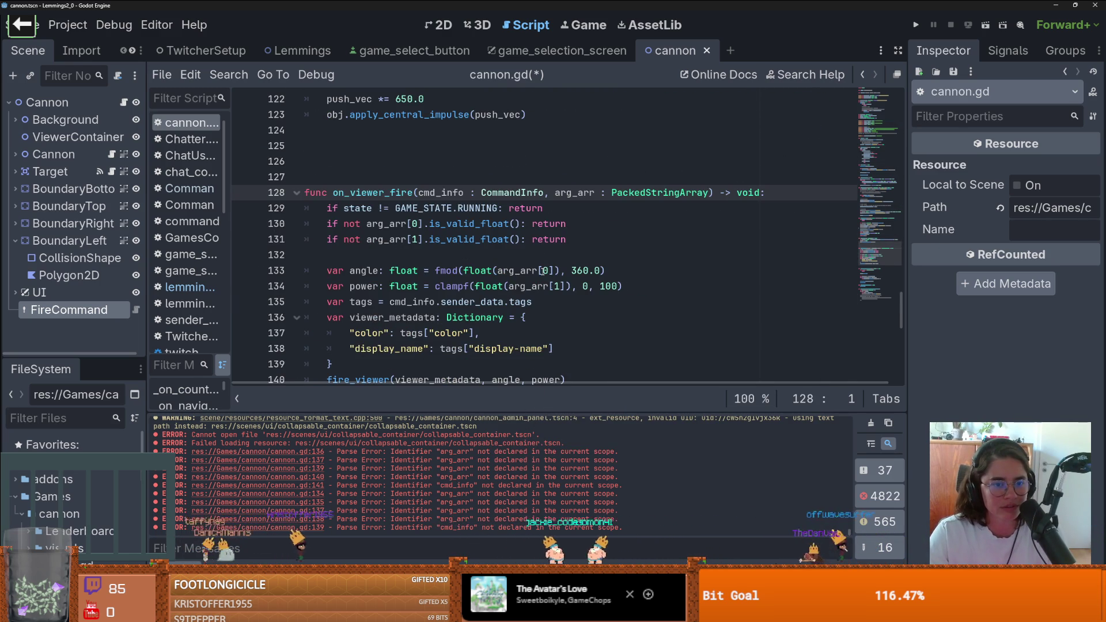
Remove the two blank lines above on_viewer_fire, then resume the YouTube Short in the browser
click(490, 142)
key(BackSpace)
key(Delete)
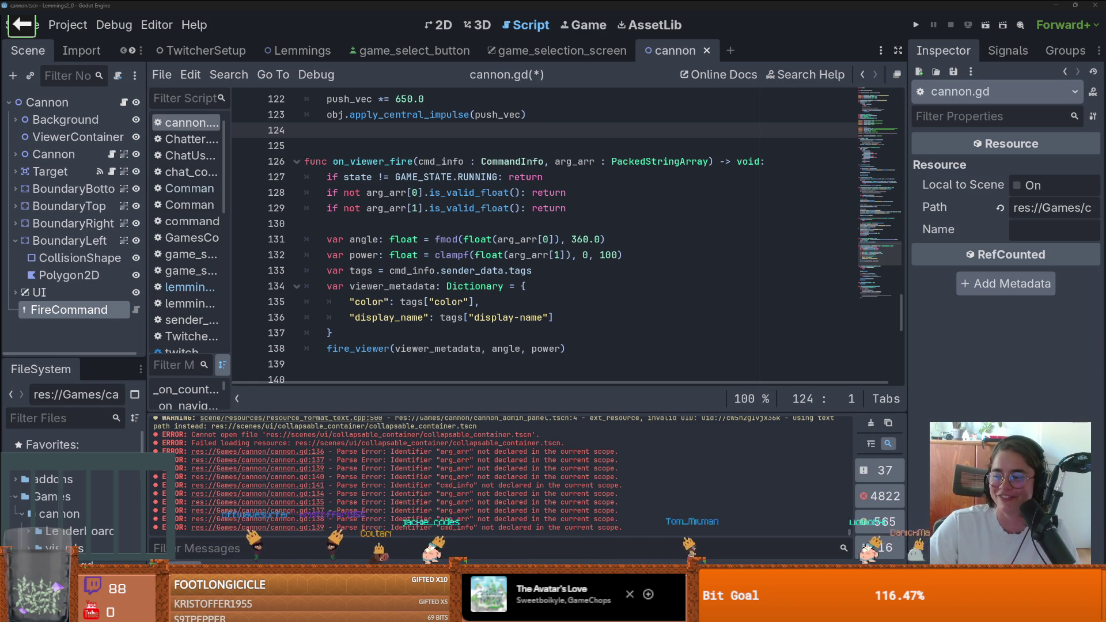
key(alt+Tab)
key(space)
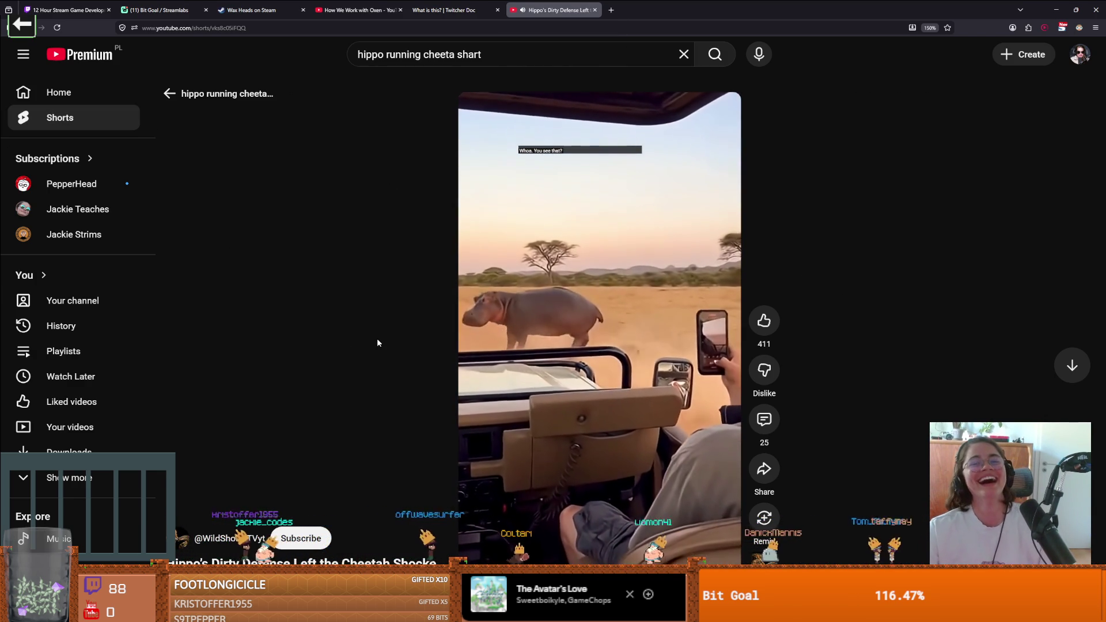
Pause the hippo-and-cheetah Short and return to cannon.gd in the Godot editor
mouse_move(608, 228)
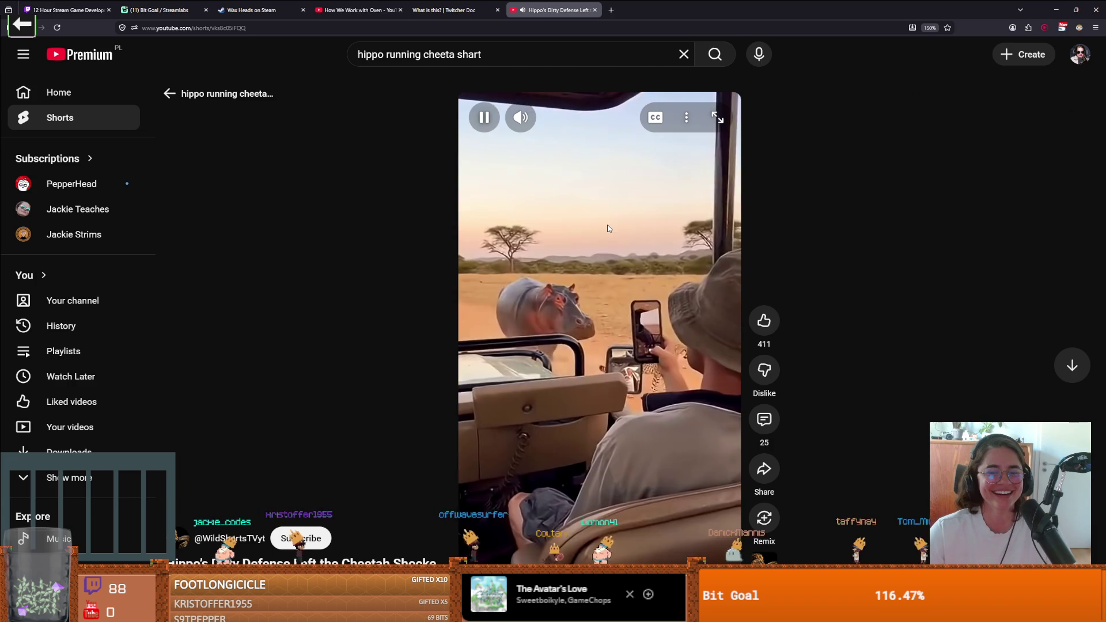
key(space)
key(alt+Tab)
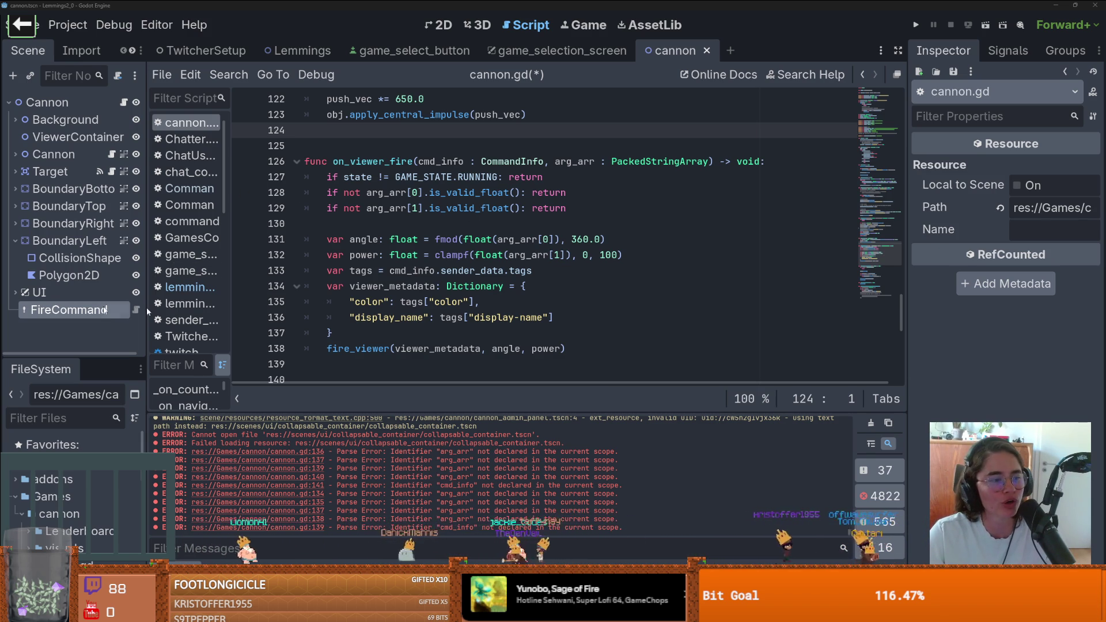
Scroll to on_viewer_fire in cannon.gd and save the script
click(595, 277)
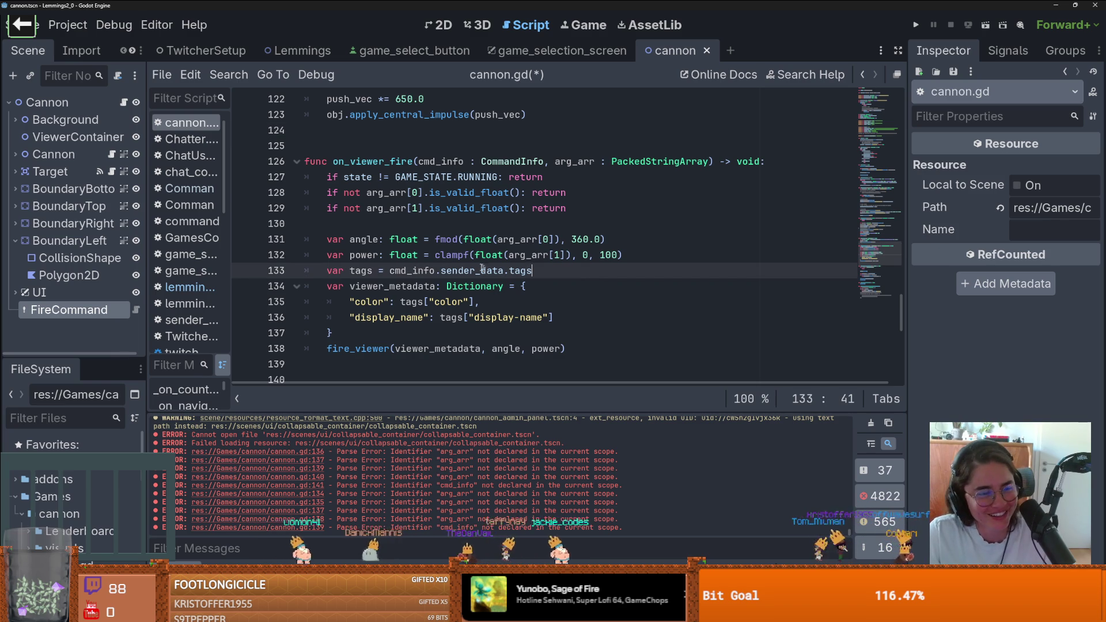
scroll(447, 260, up, 4)
scroll(446, 261, down, 4)
scroll(446, 261, down, 2)
scroll(420, 254, up, 2)
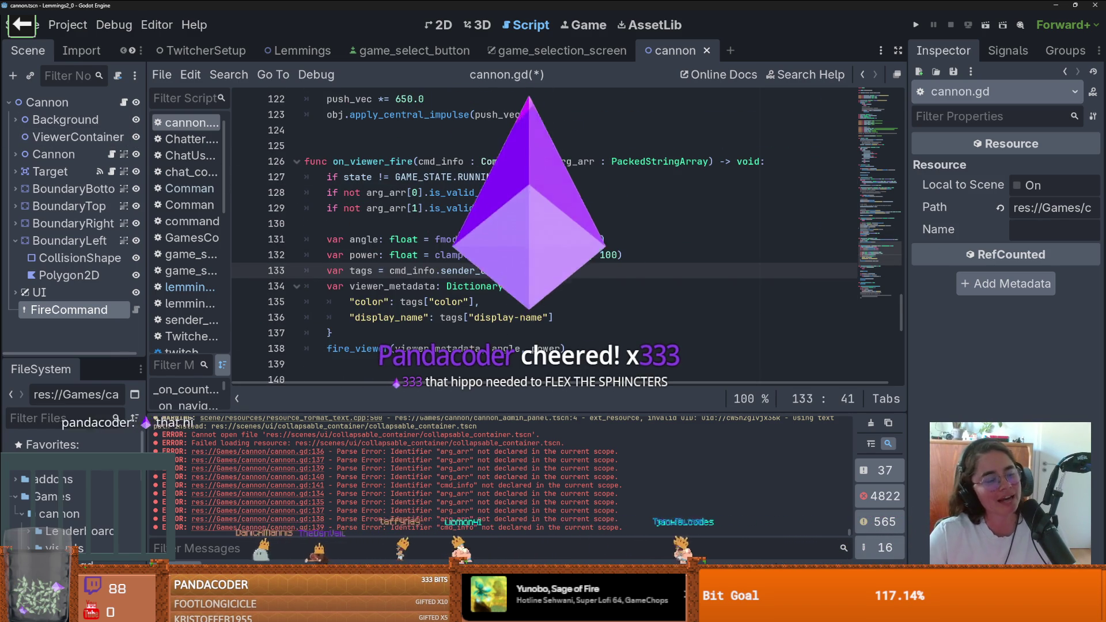
scroll(375, 231, up, 1)
click(375, 192)
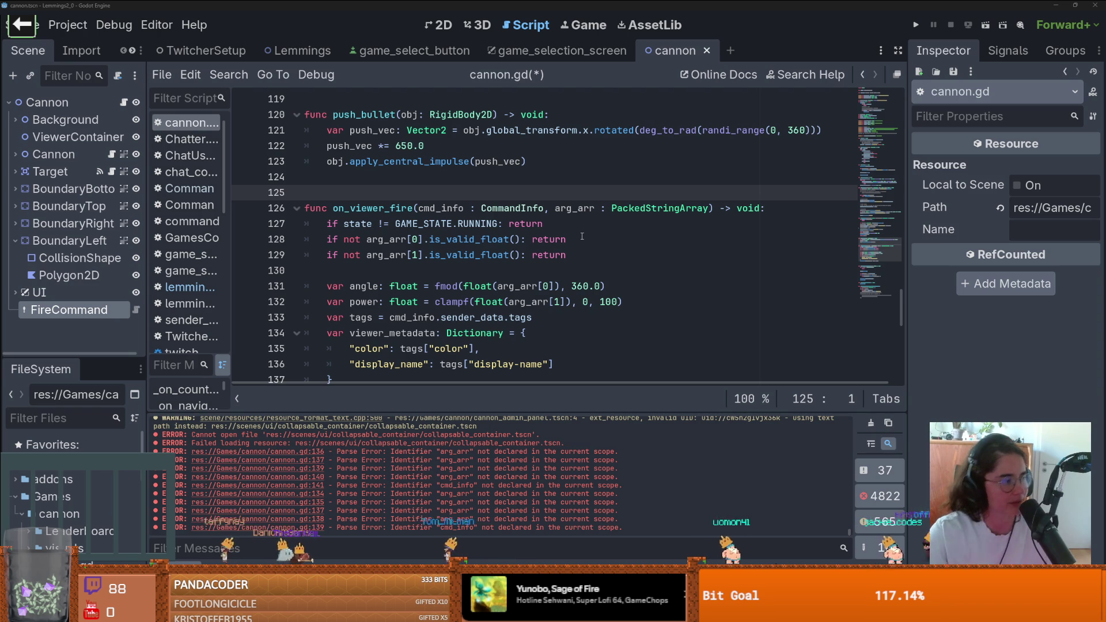
click(473, 162)
key(ctrl+s)
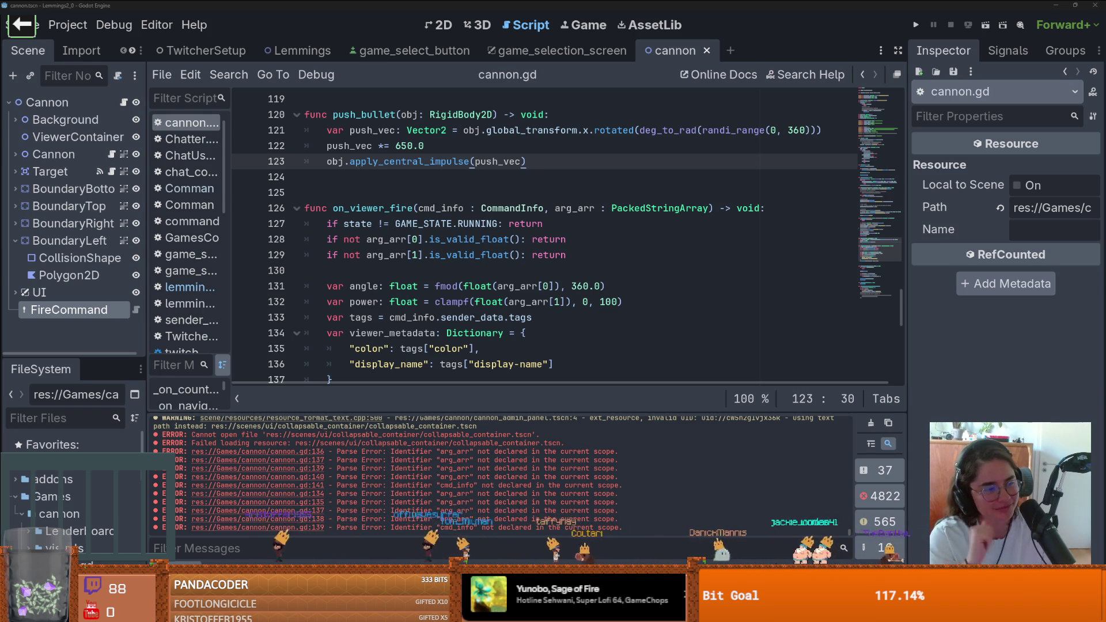
Select on_viewer_fire's cmd_info and arg_arr parameter list to review it
click(431, 253)
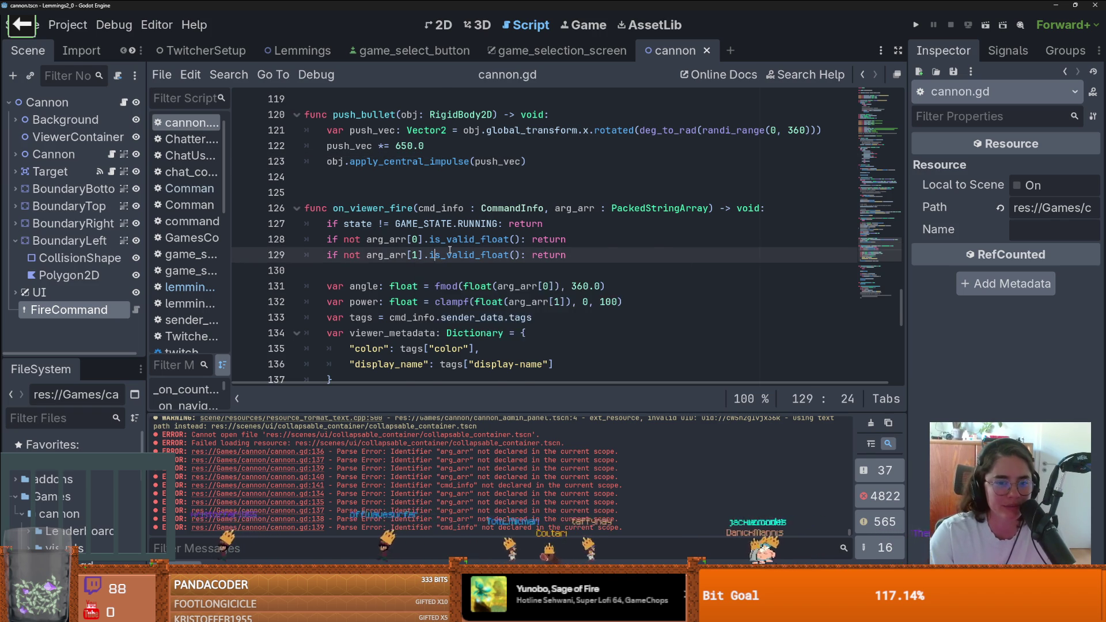
scroll(431, 248, up, 1)
drag(708, 254, 476, 254)
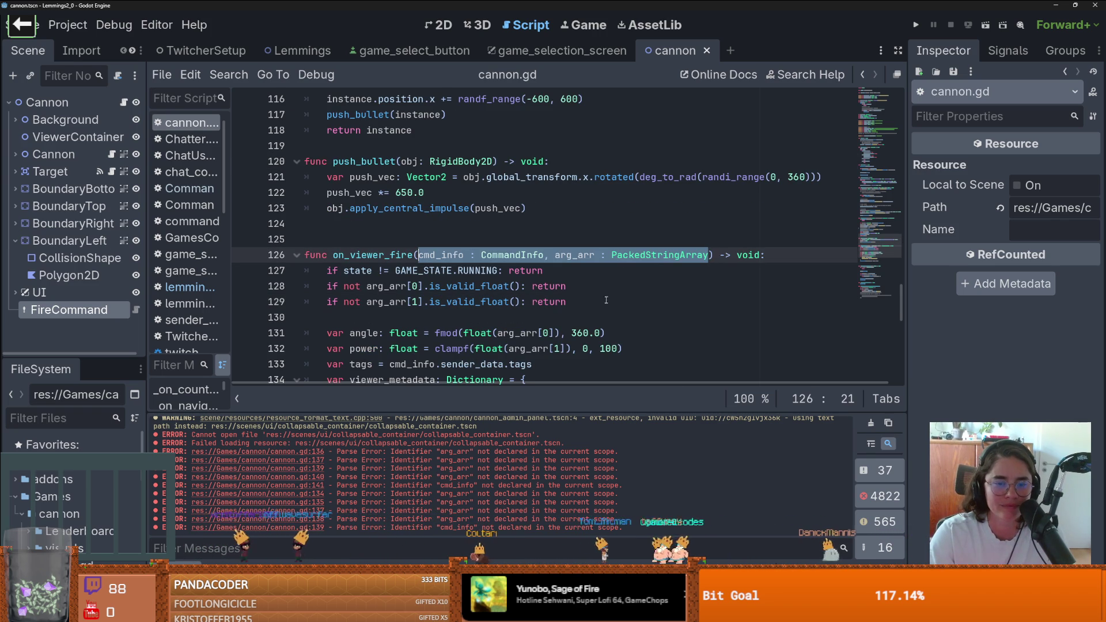
Remove the extra blank line between push_bullet and on_viewer_fire
click(675, 192)
scroll(675, 191, up, 1)
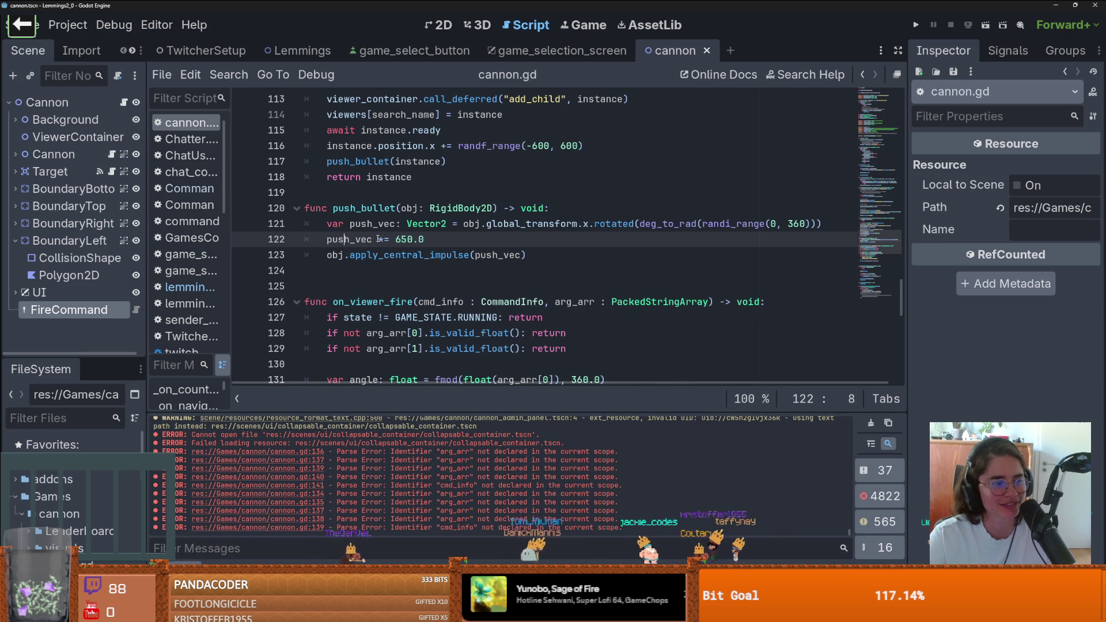
scroll(425, 293, up, 1)
key(Down)
key(End)
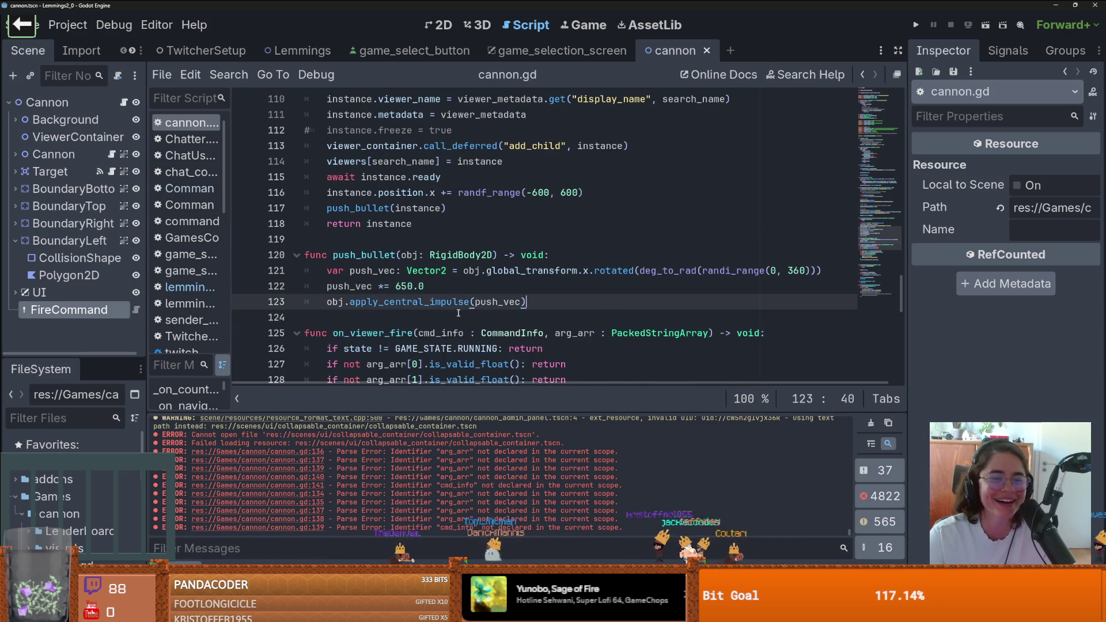
scroll(459, 317, up, 3)
scroll(459, 317, up, 2)
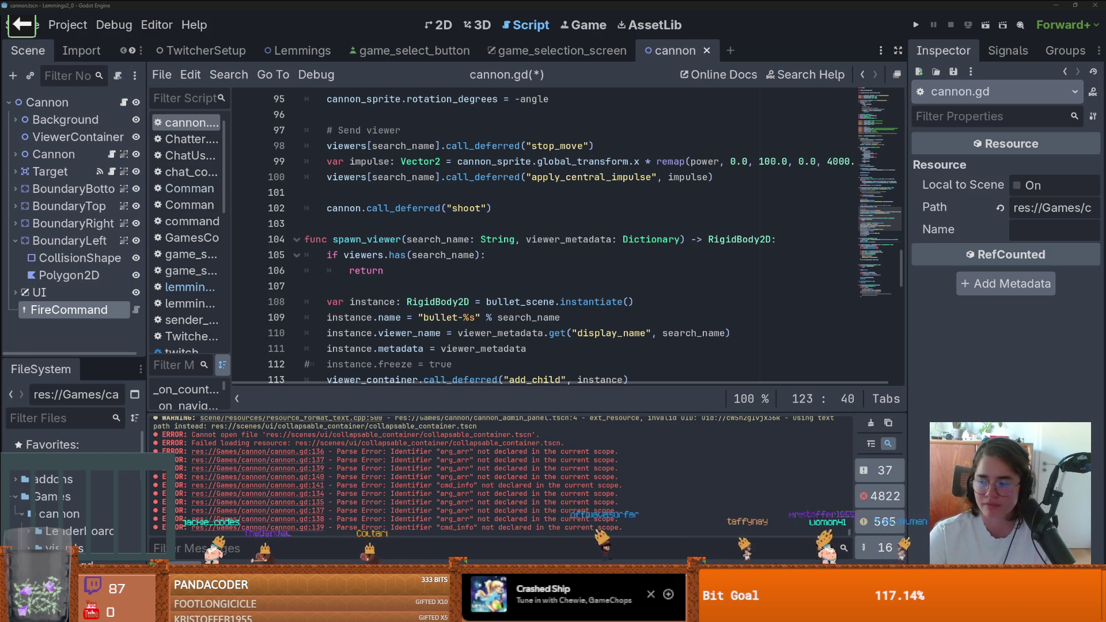
Save cannon.gd and switch to the Lemmings scene and its lemmings.gd script
click(483, 224)
key(ctrl+s)
scroll(525, 211, up, 7)
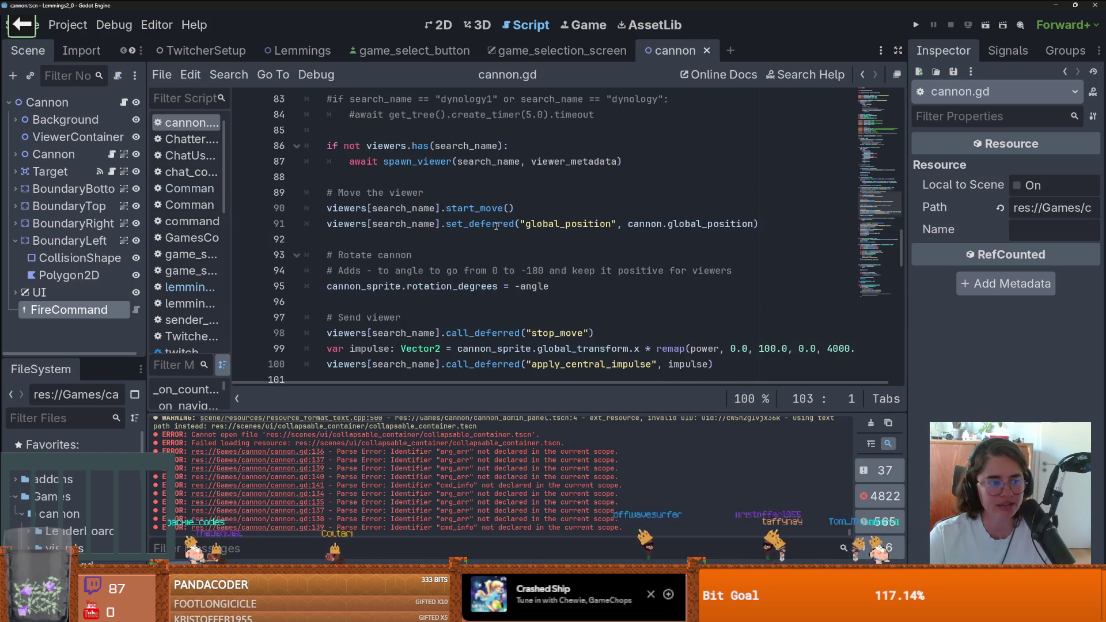
scroll(525, 211, up, 3)
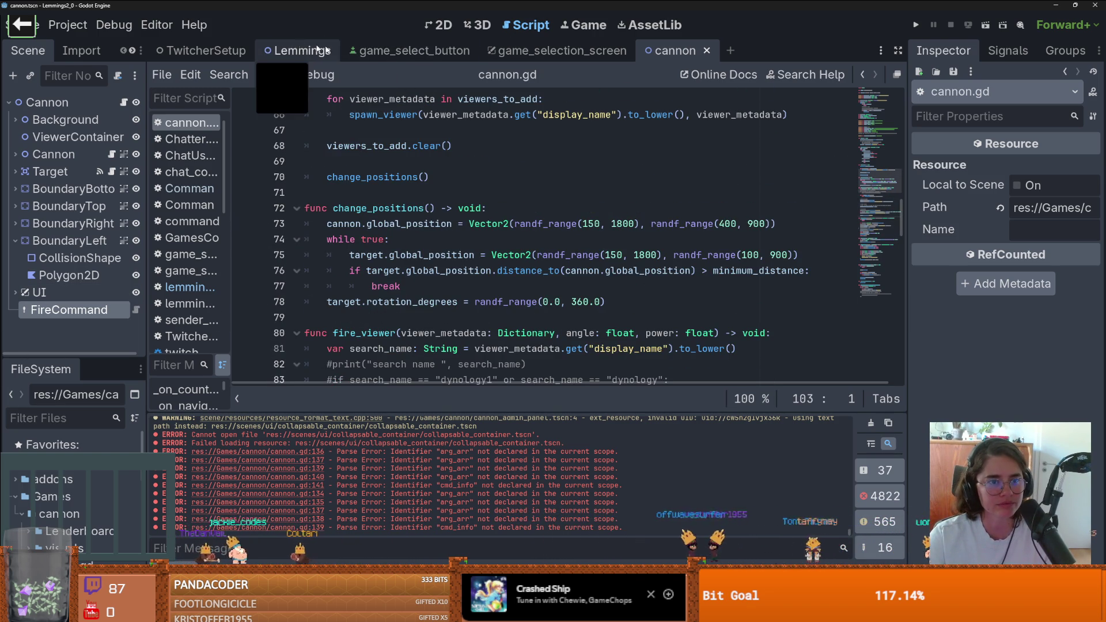
click(291, 50)
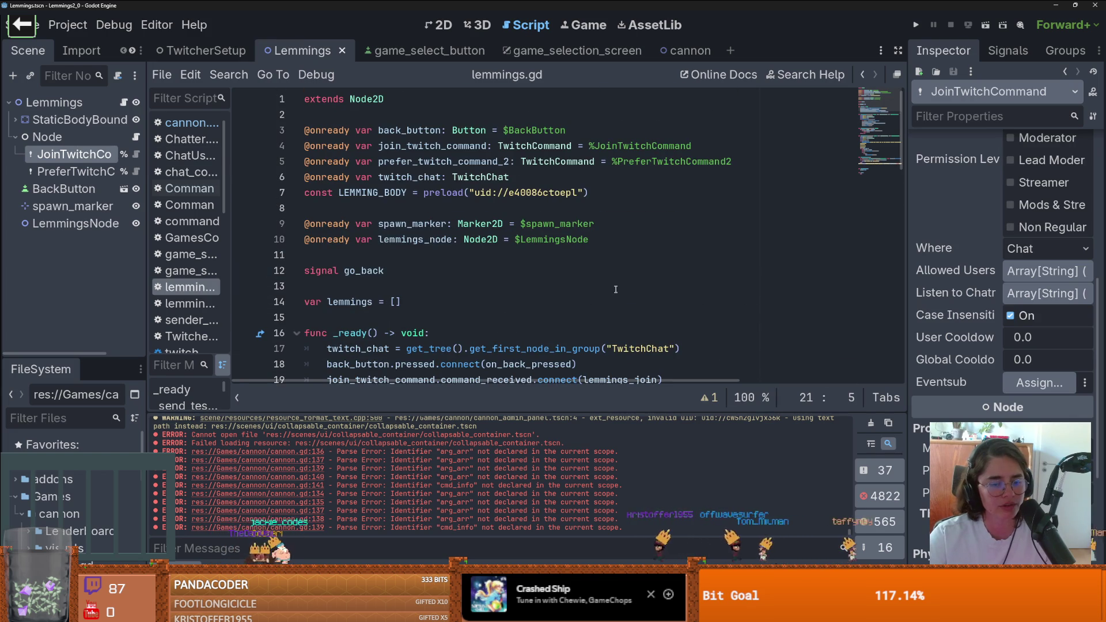
Open the Lemmings root node's script, then collapse GameSelectionScreen in the TwitcherSetup scene tree
click(391, 211)
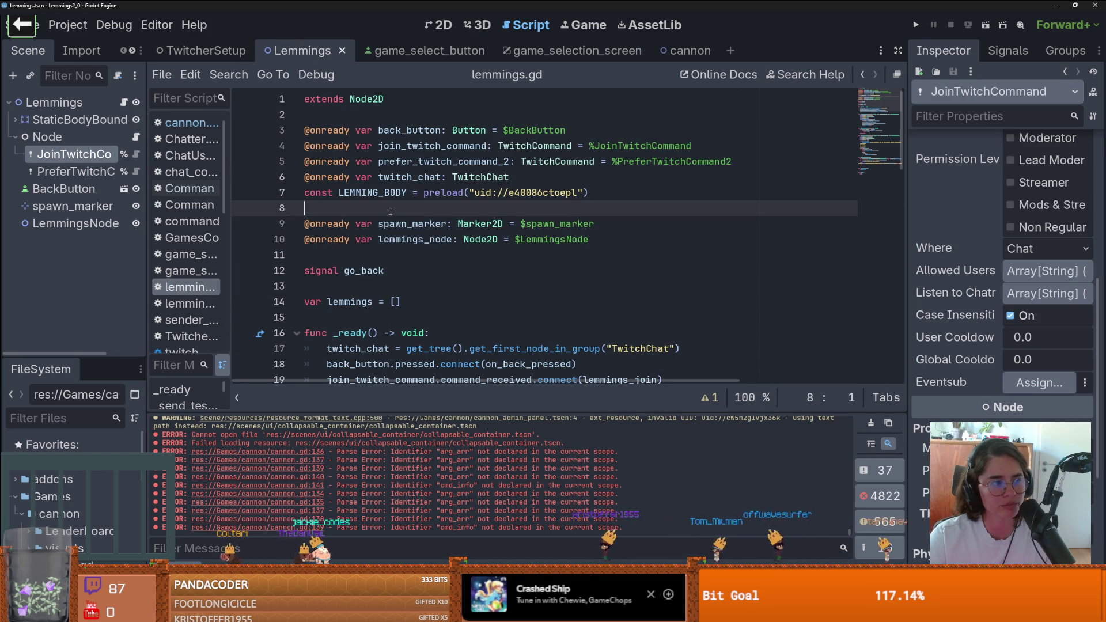
click(382, 131)
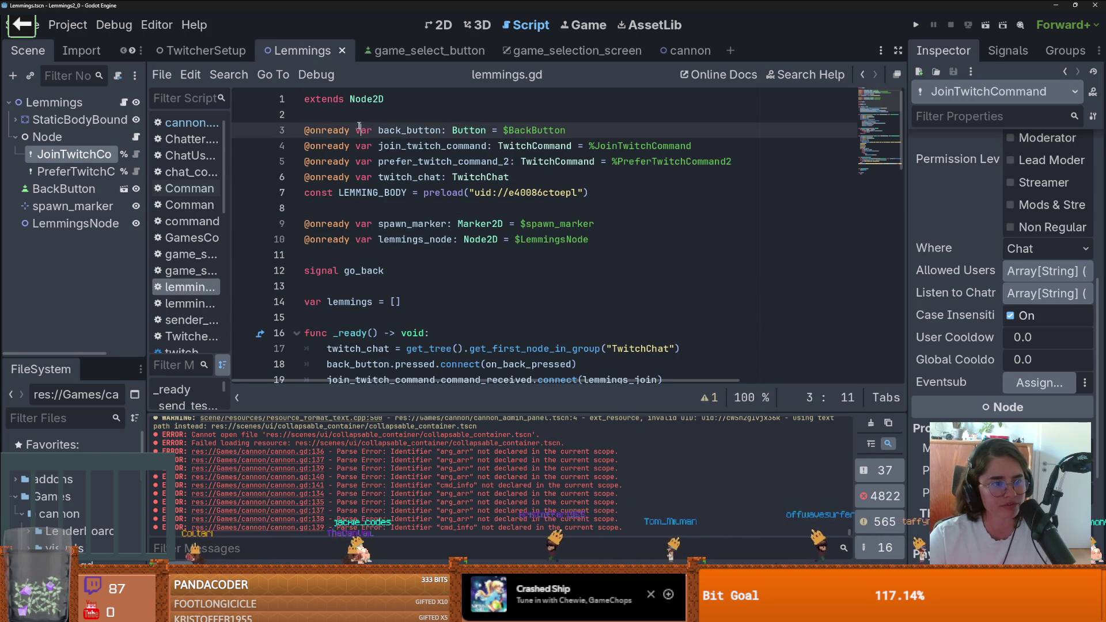
click(125, 102)
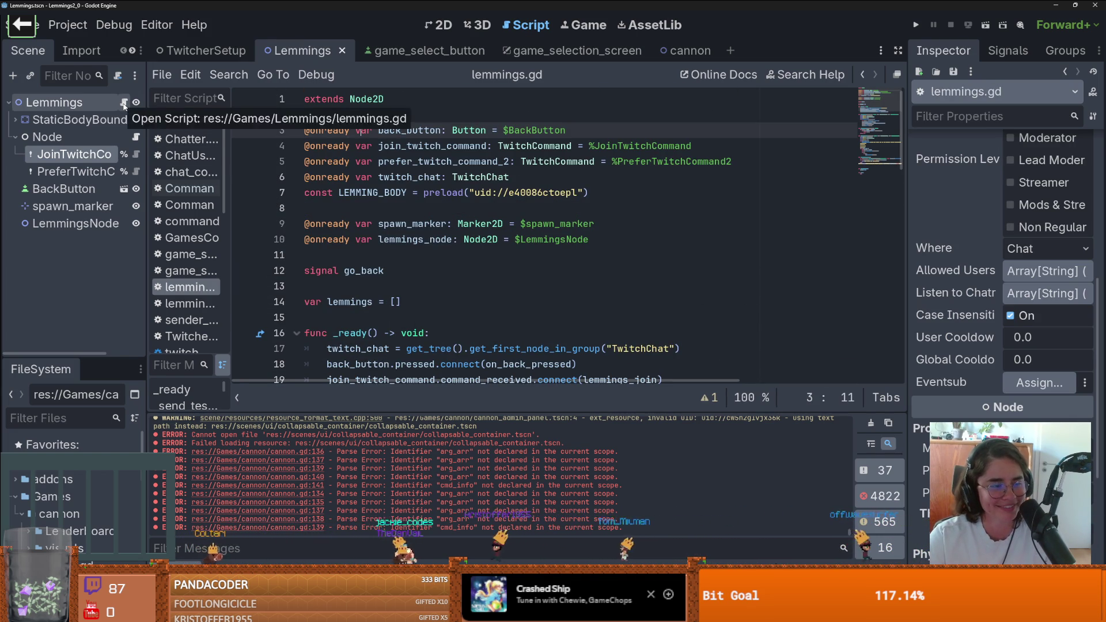
click(232, 53)
scroll(75, 173, up, 2)
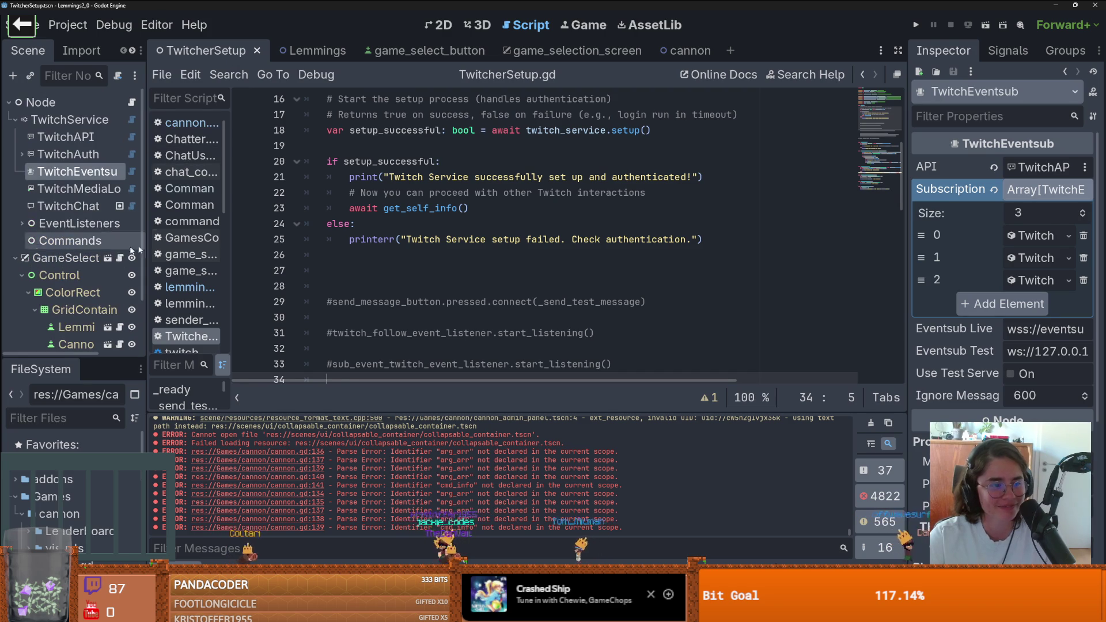
drag(147, 235, 209, 235)
click(23, 259)
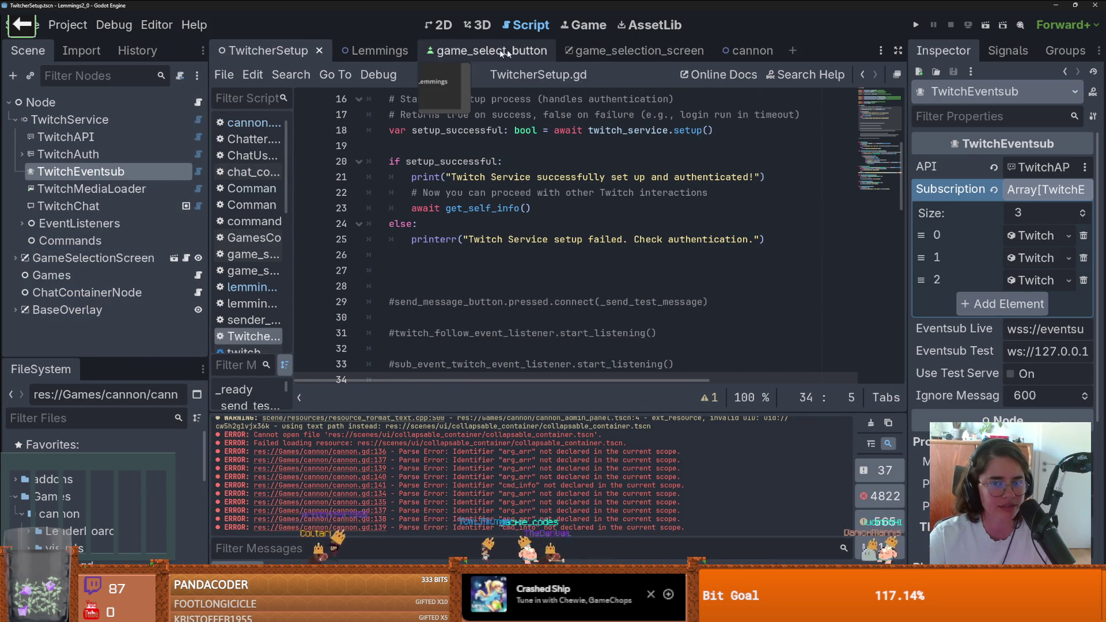
Return to the Lemmings scene and select the twitch_chat variable on line 17
click(371, 50)
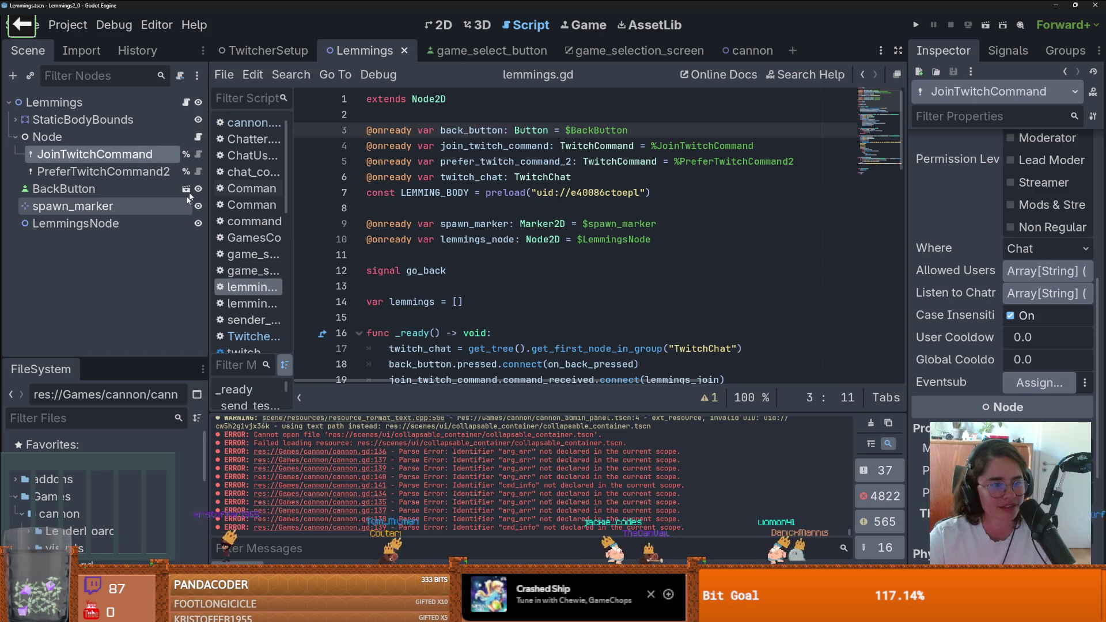
scroll(501, 201, down, 5)
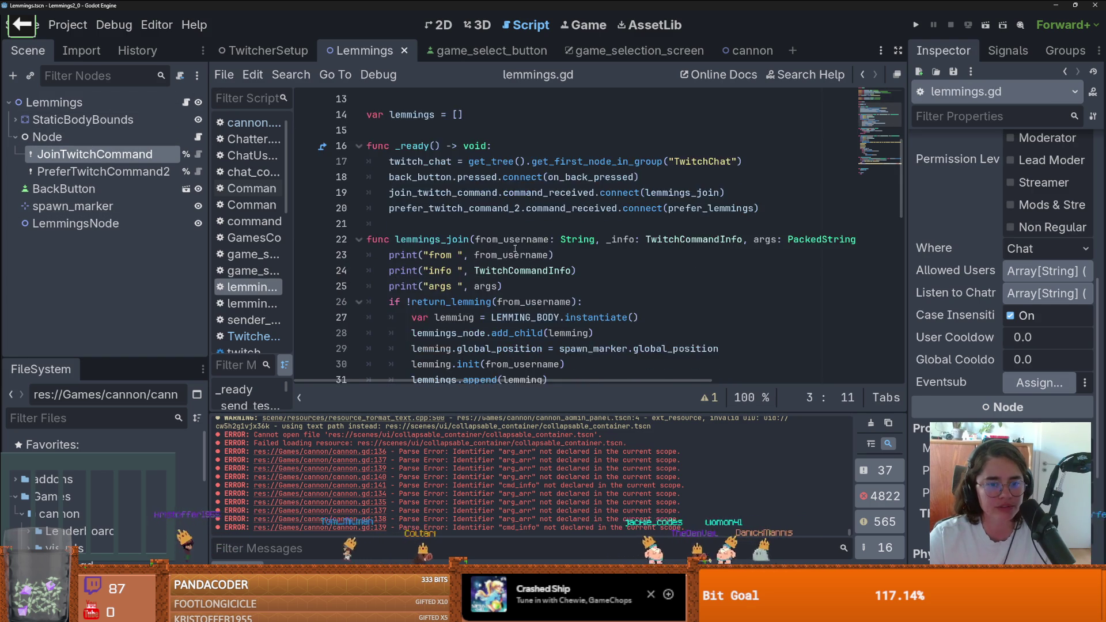
scroll(577, 231, up, 1)
double_click(421, 208)
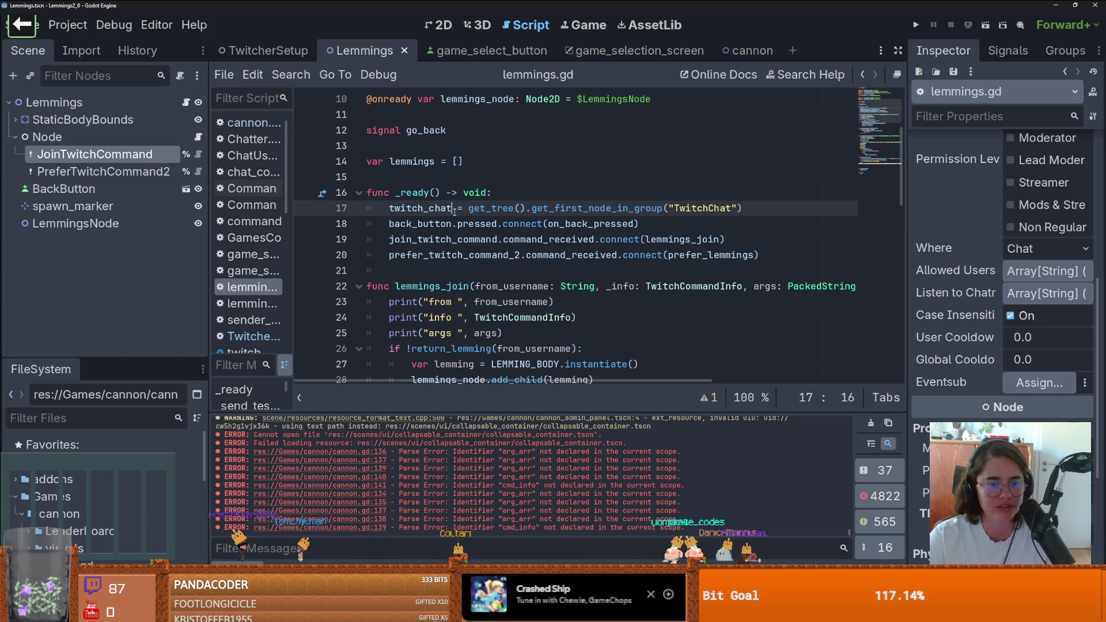
Select lemmings_join's parameters: from_username, _info: TwitchCommandInfo, args: PackedStringArray on line 22
click(510, 291)
scroll(525, 305, down, 2)
scroll(525, 312, down, 2)
scroll(525, 312, up, 3)
scroll(525, 312, down, 3)
scroll(525, 312, up, 3)
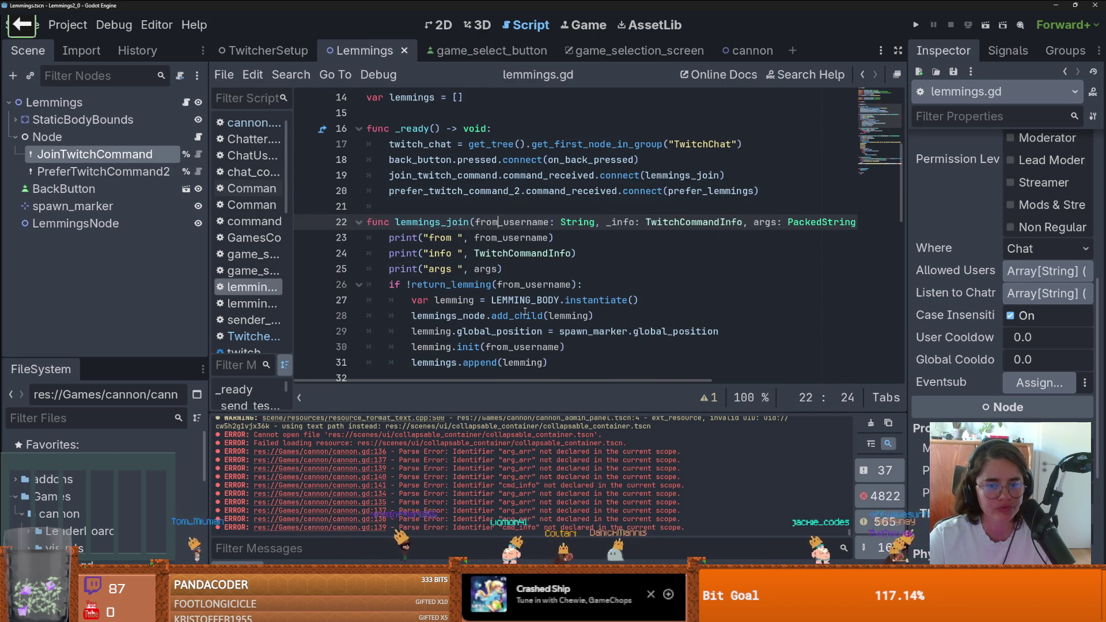
drag(473, 222, 833, 228)
key(ctrl+c)
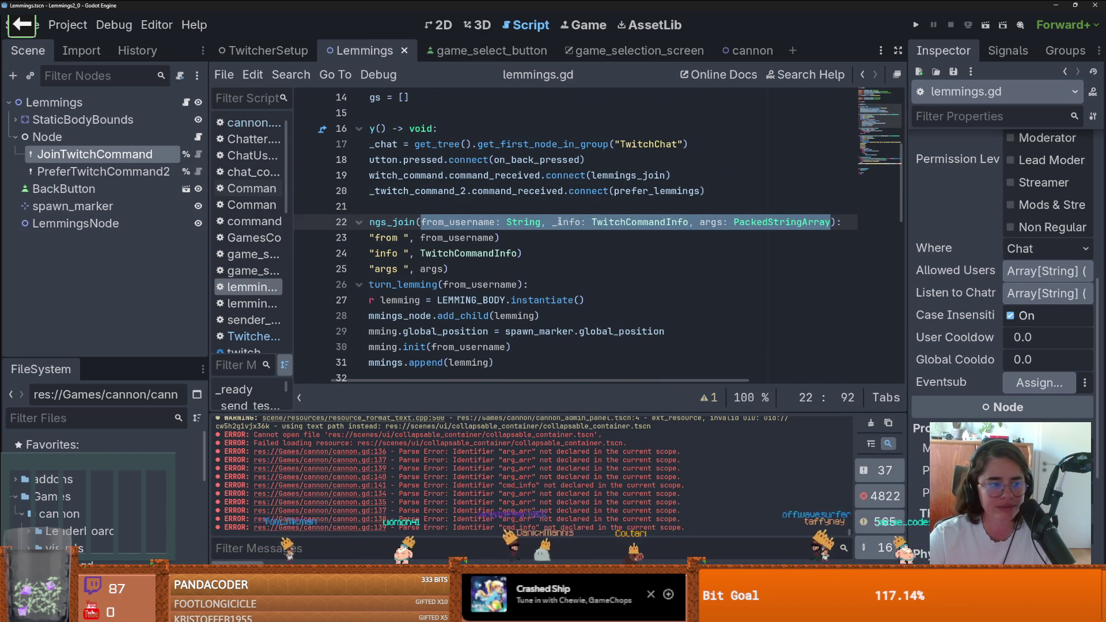
Back in cannon.gd, select fire_viewer's viewer_metadata, angle and power parameters on line 80
click(748, 50)
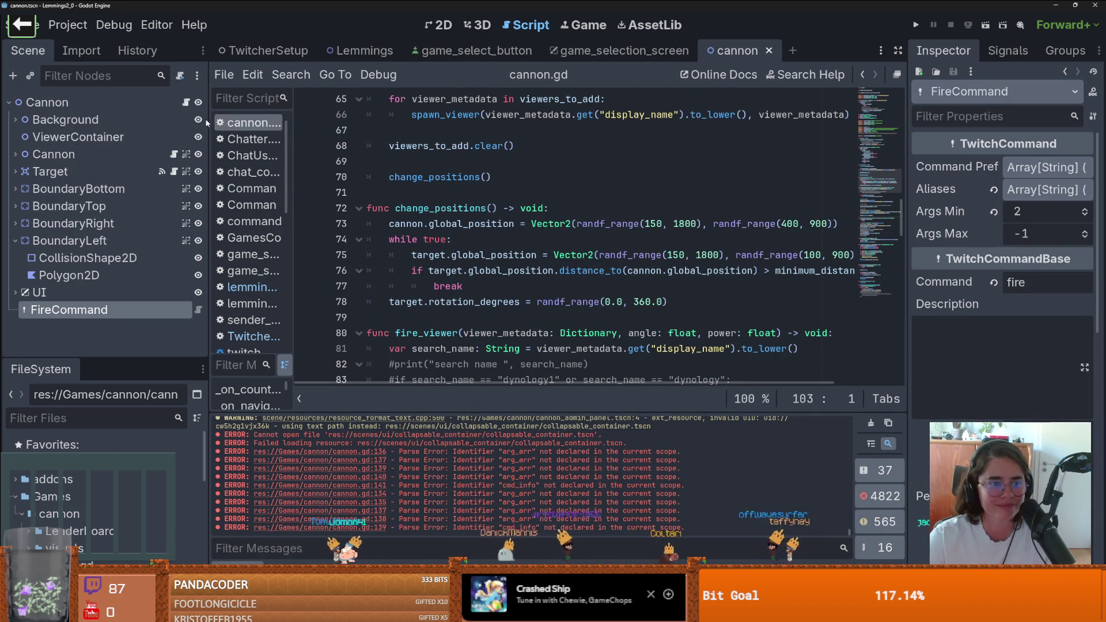
scroll(508, 214, down, 3)
scroll(490, 202, up, 2)
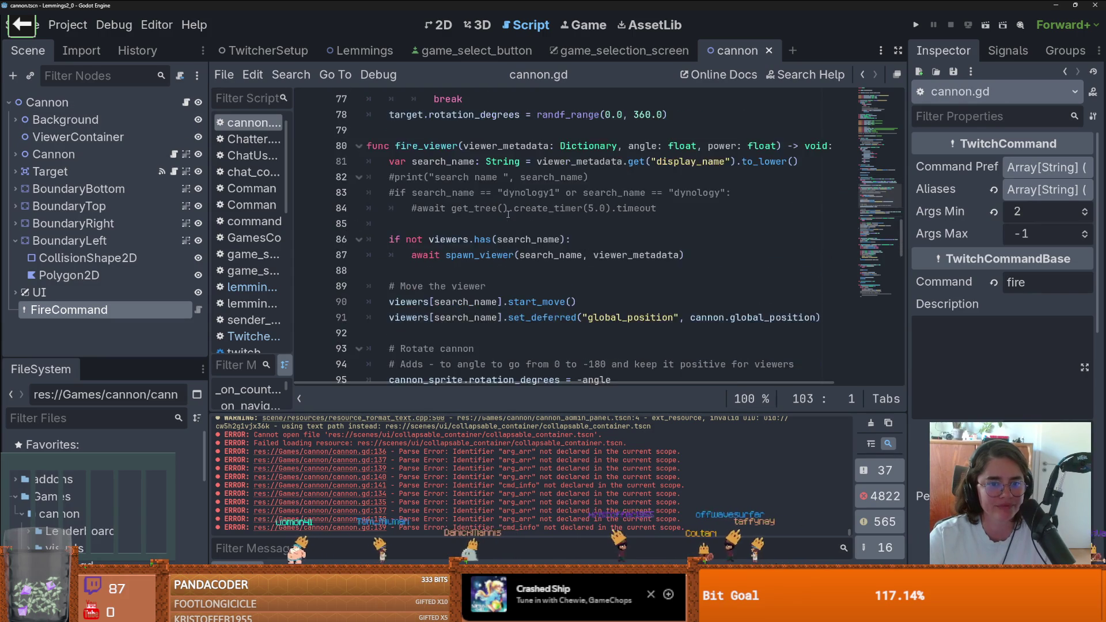
click(463, 193)
mouse_move(463, 193)
mouse_down()
mouse_move(777, 195)
mouse_move(605, 196)
mouse_up()
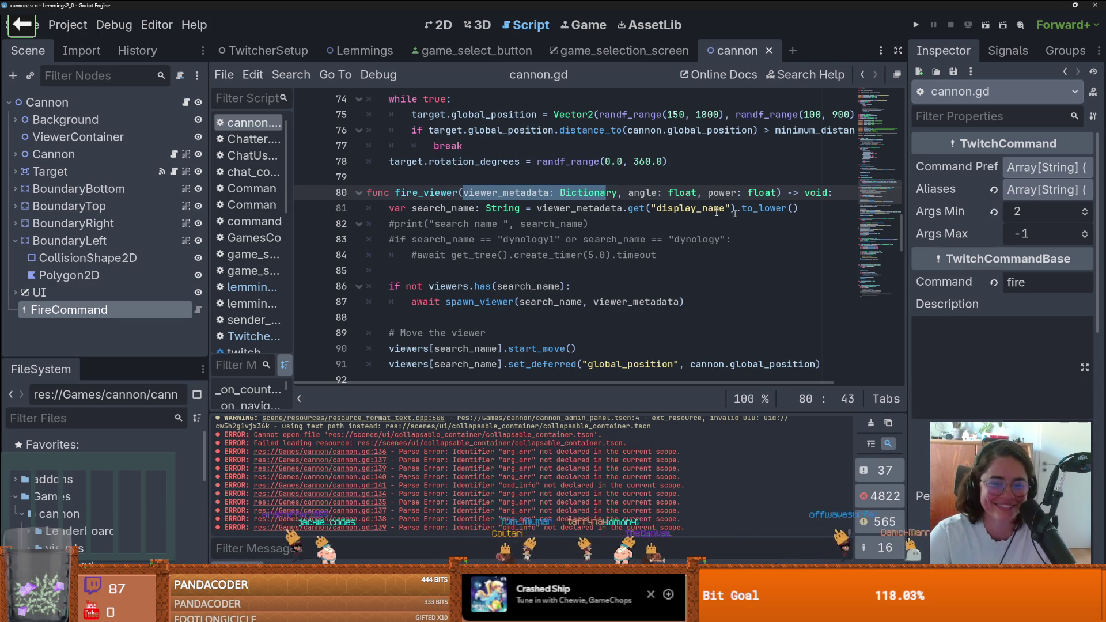
Paste the lemmings_join signature over fire_viewer's parameters, giving from_username, _info and args
click(636, 209)
key(ctrl+s)
drag(776, 192, 464, 192)
key(ctrl+v)
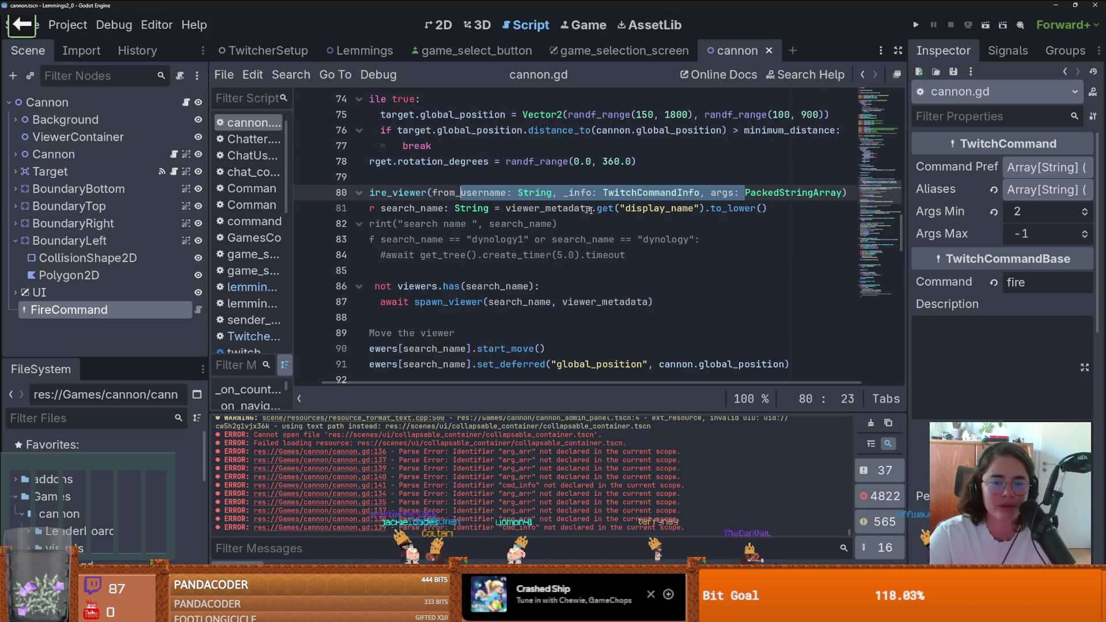
key(ctrl+v)
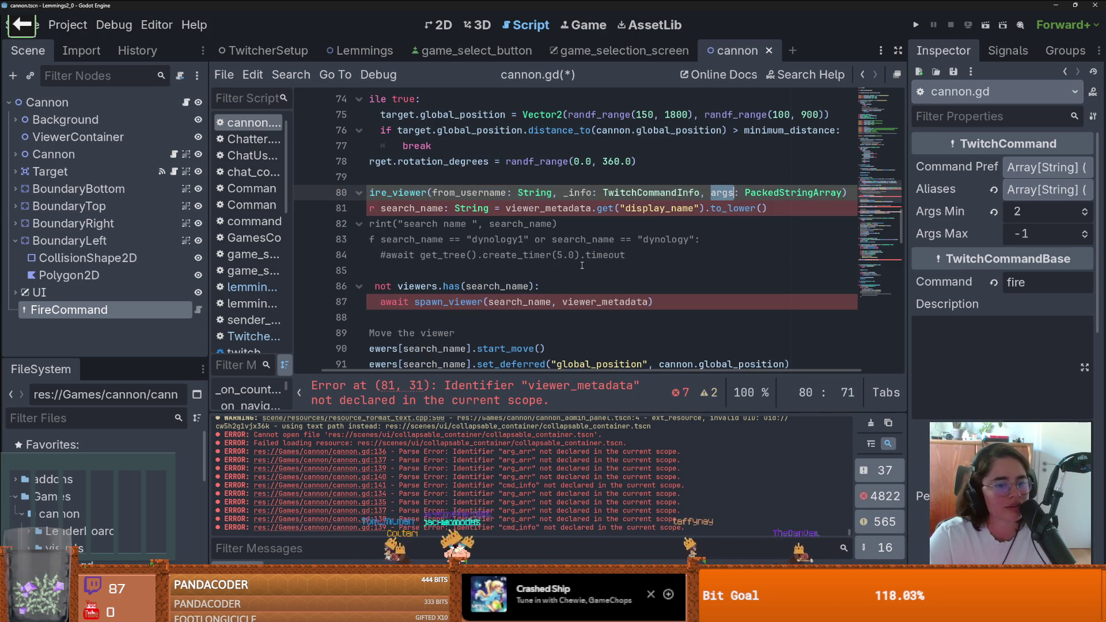
scroll(507, 242, down, 1)
scroll(461, 224, up, 1)
scroll(461, 225, left, 2)
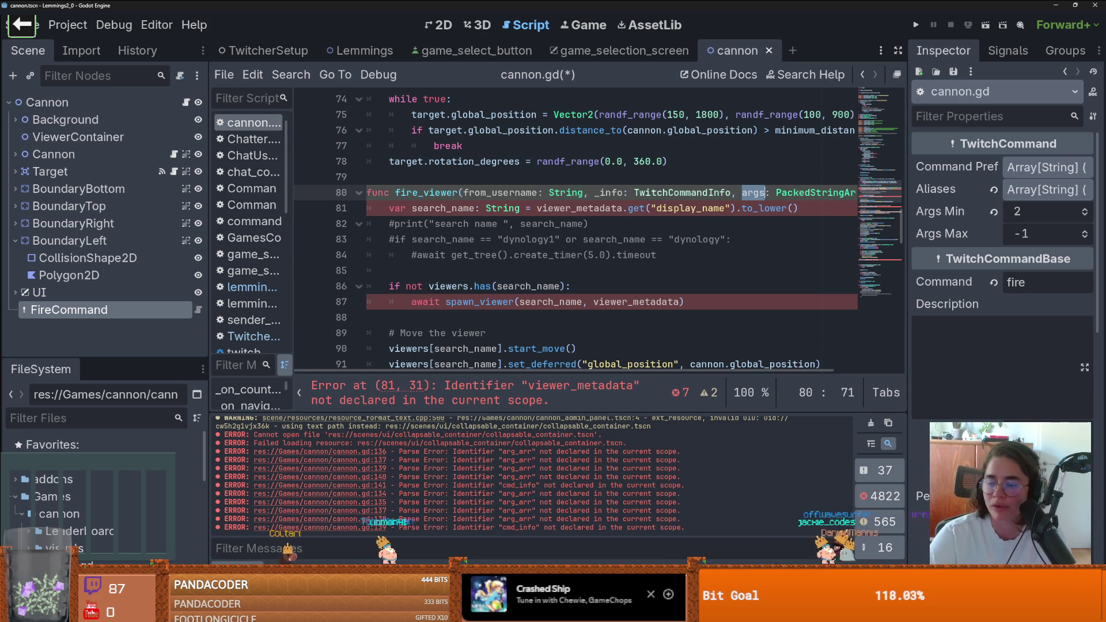
click(660, 287)
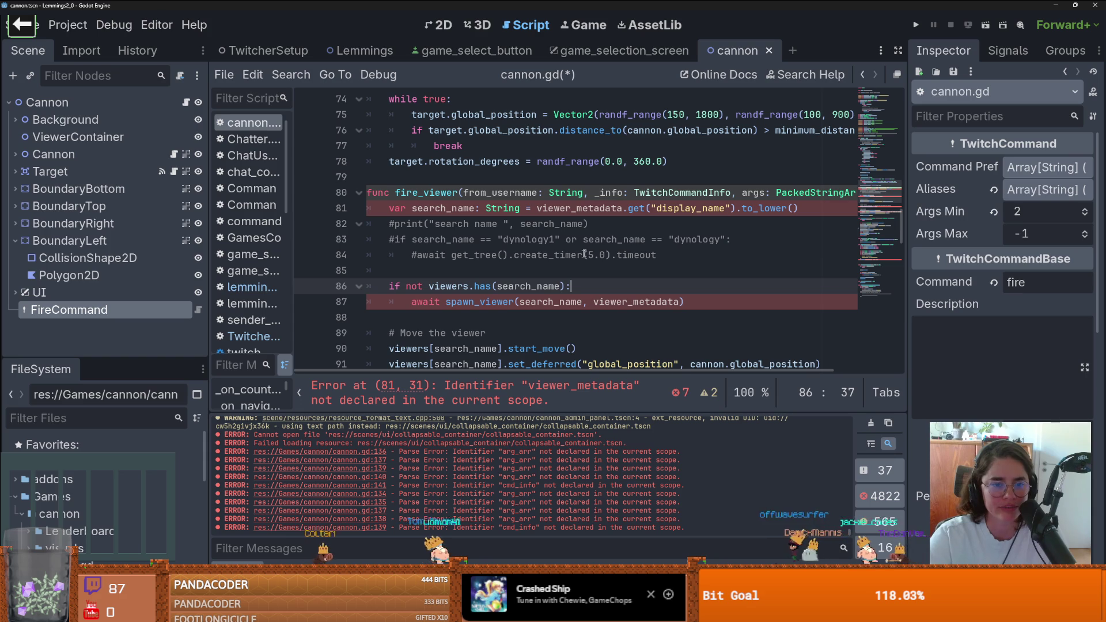
scroll(576, 255, up, 1)
click(490, 240)
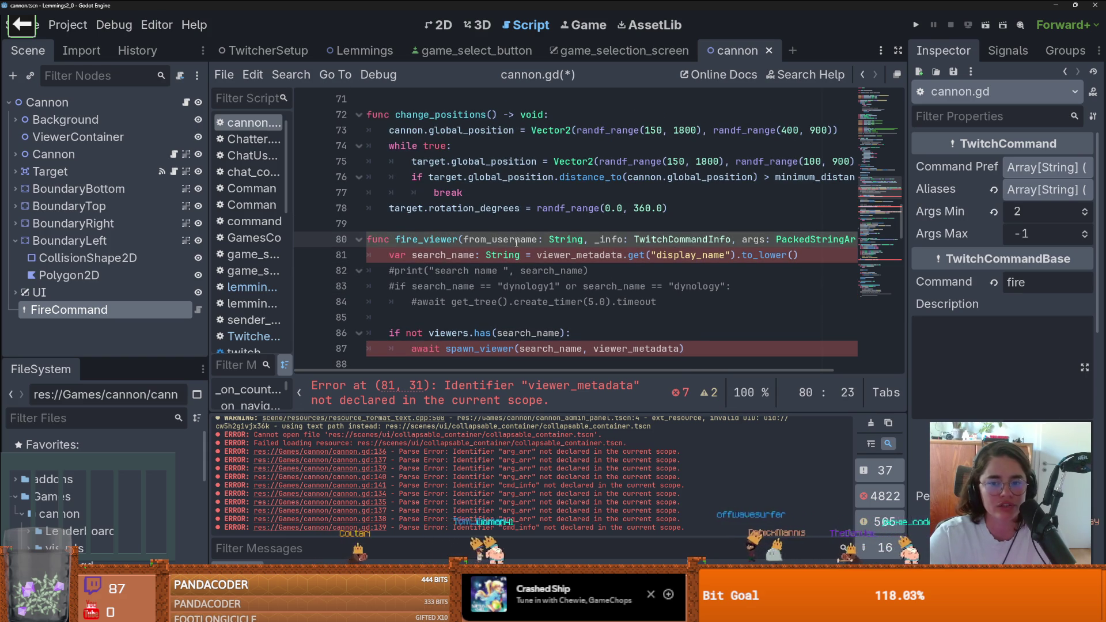
double_click(507, 240)
key(ctrl+c)
drag(799, 255, 537, 255)
key(ctrl+v)
scroll(569, 286, down, 2)
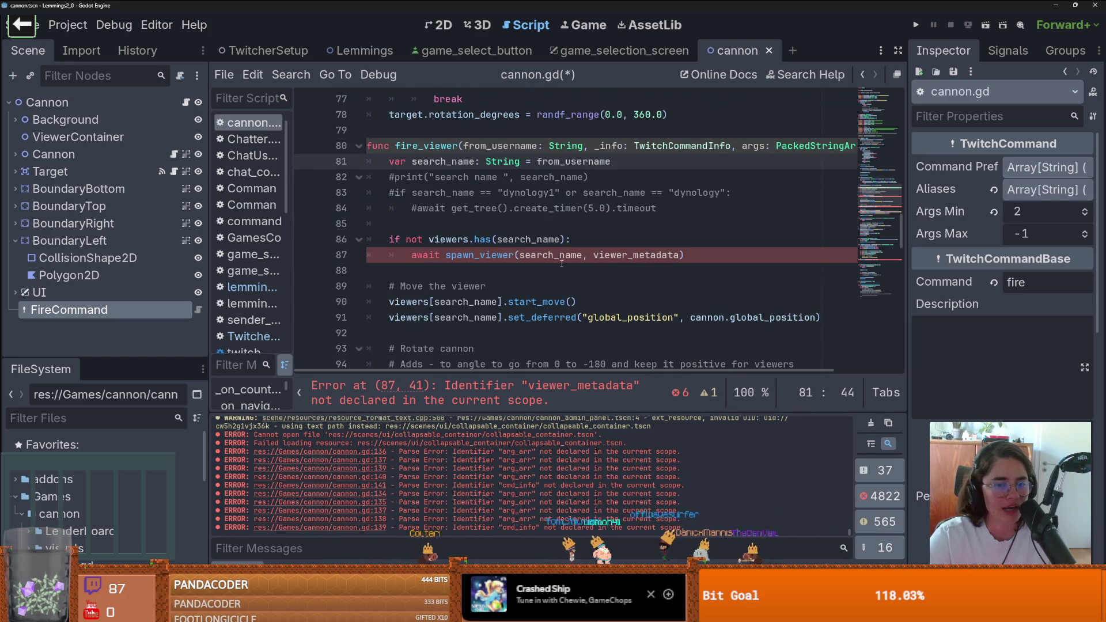
double_click(518, 146)
key(ctrl+c)
double_click(547, 254)
key(ctrl+v)
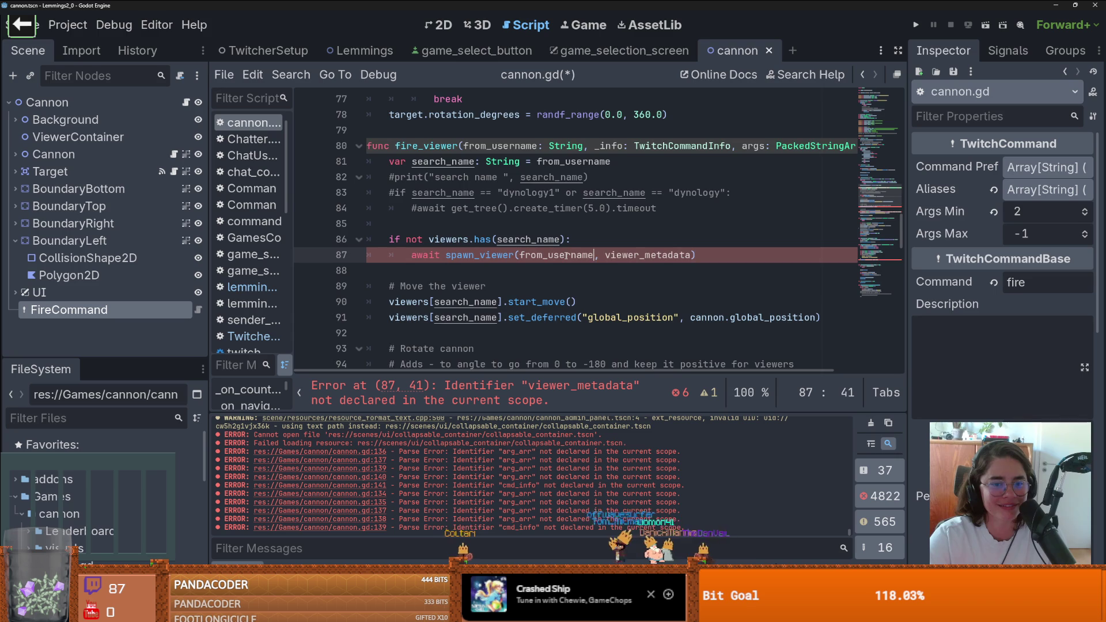
scroll(569, 261, down, 1)
scroll(622, 290, down, 1)
double_click(623, 290)
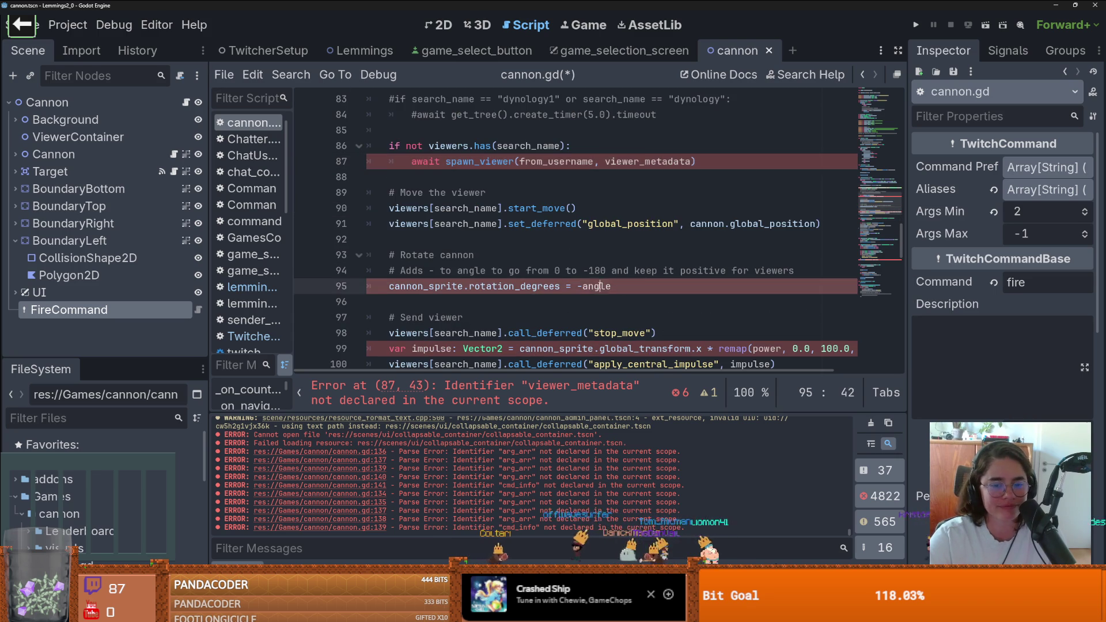
scroll(677, 308, up, 1)
scroll(677, 308, down, 1)
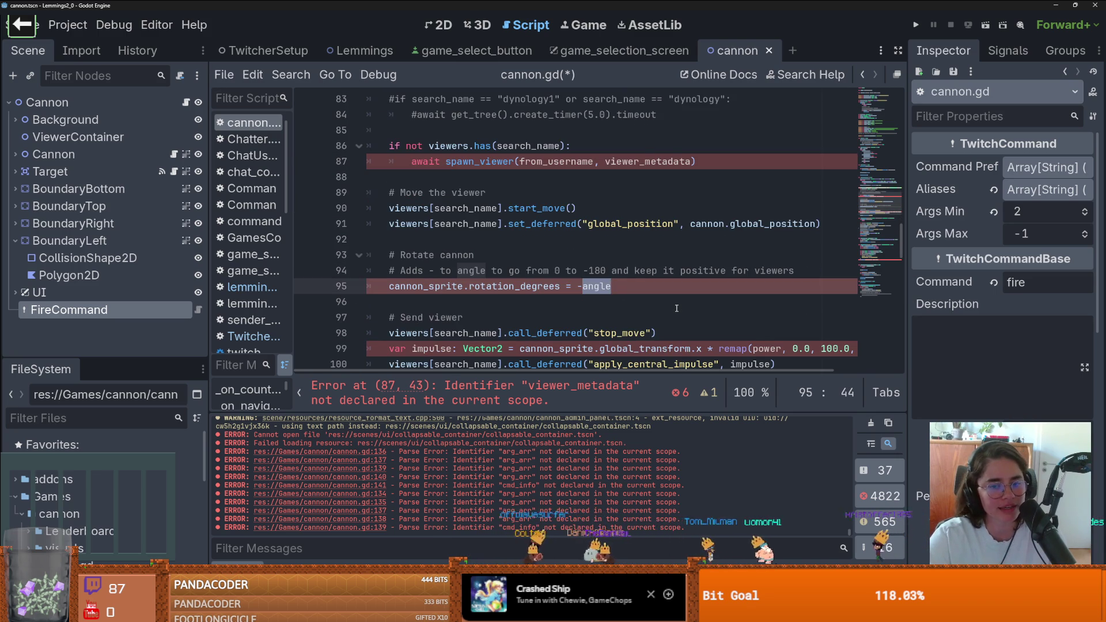
scroll(631, 289, up, 3)
double_click(752, 193)
scroll(703, 261, down, 3)
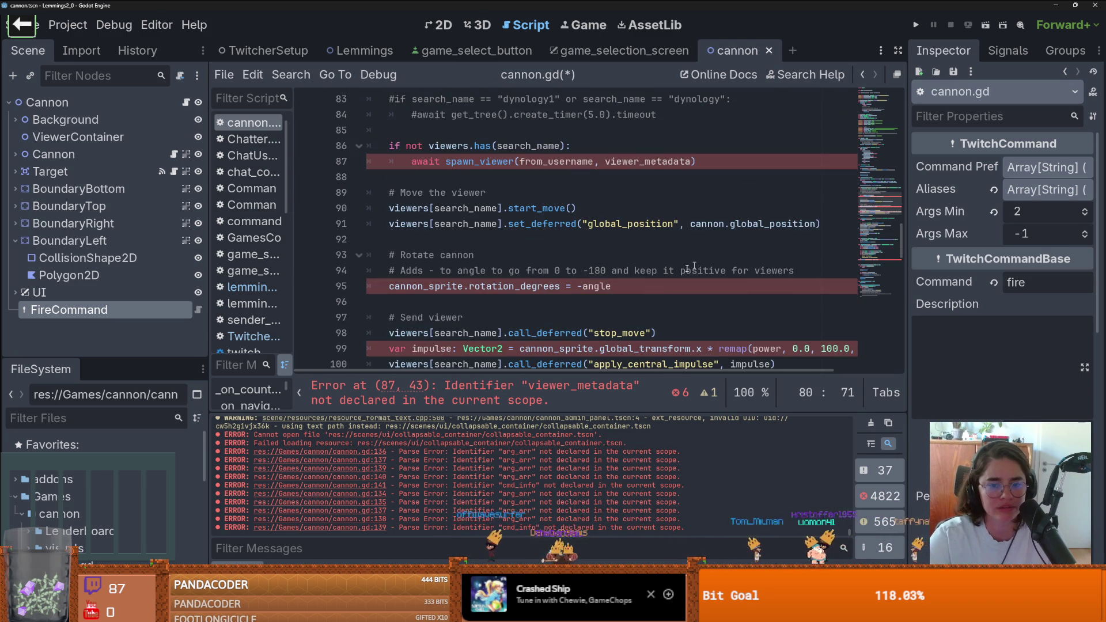
double_click(607, 288)
key(ctrl+v)
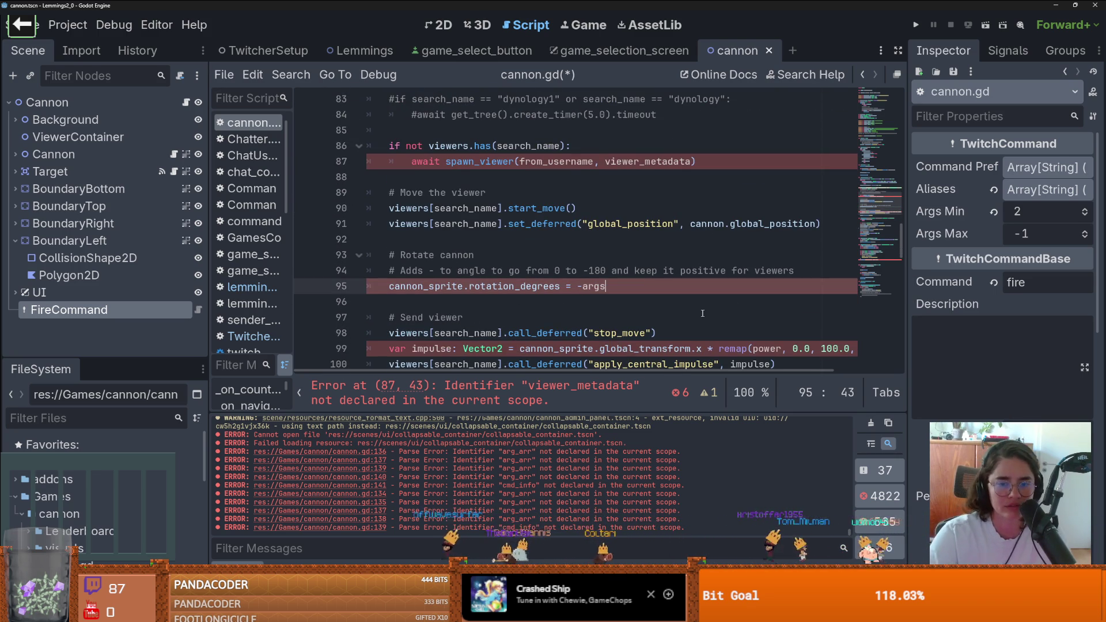
text([)
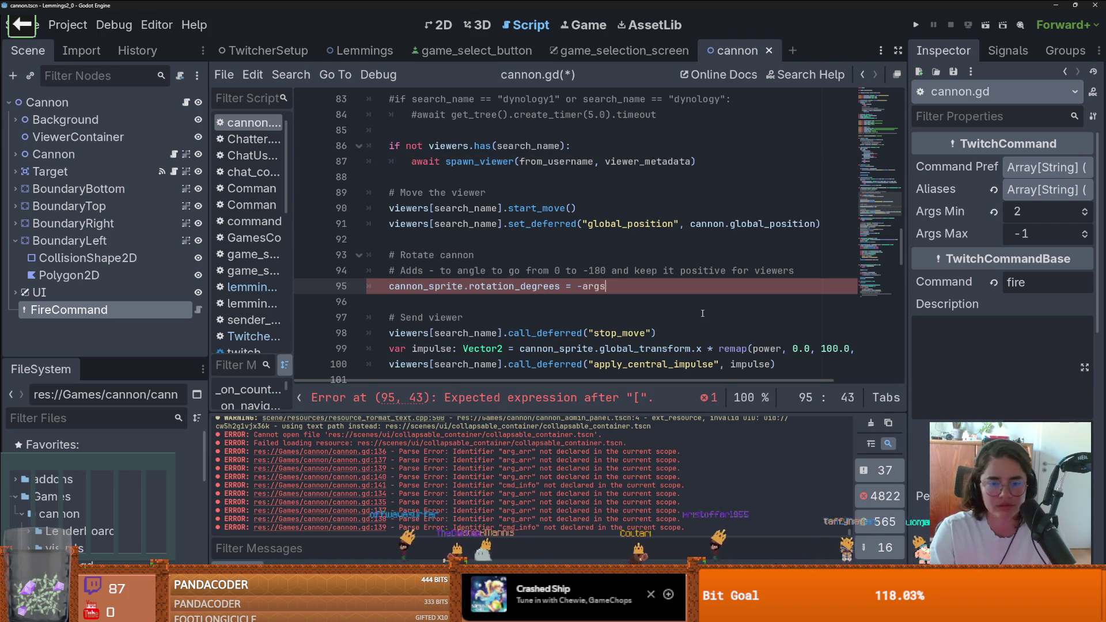
scroll(525, 228, up, 2)
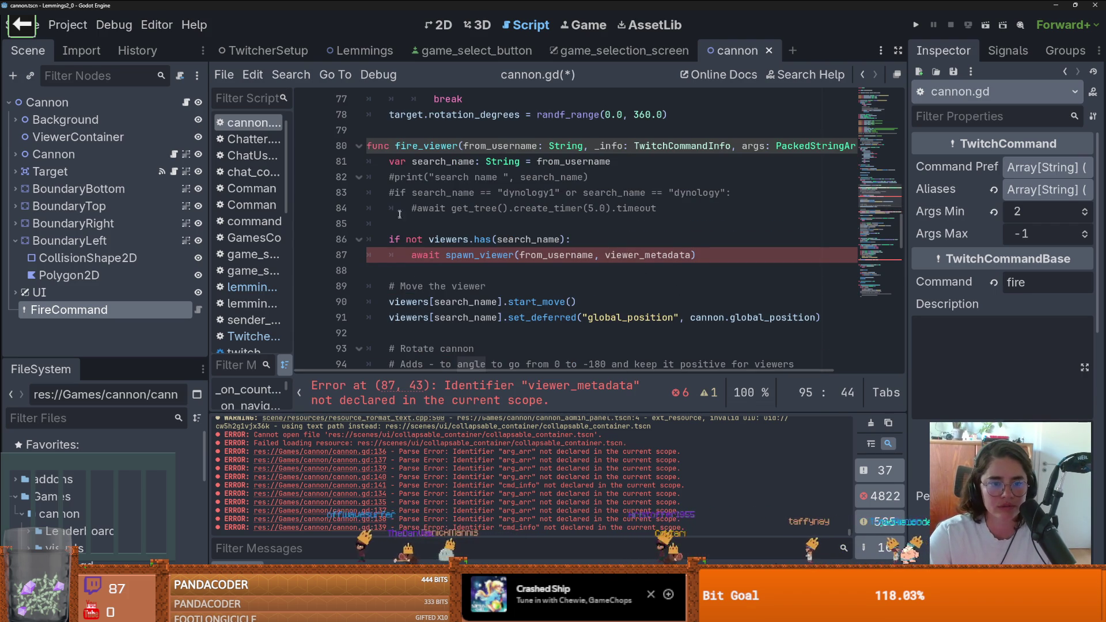
Delete the commented-out debug lines 82-84 in fire_viewer
click(417, 229)
key(Return)
key(Return)
click(416, 240)
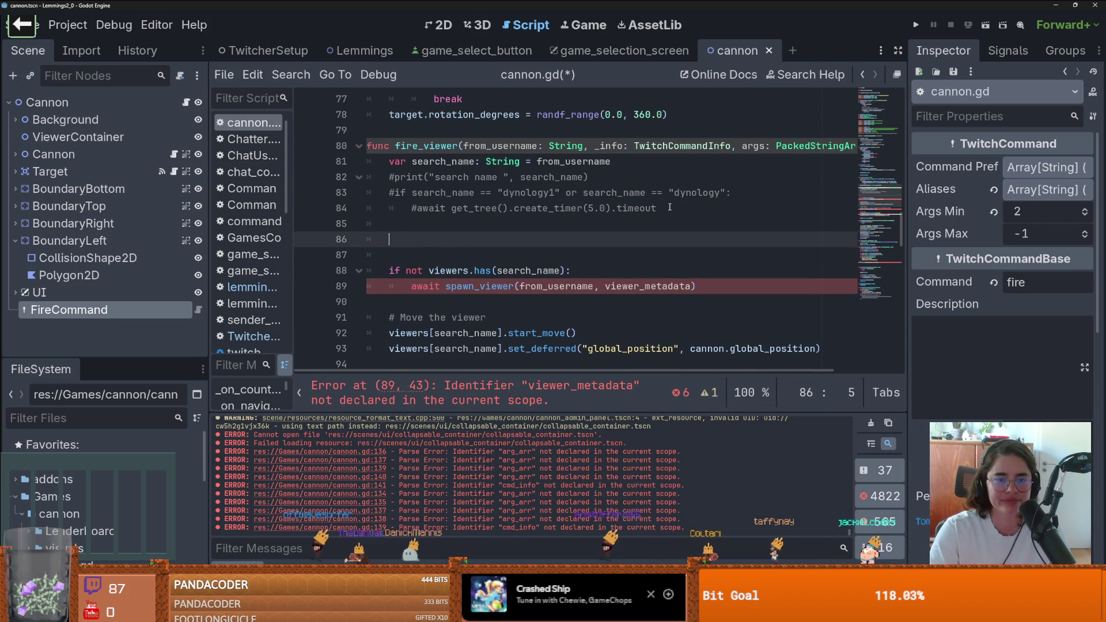
drag(670, 207, 371, 176)
key(BackSpace)
Declare var angle = args[0] in fire_viewer
click(427, 206)
text(var agr)
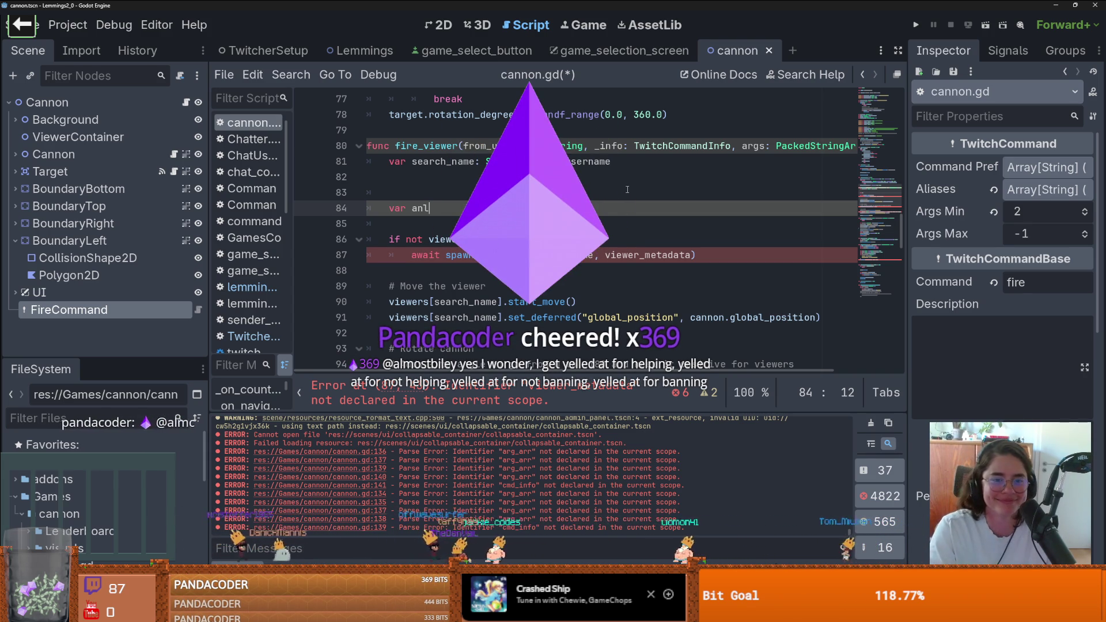
key(BackSpace)
text(gle =)
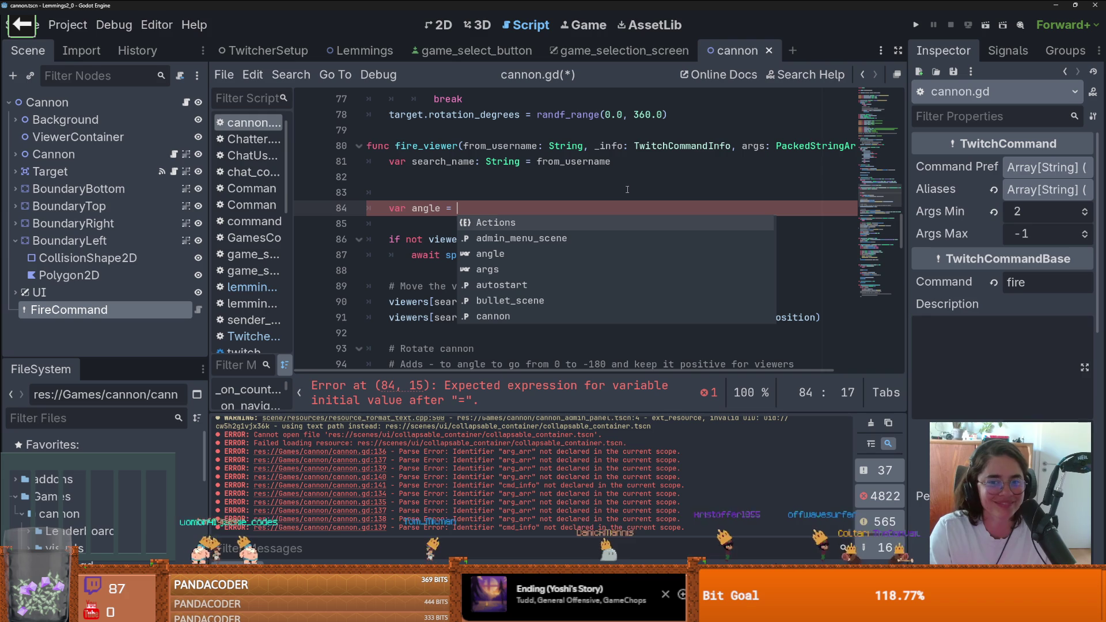
text(args)
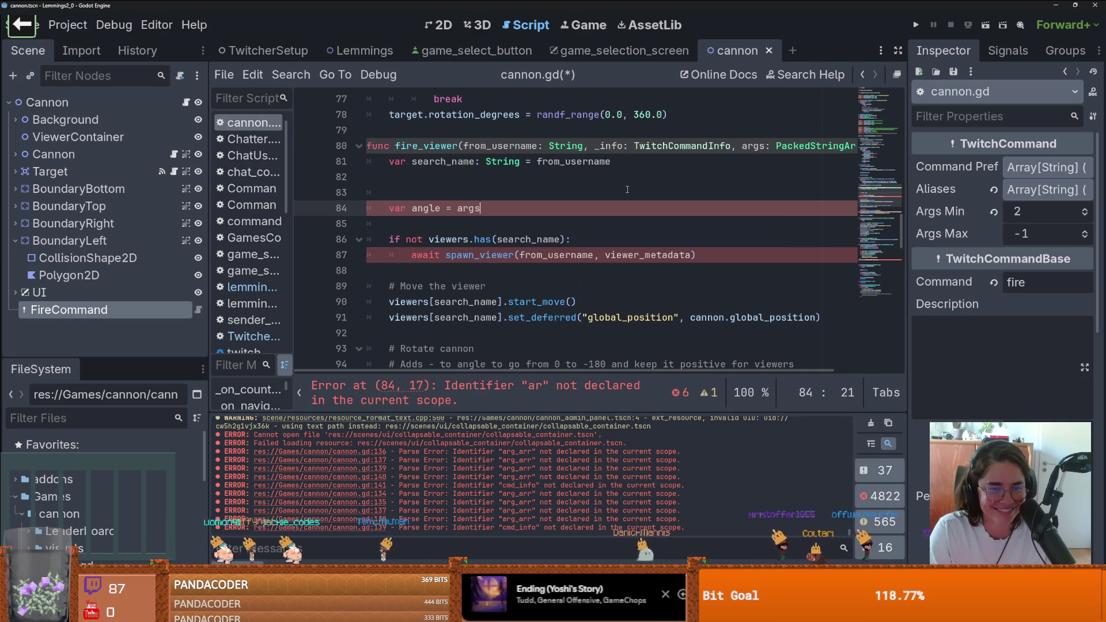
text([)
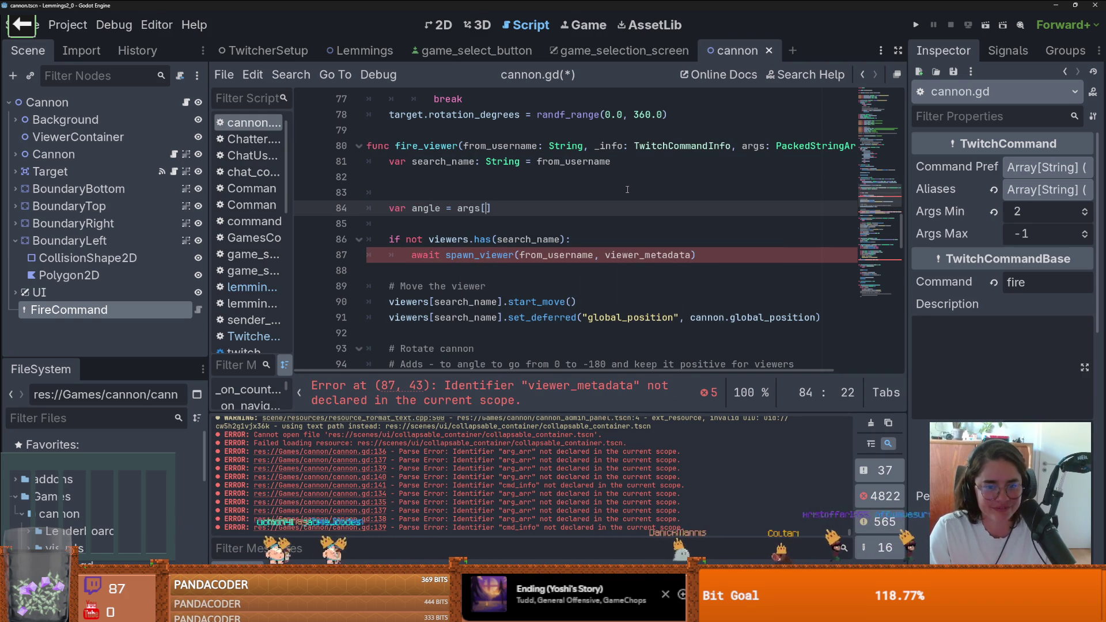
text(0)
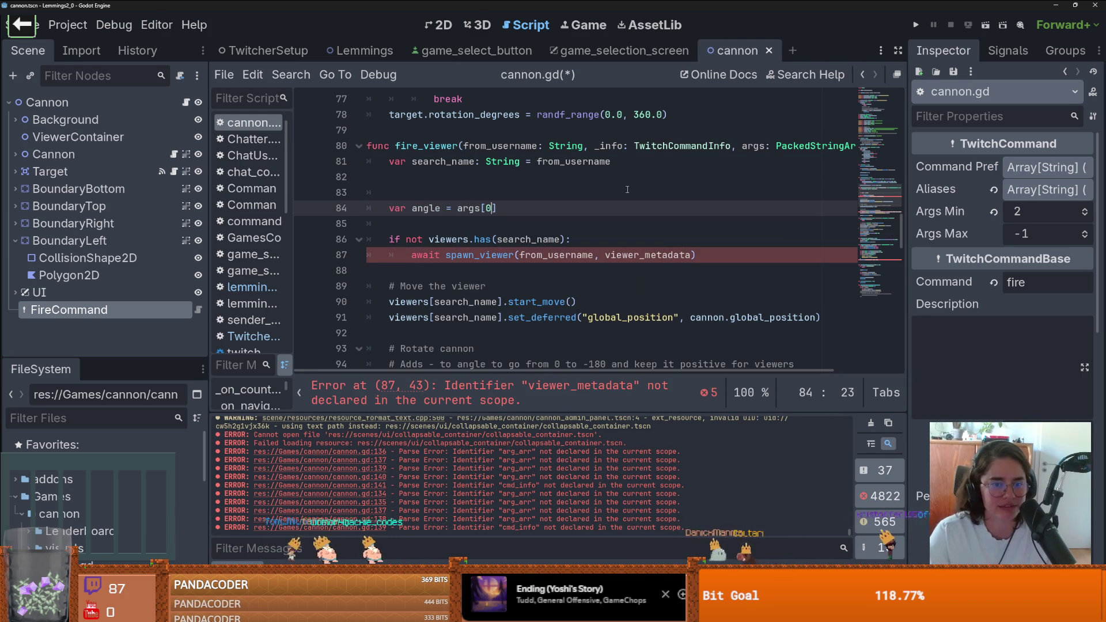
click(627, 189)
Add an 'if args.size() < 2: return' guard at the top of fire_viewer and save
key(BackSpace)
key(BackSpace)
key(BackSpace)
click(379, 161)
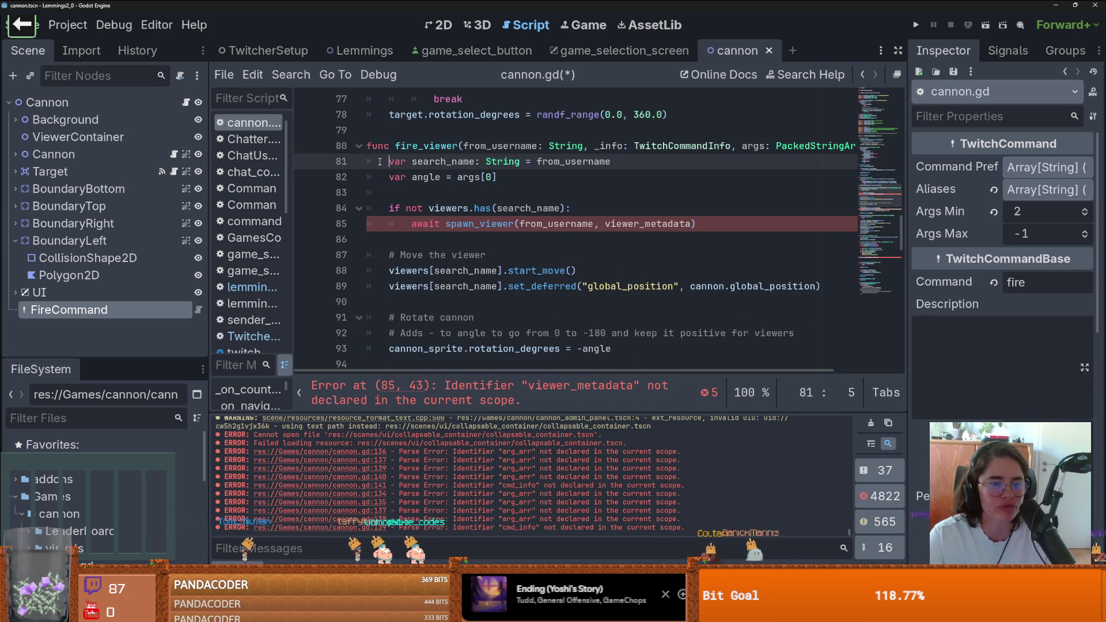
key(Return)
key(Return)
key(Up)
key(Up)
text(if )
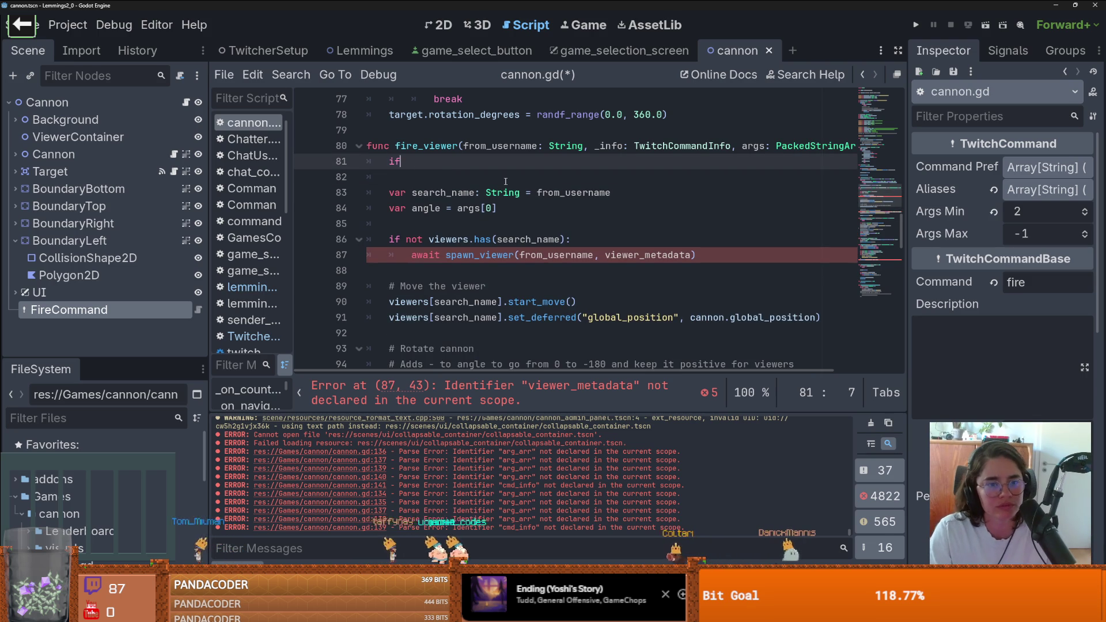
text(args.size()
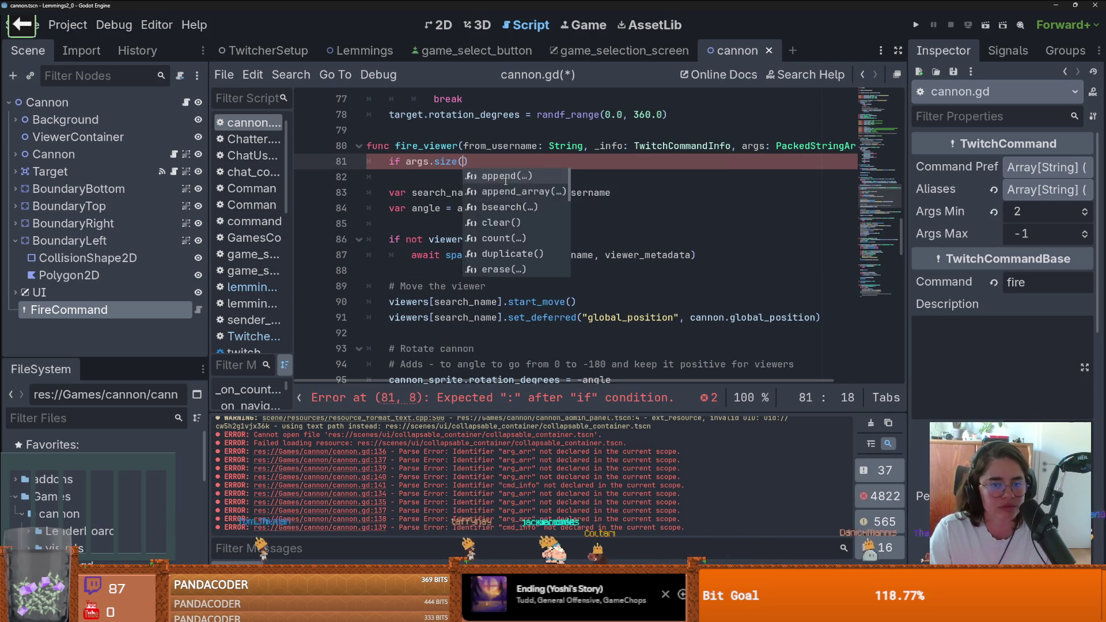
key(Return)
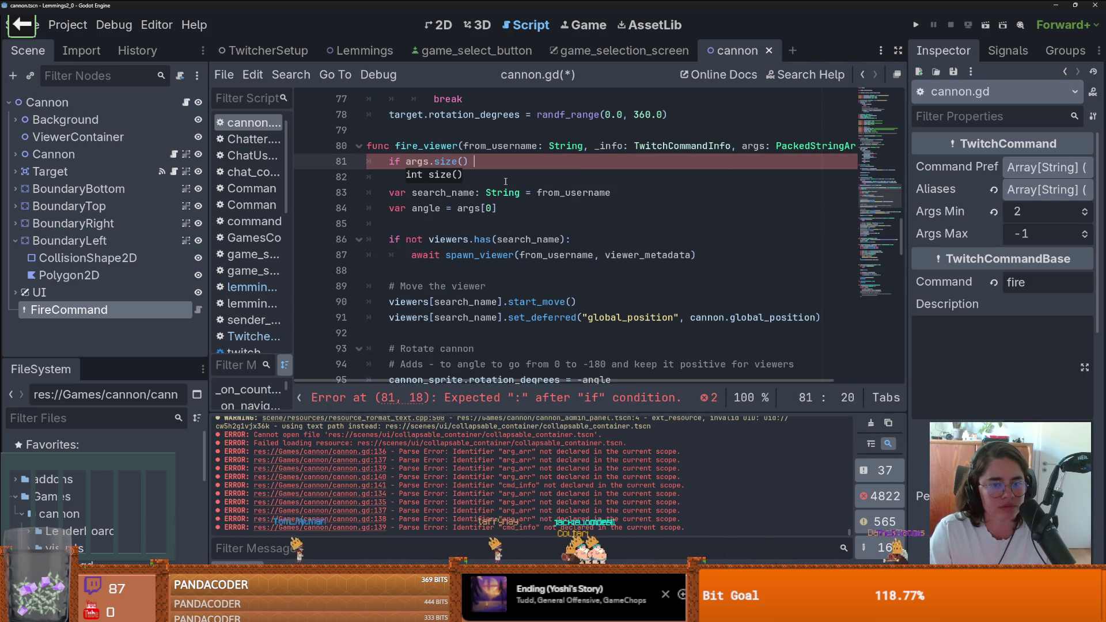
text(<2:)
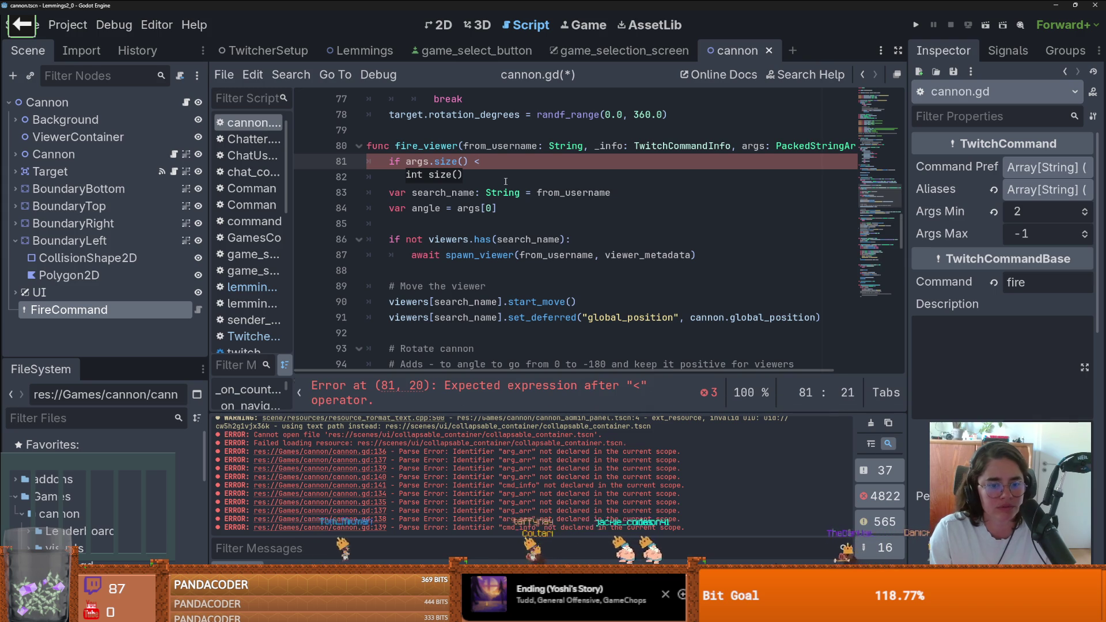
key(Return)
text(return)
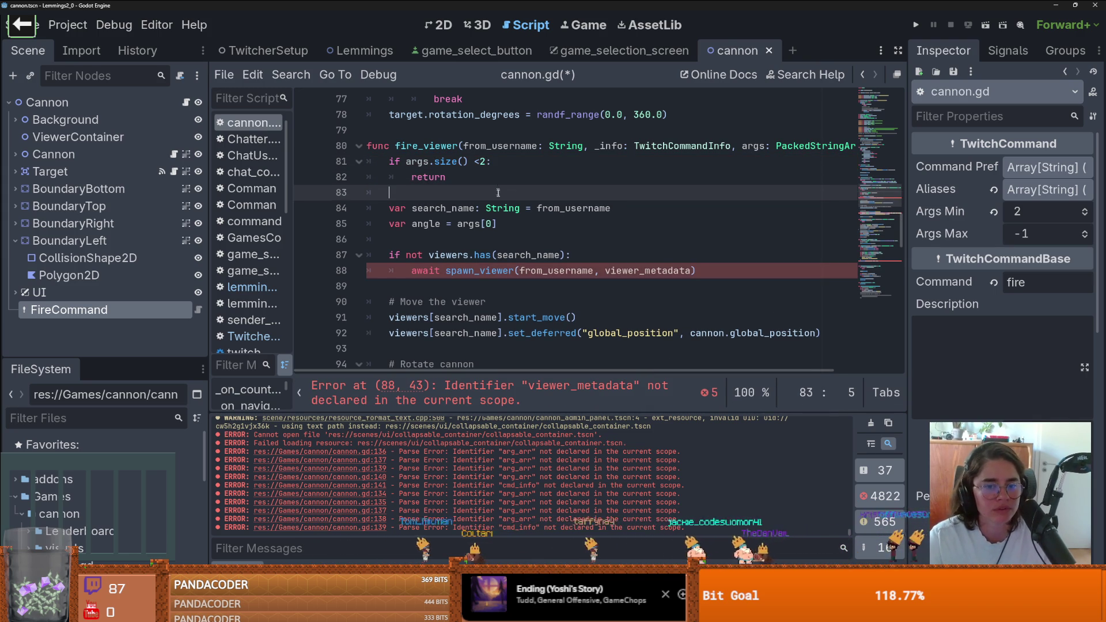
key(ctrl+s)
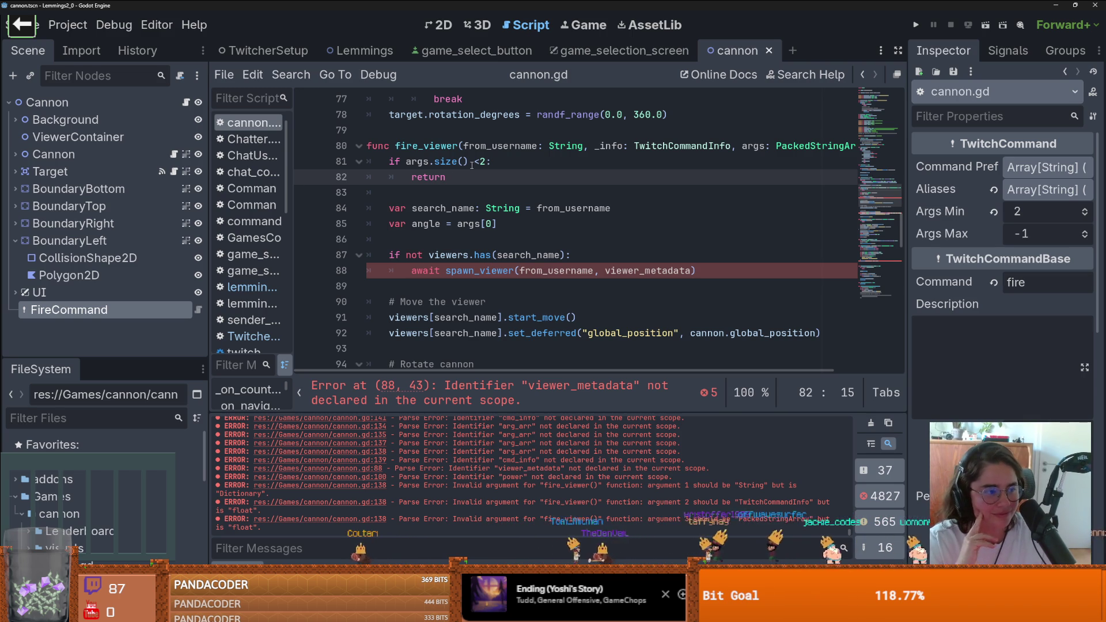
Declare var power = args[1] below the angle line and save cannon.gd
click(573, 207)
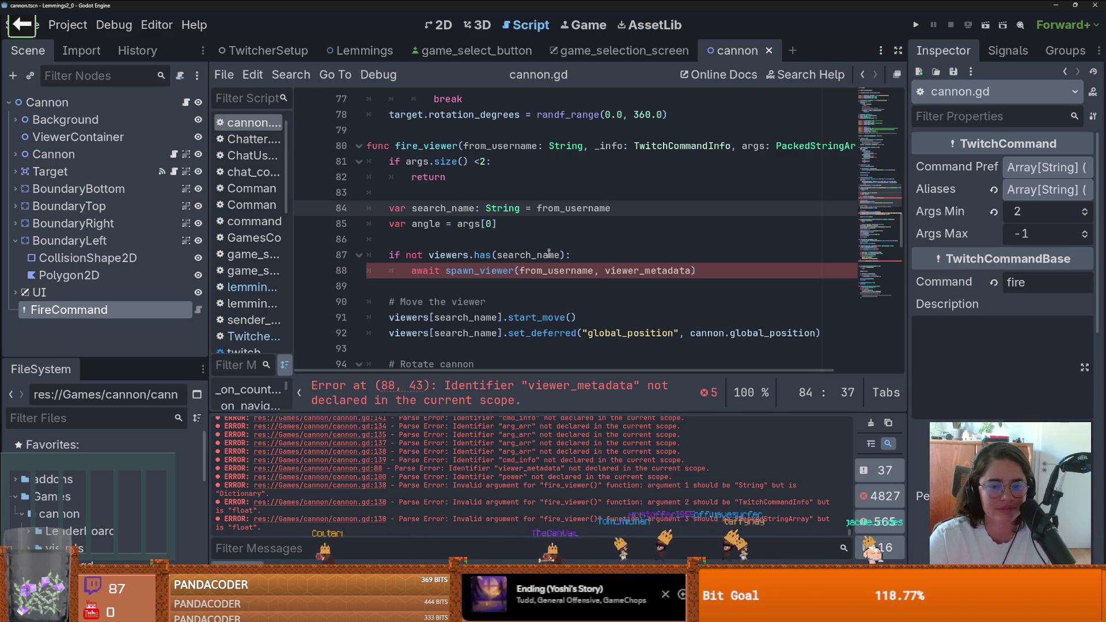
double_click(641, 276)
scroll(640, 276, down, 4)
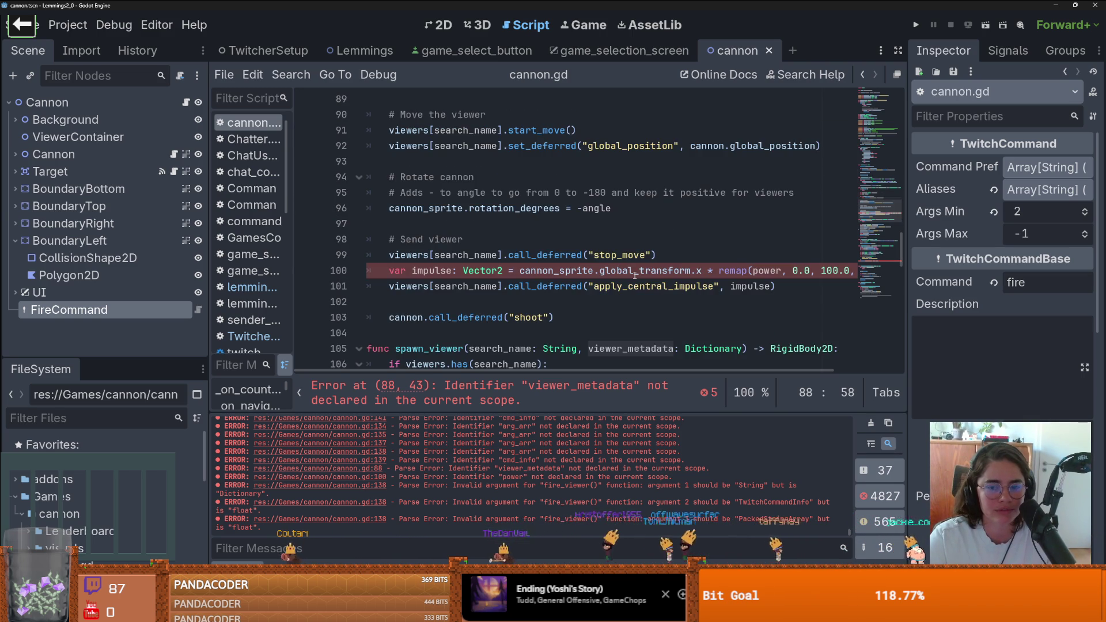
scroll(635, 276, up, 3)
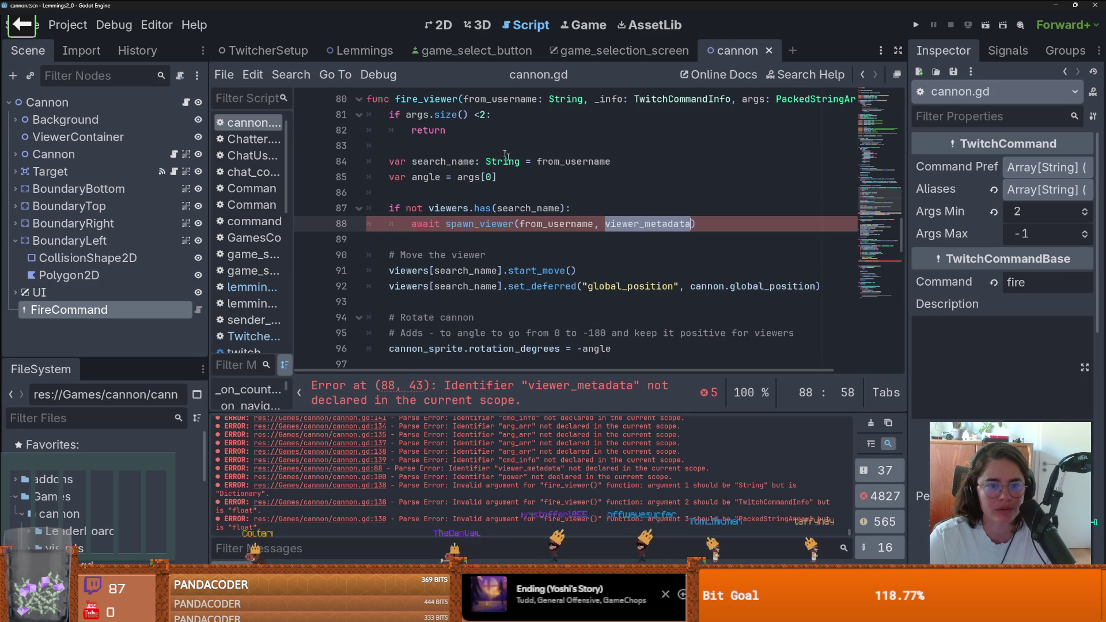
click(505, 177)
key(Return)
key(BackSpace)
key(BackSpace)
key(BackSpace)
text(var power)
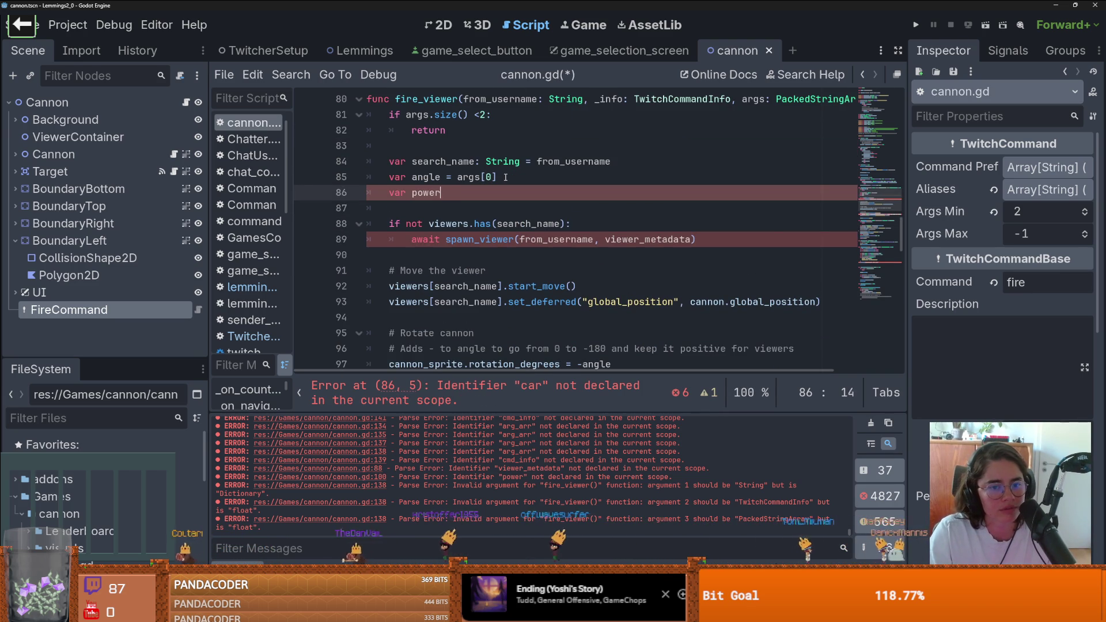
text( = args[1)
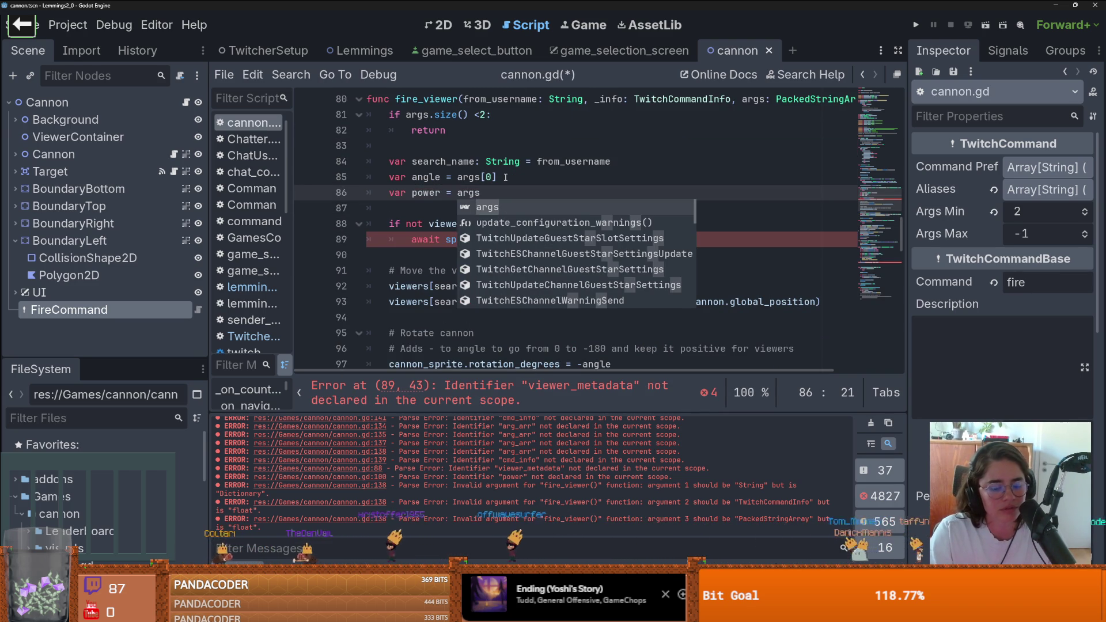
click(426, 208)
key(ctrl+s)
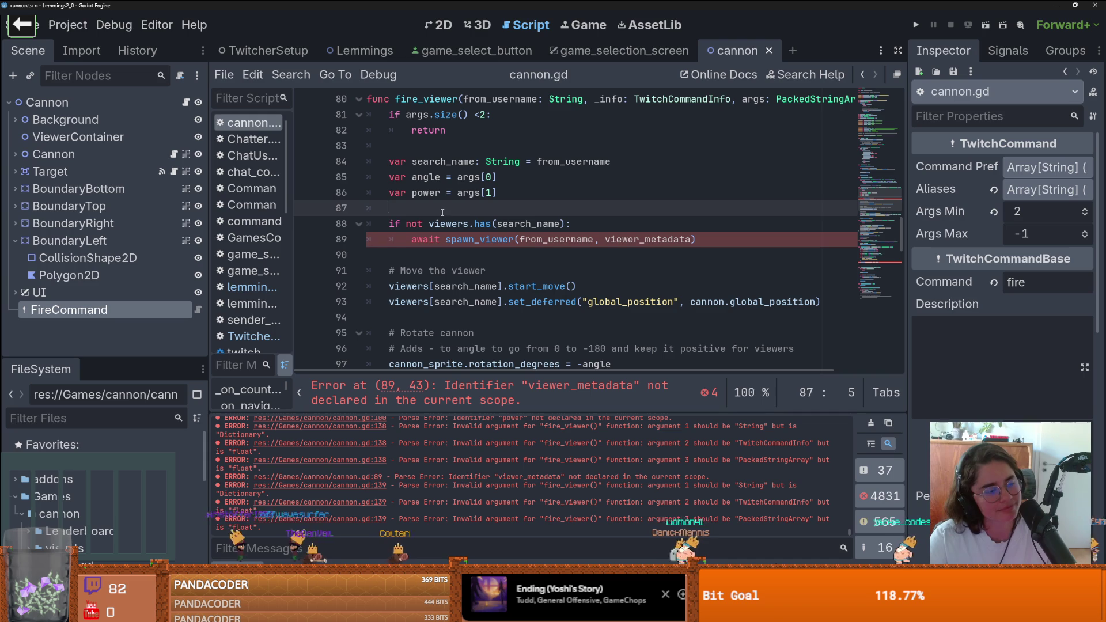
Review the viewers.has check further down fire_viewer
click(480, 220)
scroll(464, 215, down, 2)
scroll(464, 215, up, 2)
scroll(478, 204, down, 3)
scroll(500, 192, down, 5)
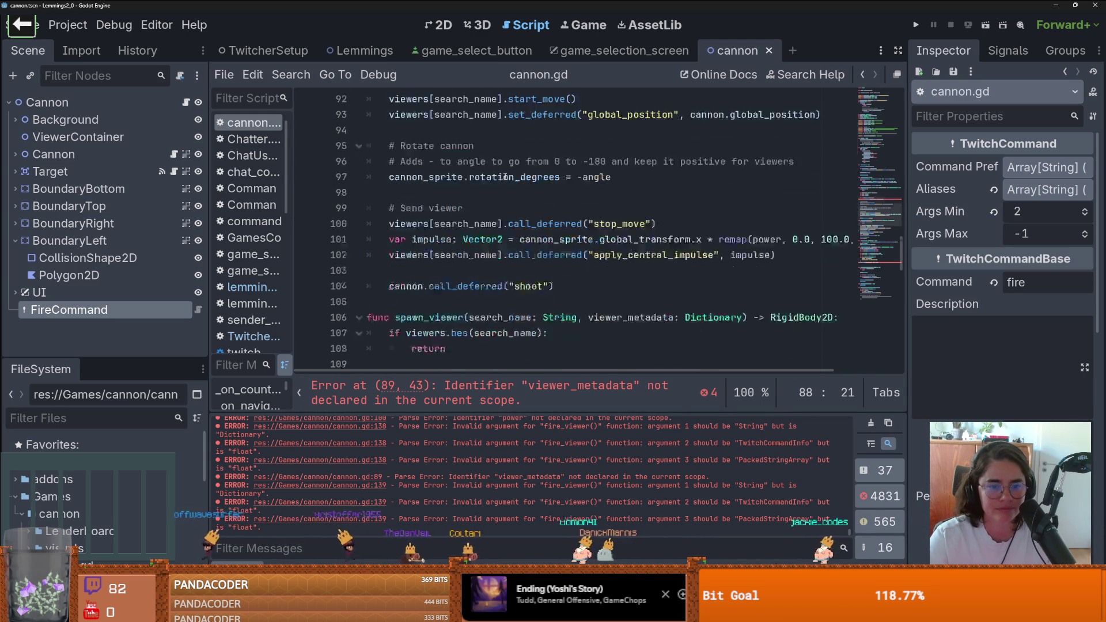
scroll(505, 178, up, 6)
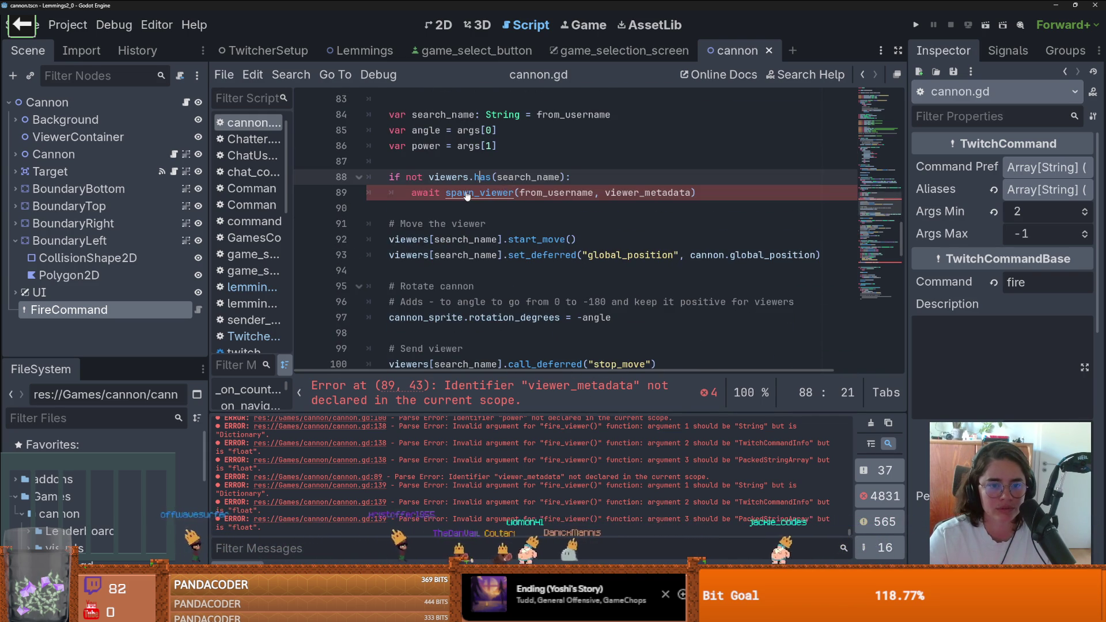
Replace spawn_viewer's viewer_metadata: Dictionary parameter with a username parameter
ctrl+click(484, 192)
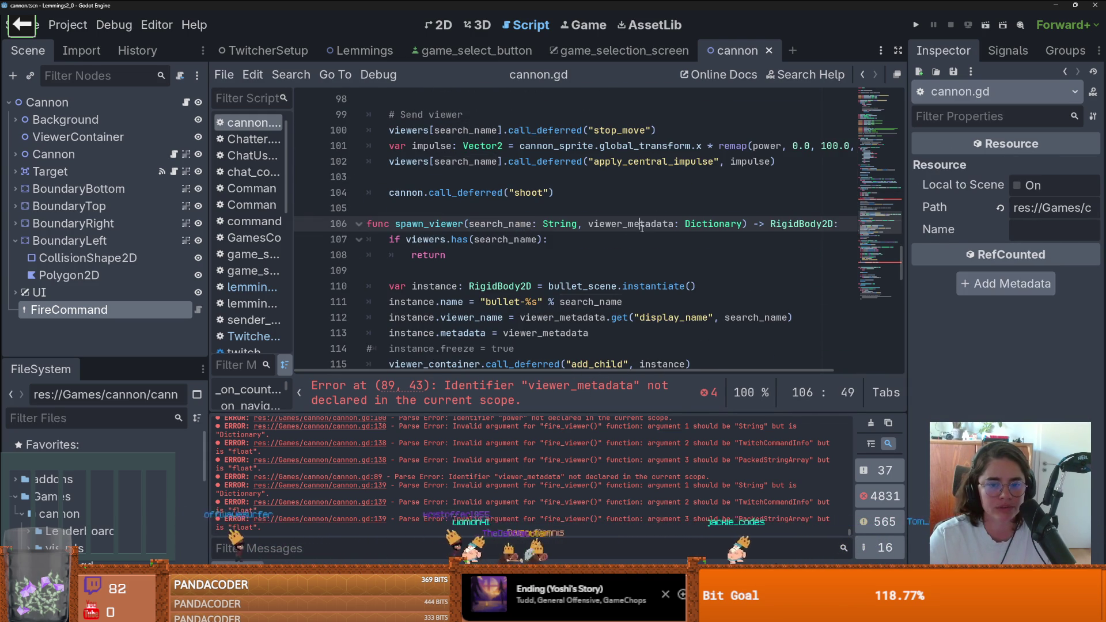
scroll(527, 224, down, 2)
click(527, 225)
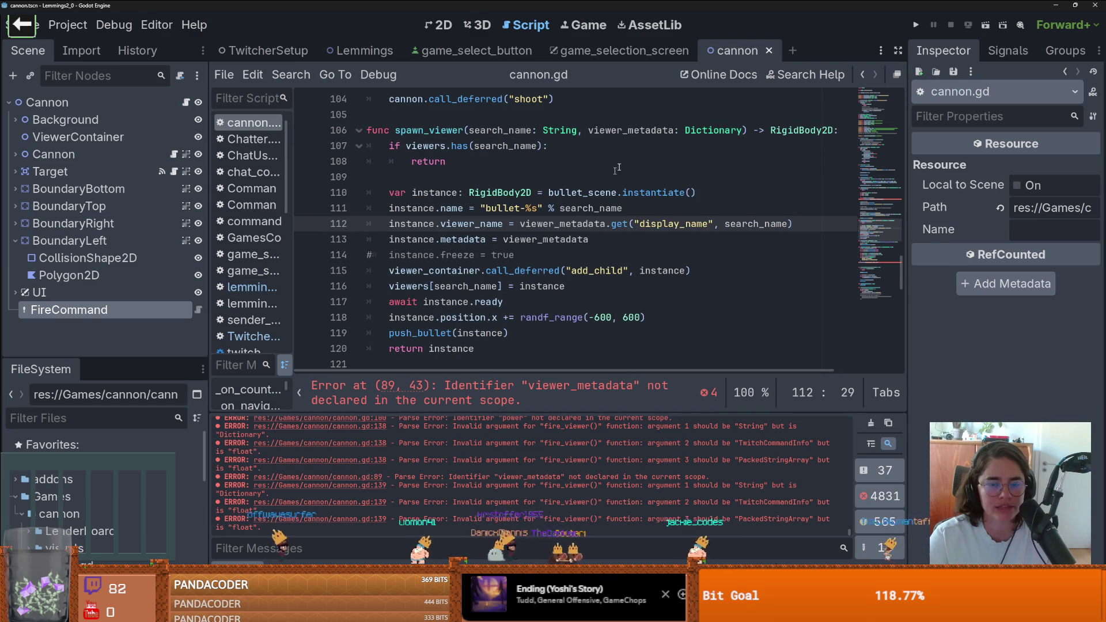
drag(587, 131, 744, 127)
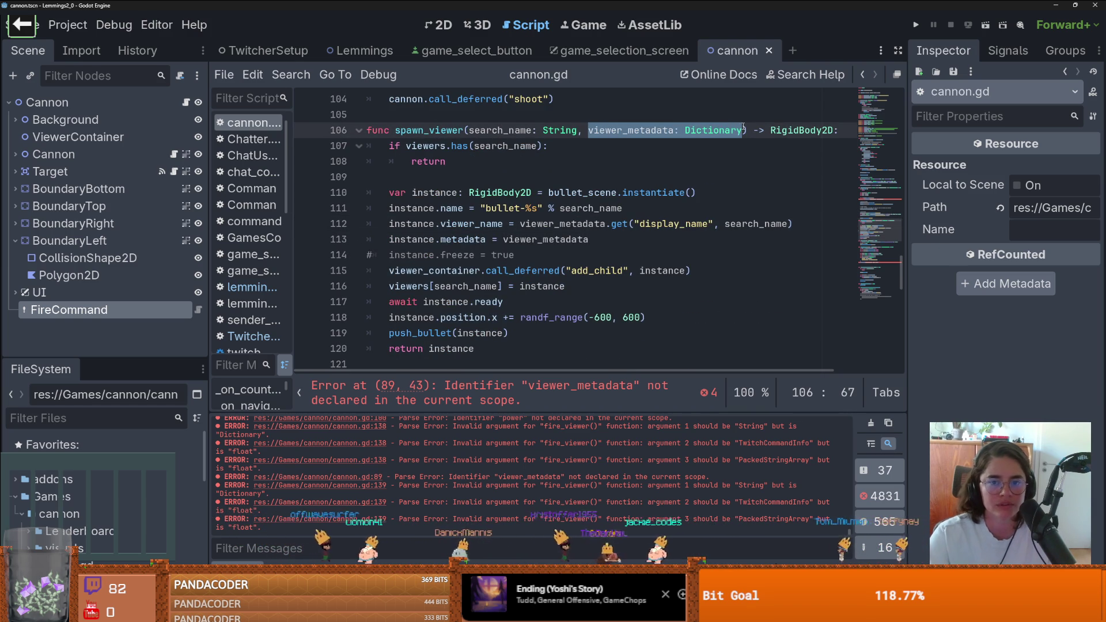
text(userna)
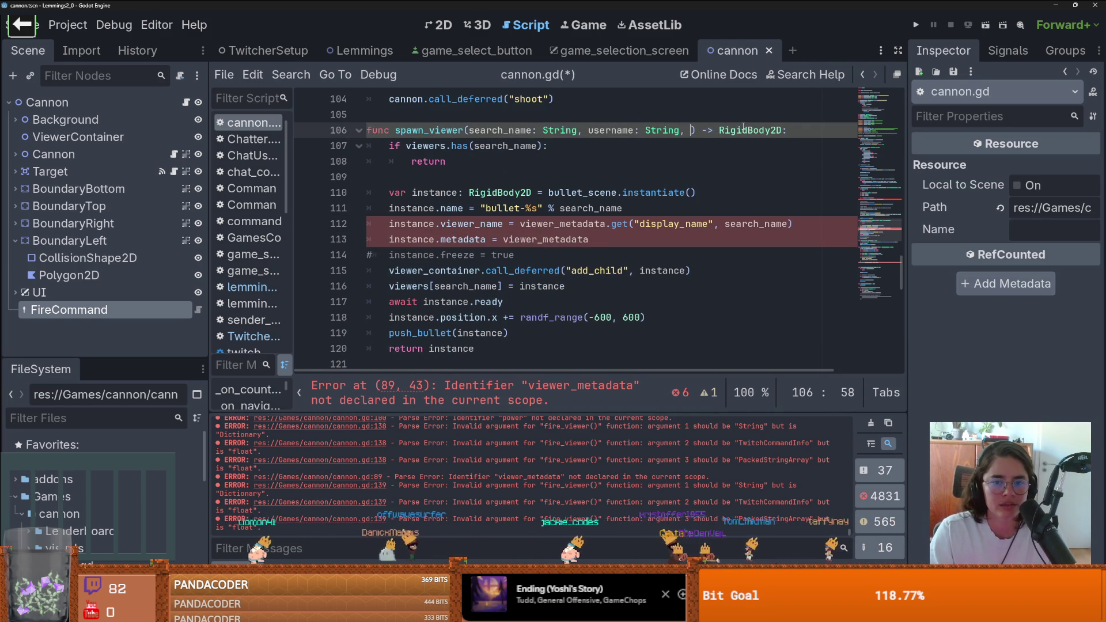
Delete the instance.metadata assignment and use username as the display-name fallback instead of search_name
drag(594, 239, 381, 235)
key(BackSpace)
key(BackSpace)
double_click(609, 130)
key(ctrl+c)
double_click(758, 223)
key(ctrl+v)
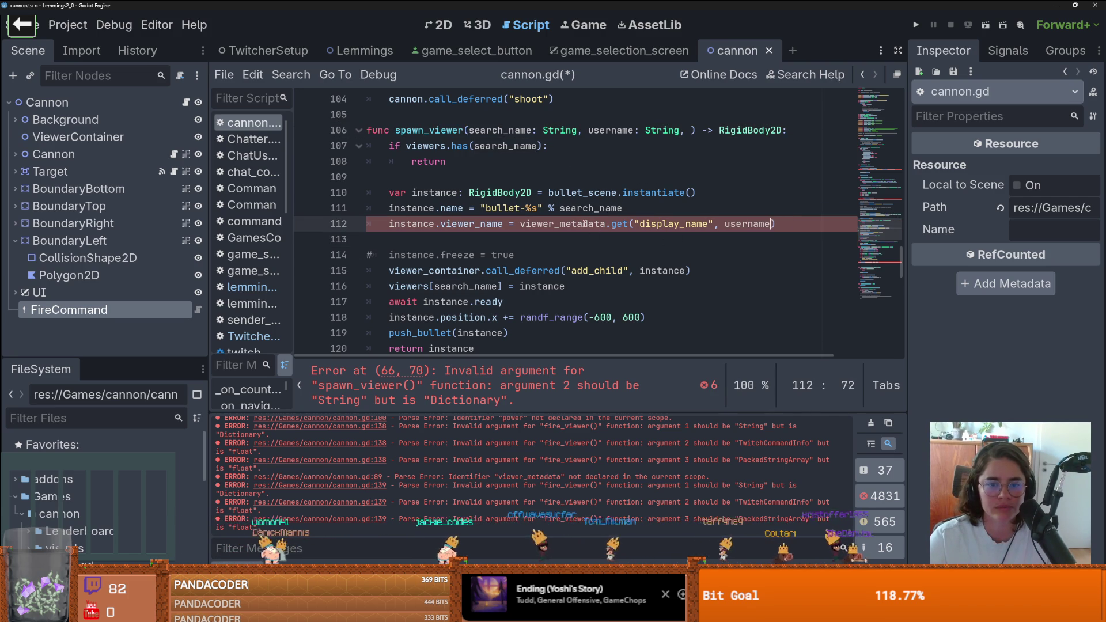
Inspect line 112's viewer_name assignment, then jump to the erroring spawn_viewer call on line 66
double_click(584, 224)
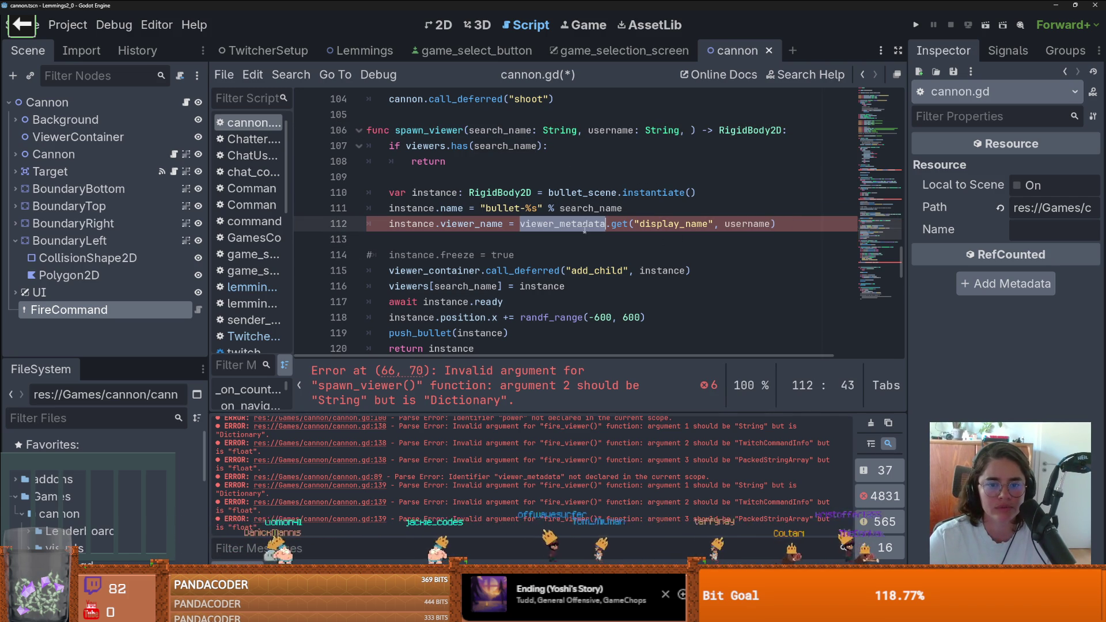
double_click(425, 223)
double_click(432, 193)
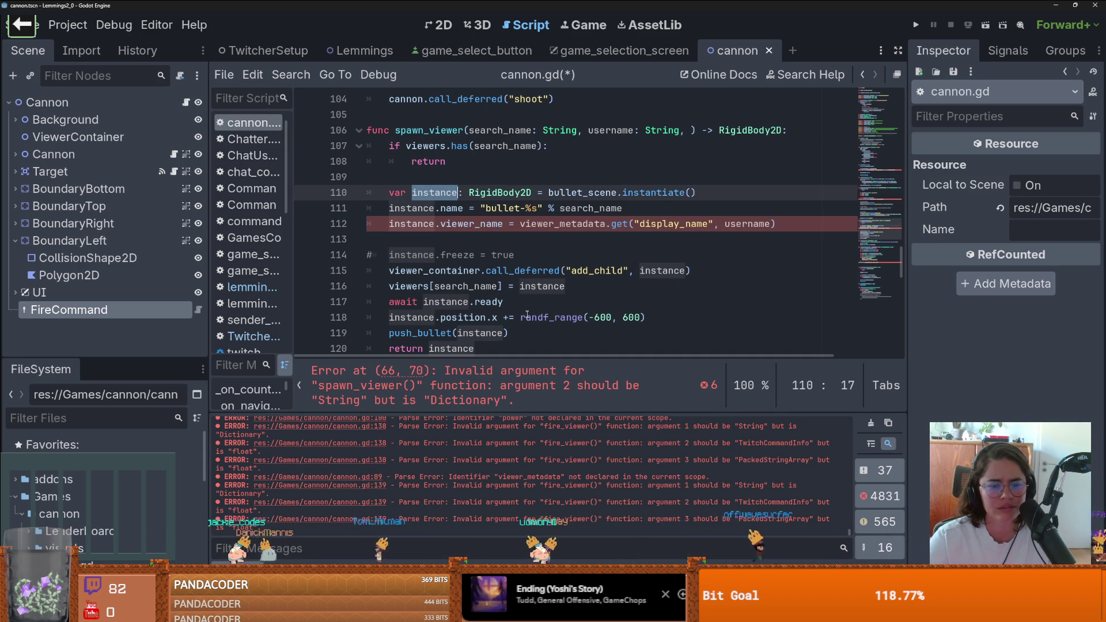
click(481, 378)
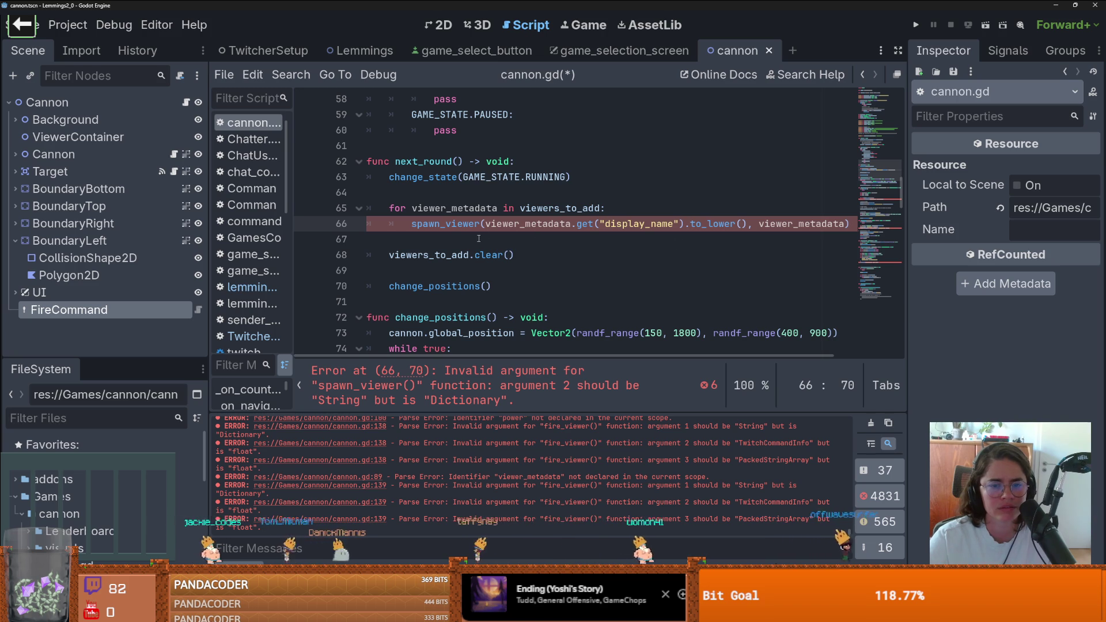
scroll(466, 232, up, 1)
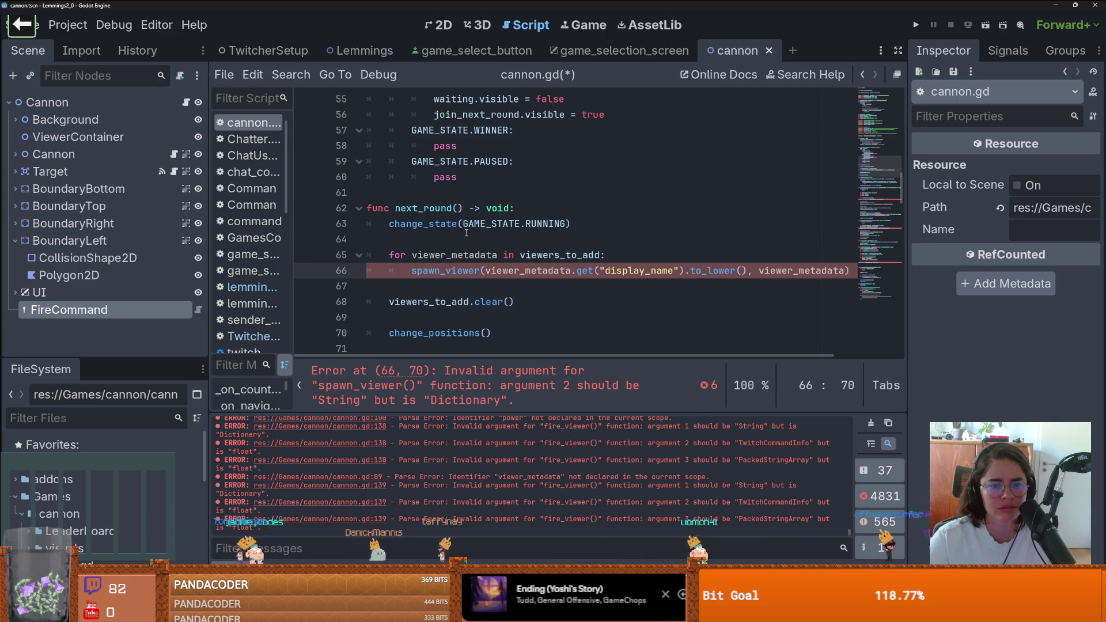
double_click(427, 208)
scroll(518, 259, down, 3)
scroll(550, 287, up, 1)
scroll(550, 286, up, 1)
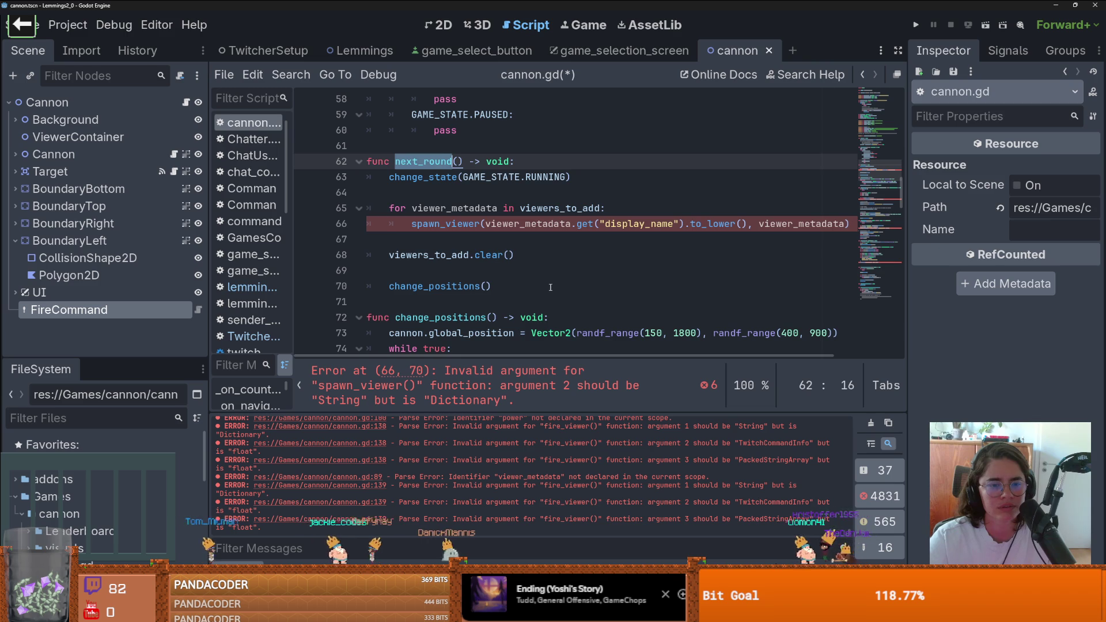
scroll(550, 287, up, 1)
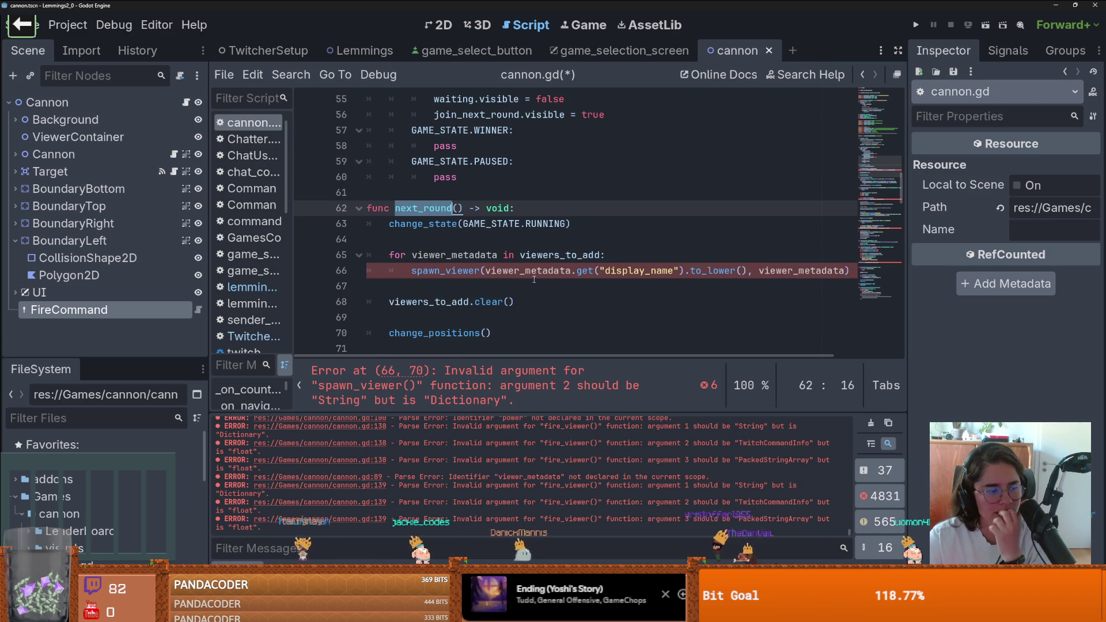
mouse_move(532, 271)
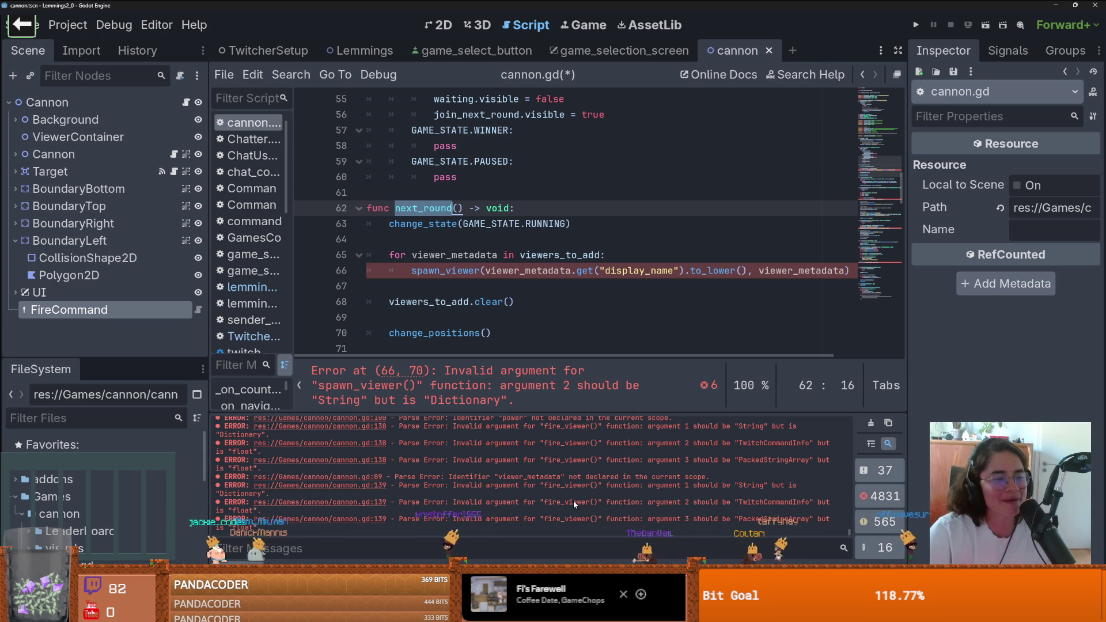
click(570, 270)
Save cannon.gd and search the whole project for next_round()
key(ctrl+s)
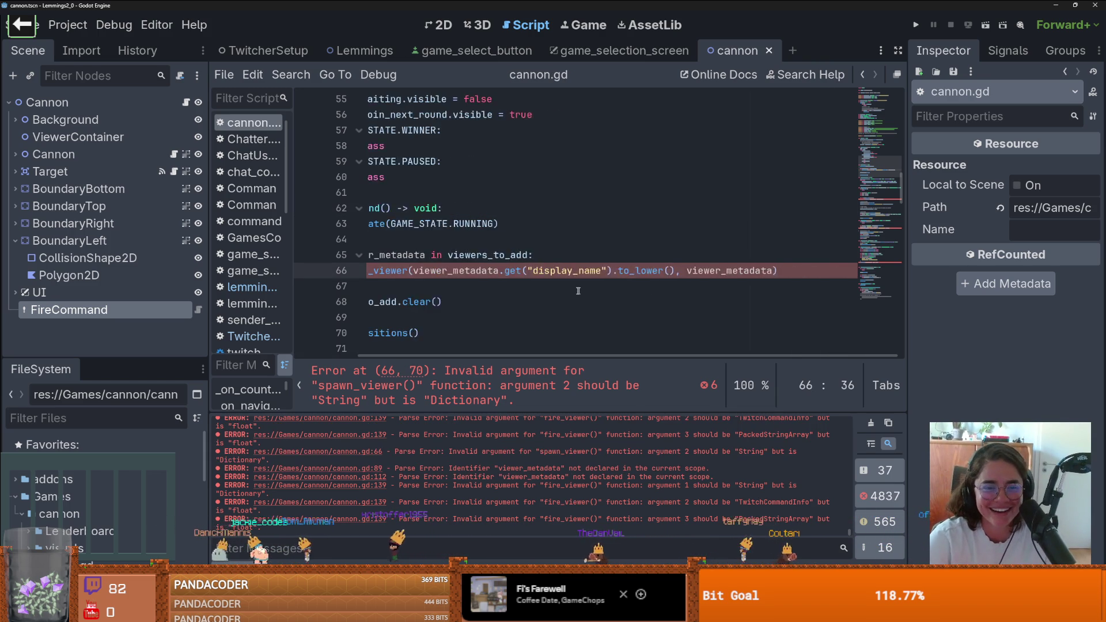
double_click(426, 208)
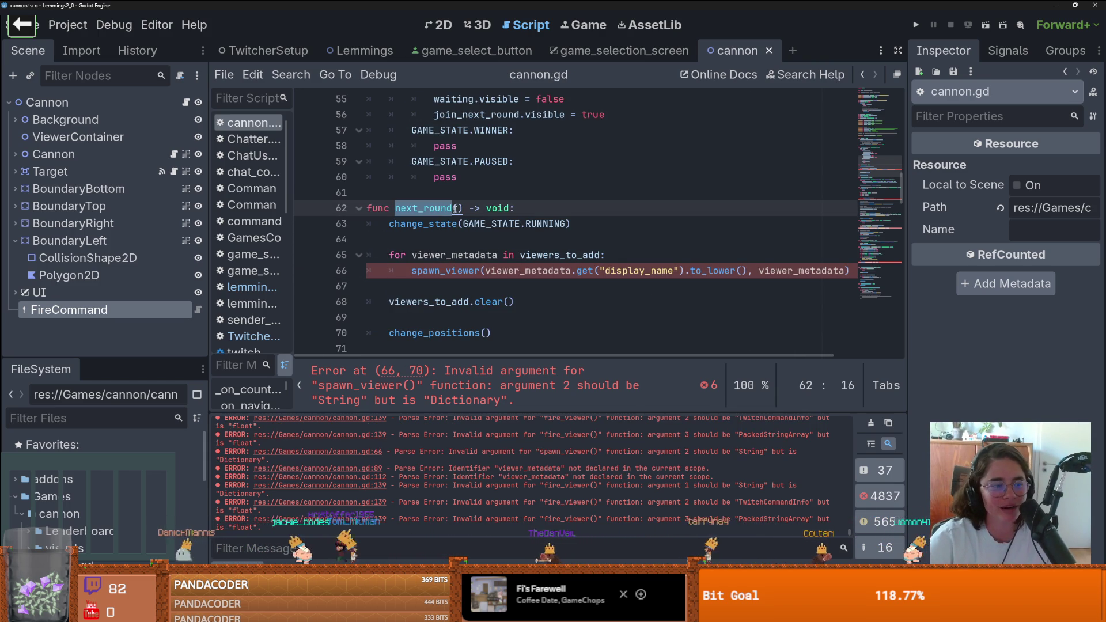
drag(461, 208, 395, 208)
click(291, 74)
click(323, 171)
click(556, 378)
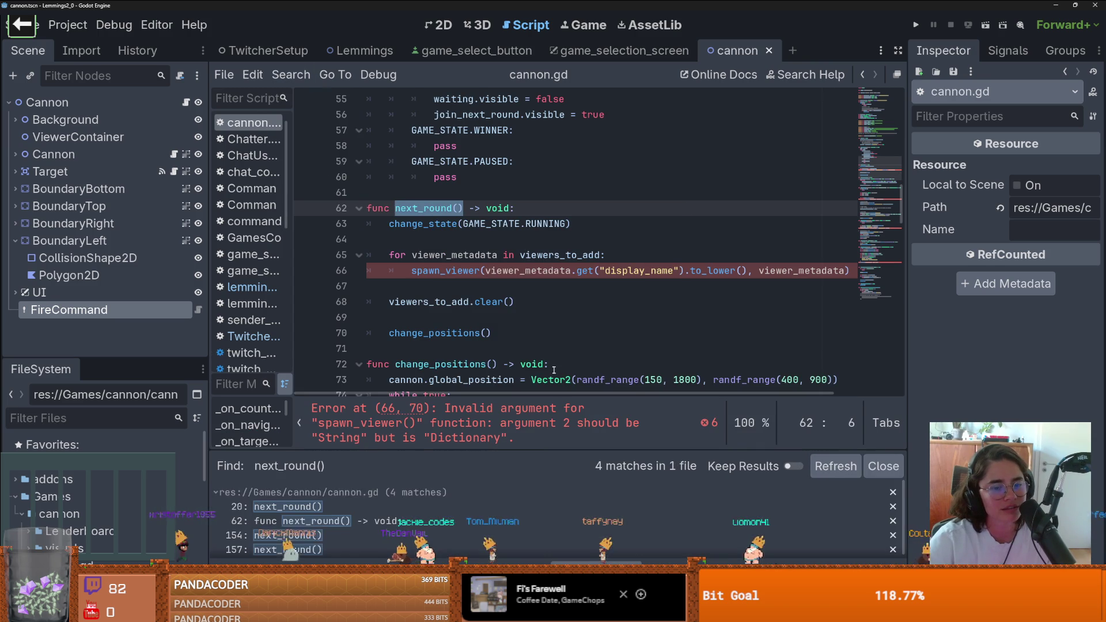
Jump to the next_round() call on line 20, then bring up the Amstel image results in Firefox
click(346, 503)
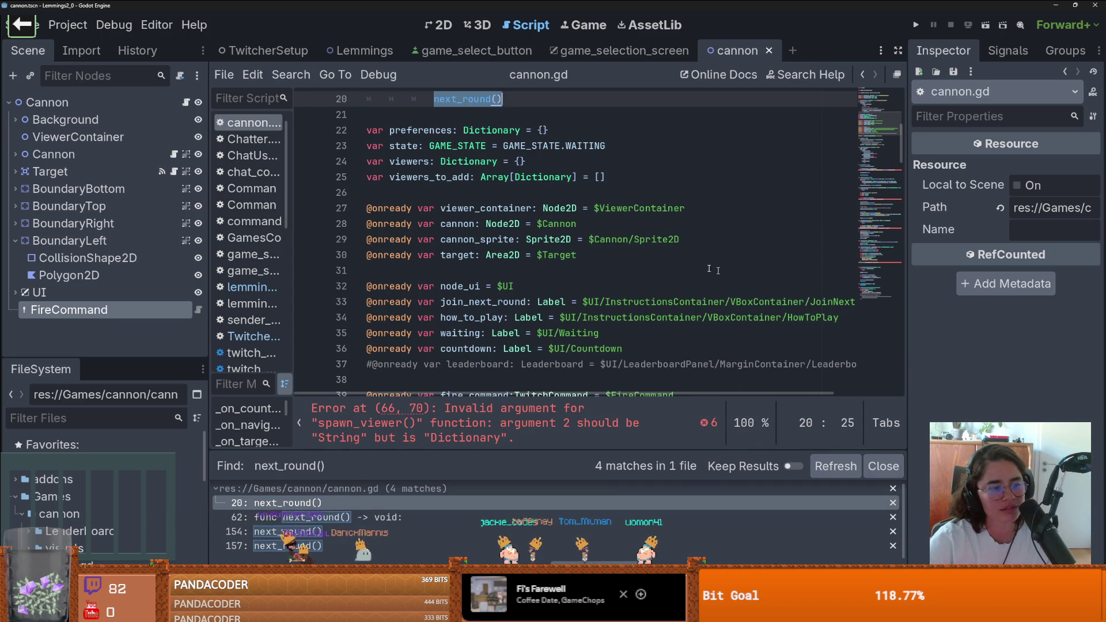
mouse_move(534, 238)
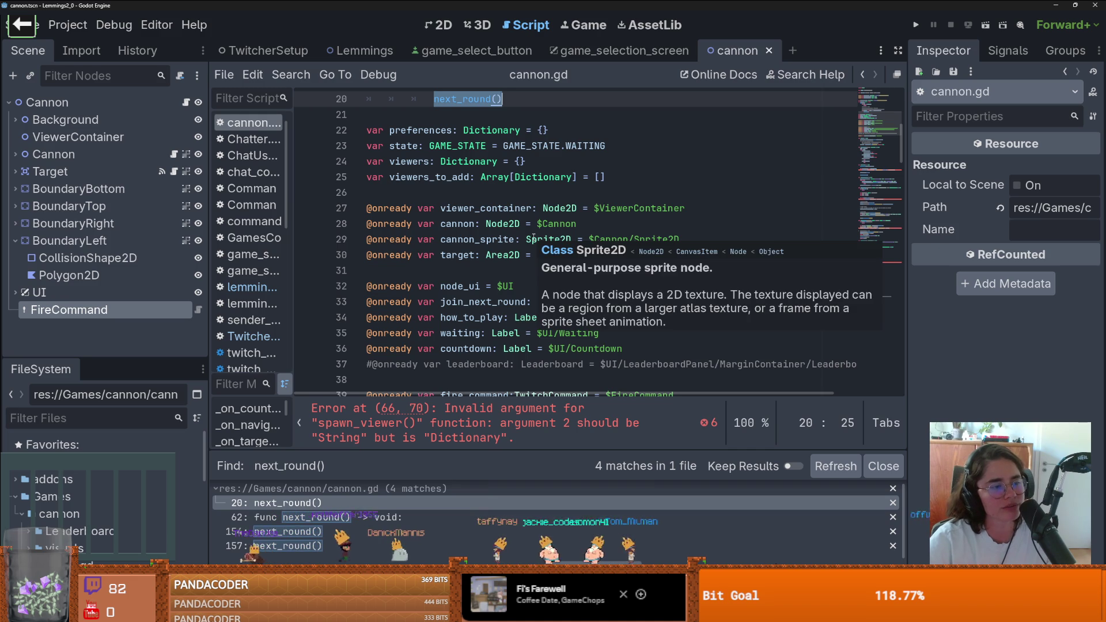
scroll(405, 333, up, 2)
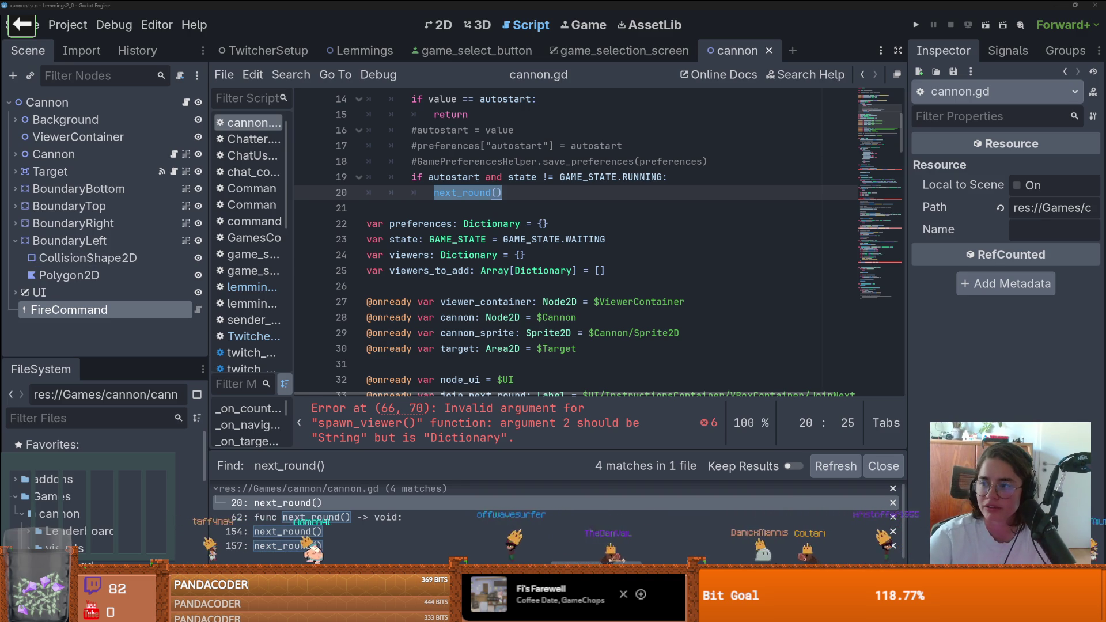
key(alt+Tab)
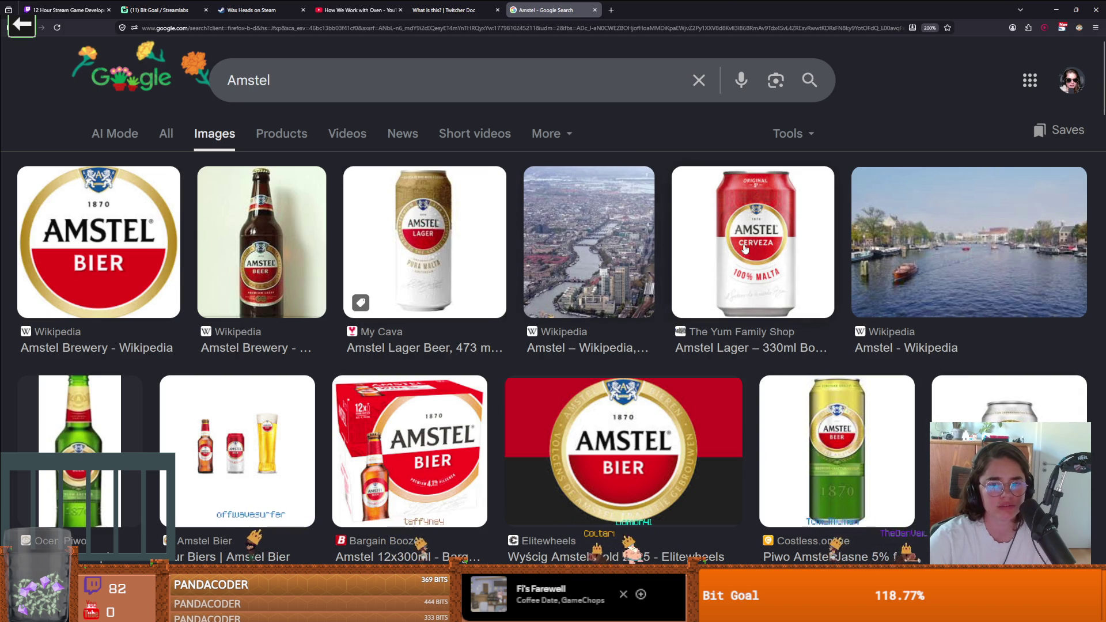
Return from the Amstel image results to the Godot script editor
key(alt+Tab)
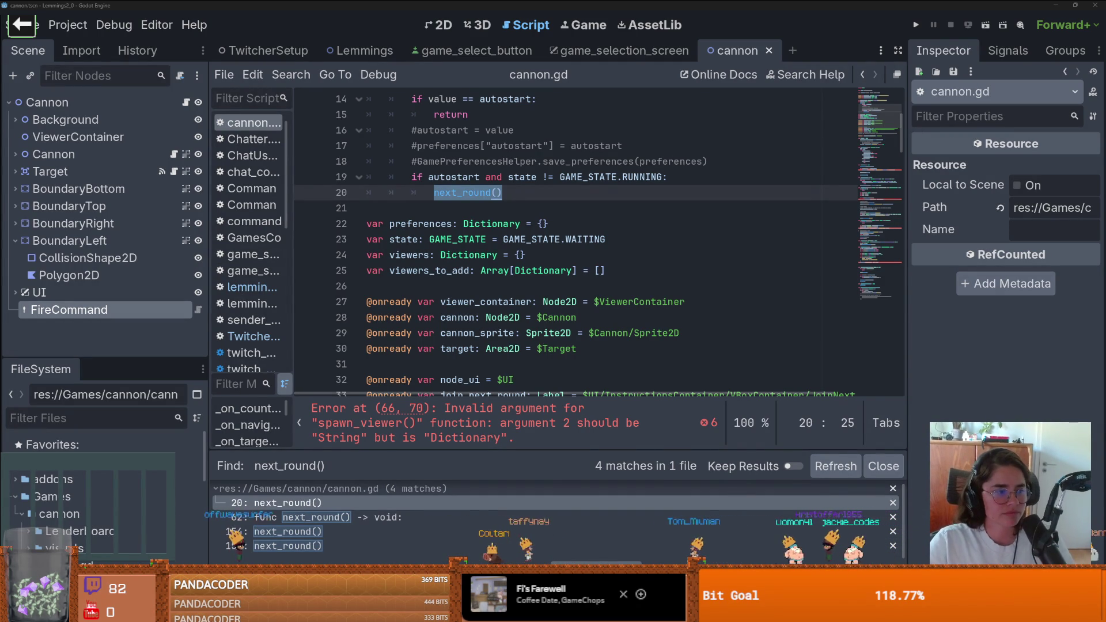
Save the scene and inspect FireCommand's settings: Args Min 2, Args Max -1
mouse_move(1068, 265)
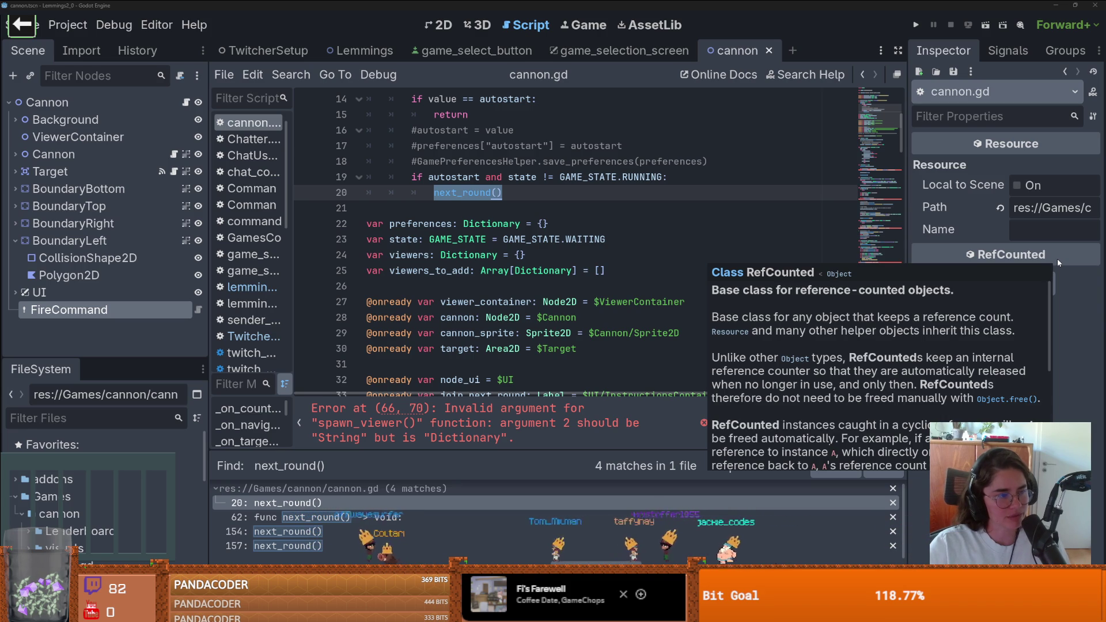
click(613, 255)
key(ctrl+s)
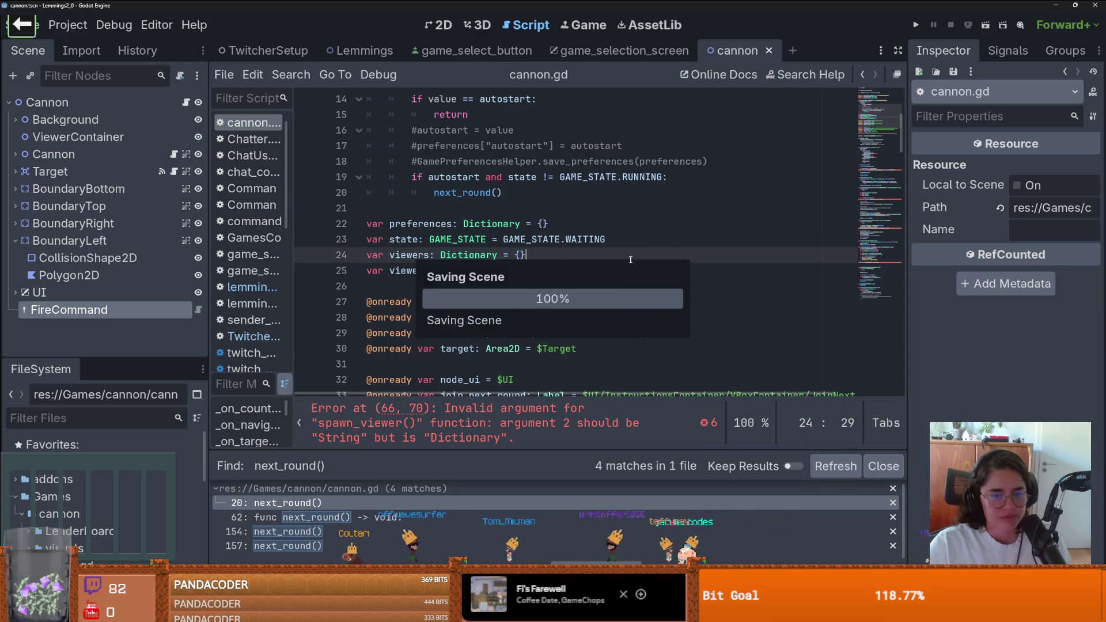
scroll(613, 285, up, 5)
scroll(613, 286, down, 6)
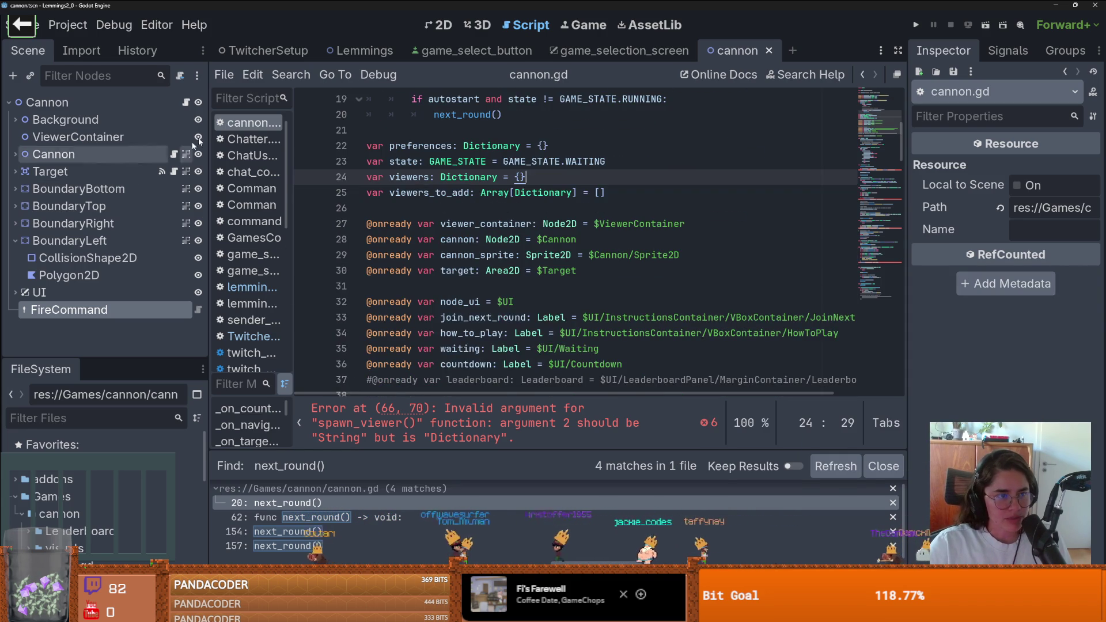
scroll(607, 288, down, 4)
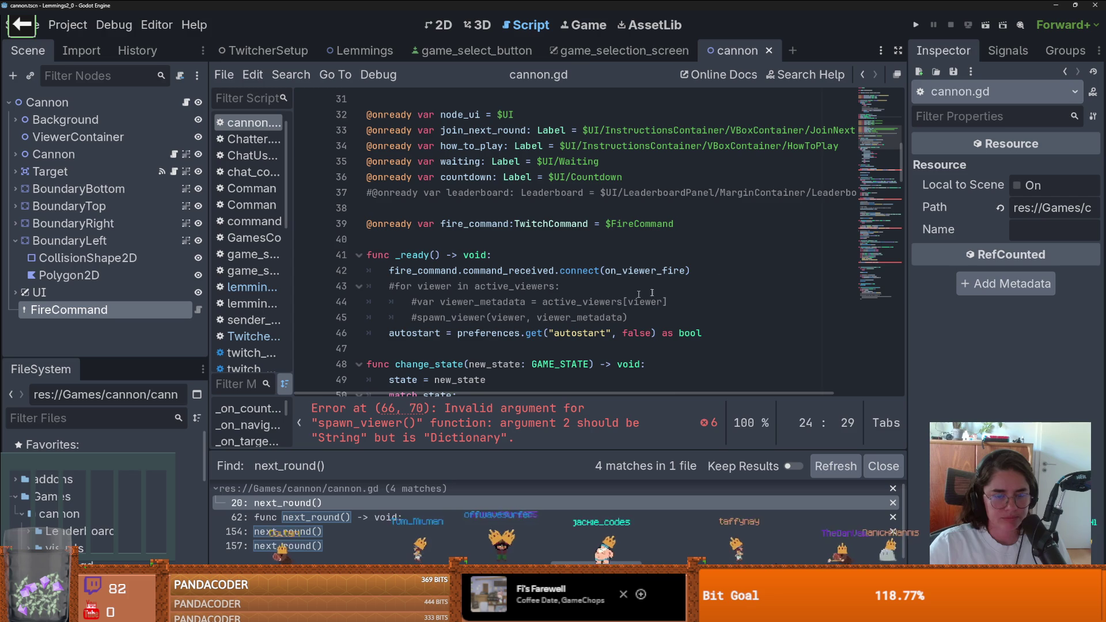
key(Up)
key(Down)
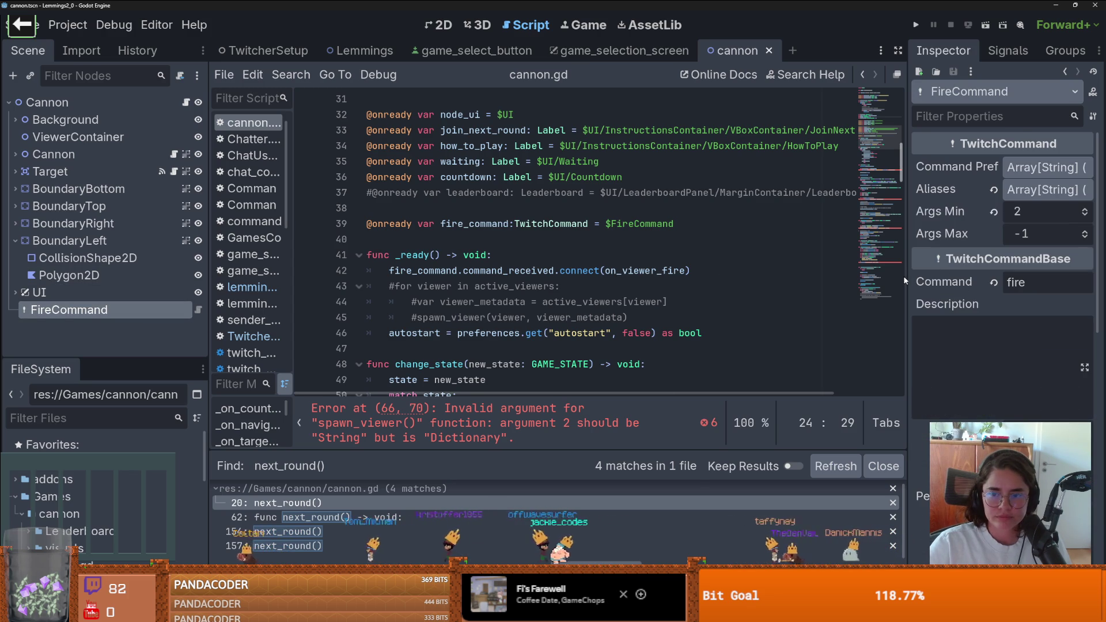
scroll(567, 306, down, 9)
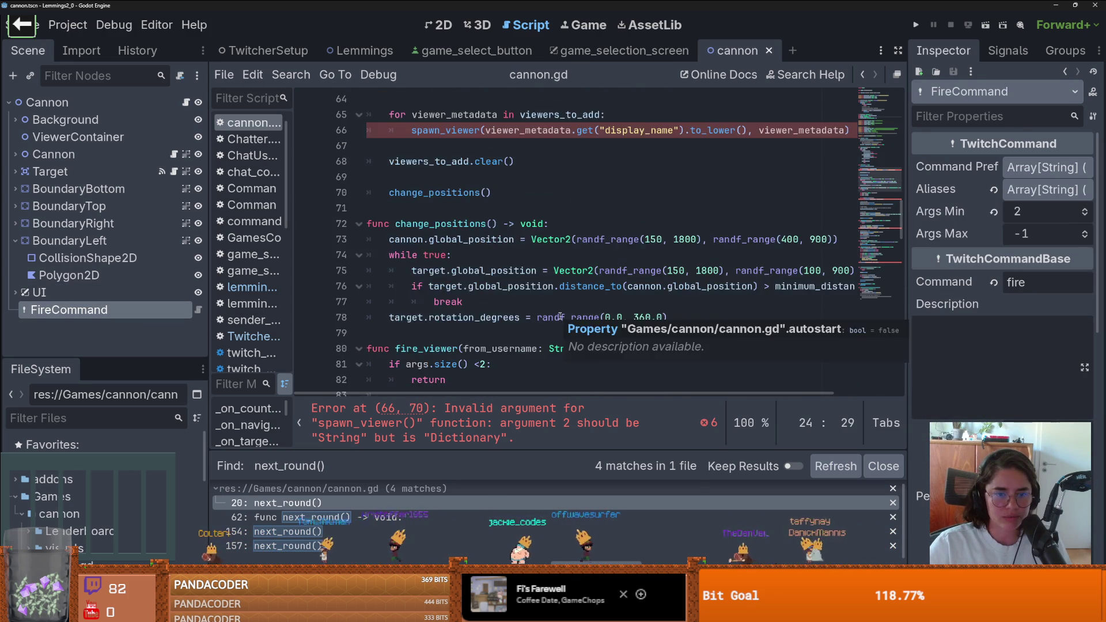
Trace the next_round() find results and select the viewers_to_add loop on lines 65–66
double_click(432, 161)
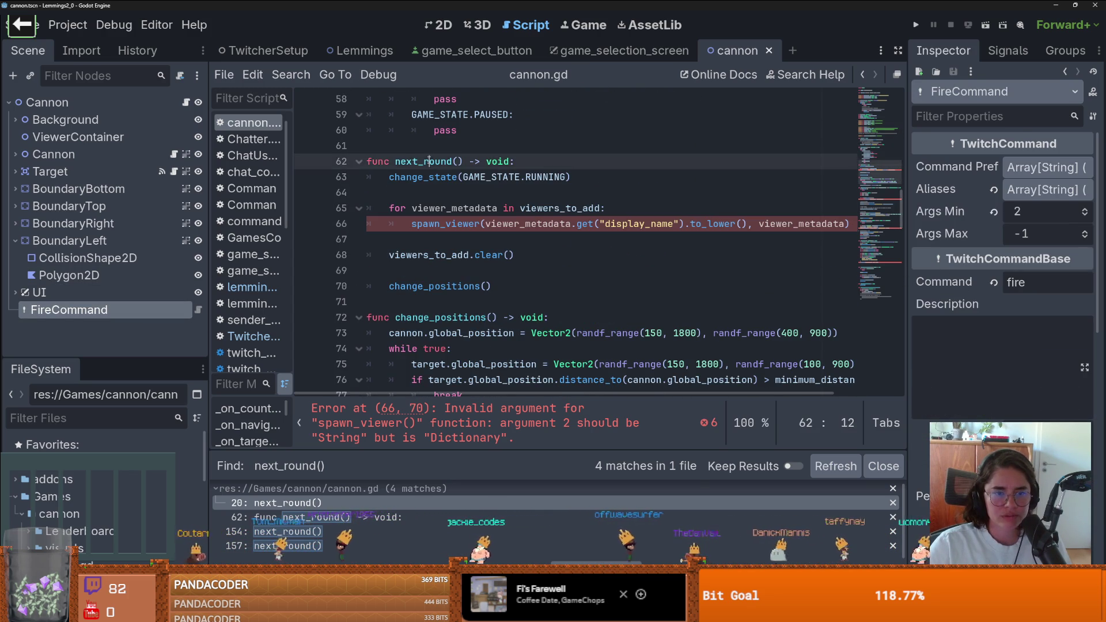
scroll(508, 329, up, 12)
scroll(508, 329, down, 7)
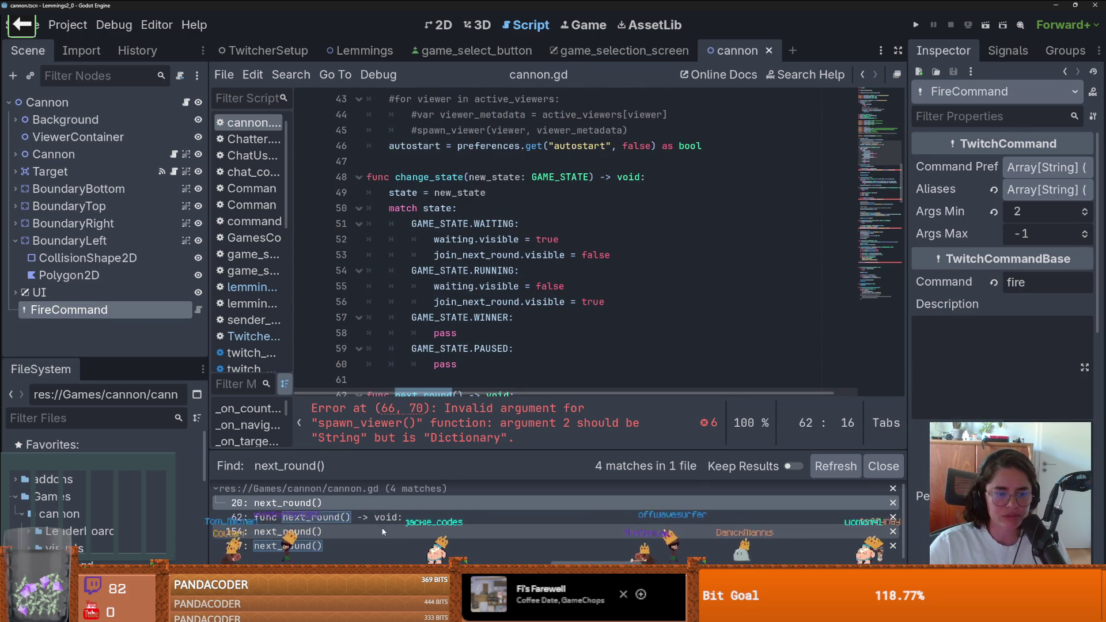
click(348, 533)
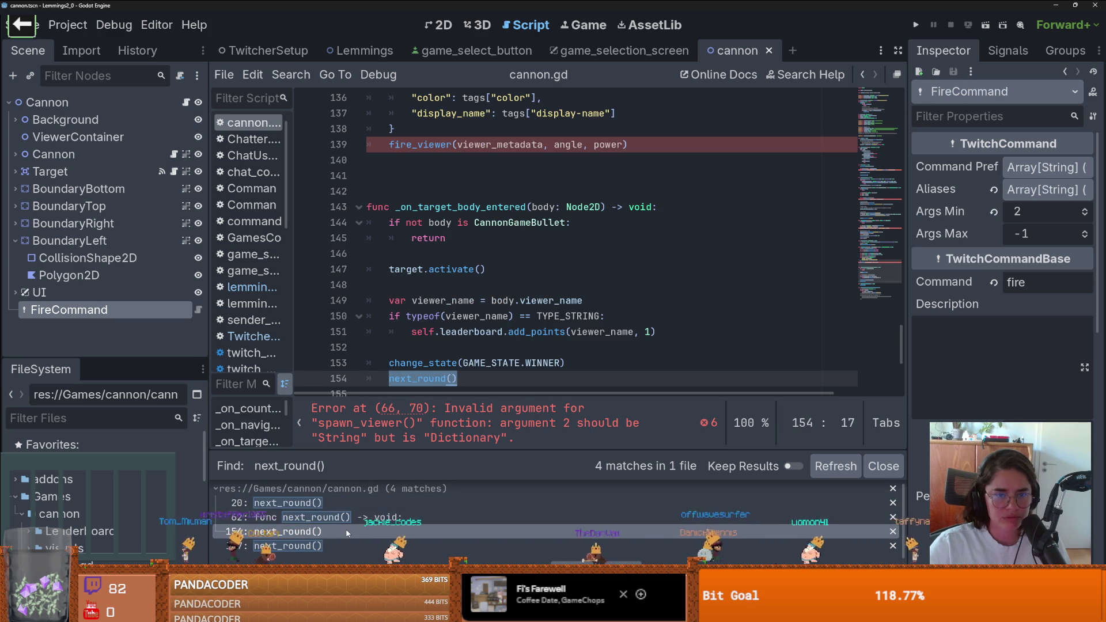
scroll(407, 389, up, 1)
scroll(406, 388, down, 1)
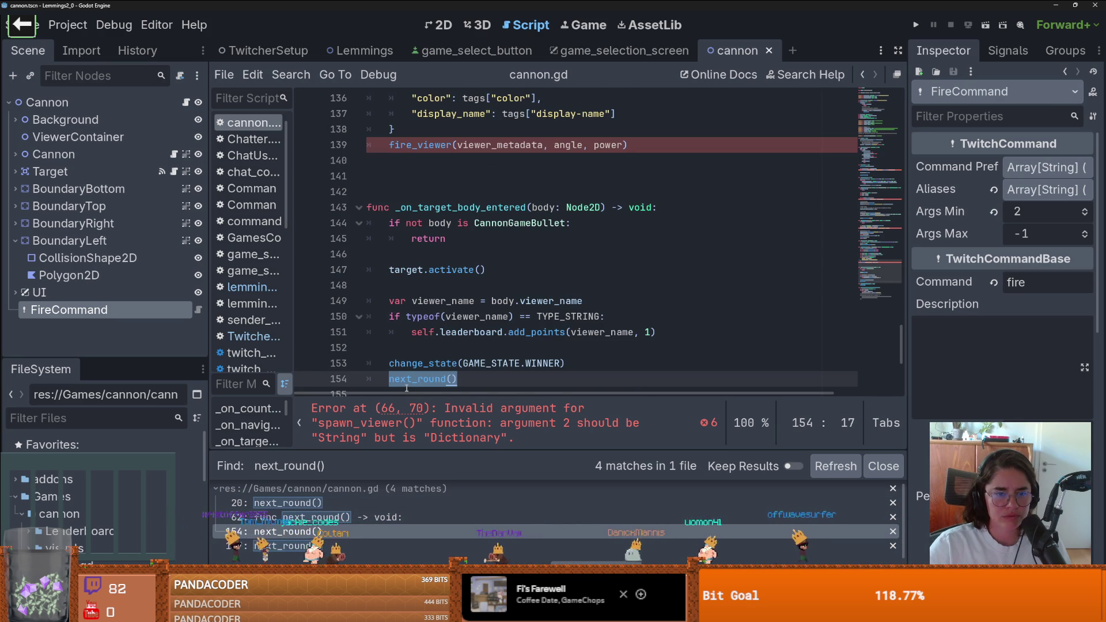
click(323, 517)
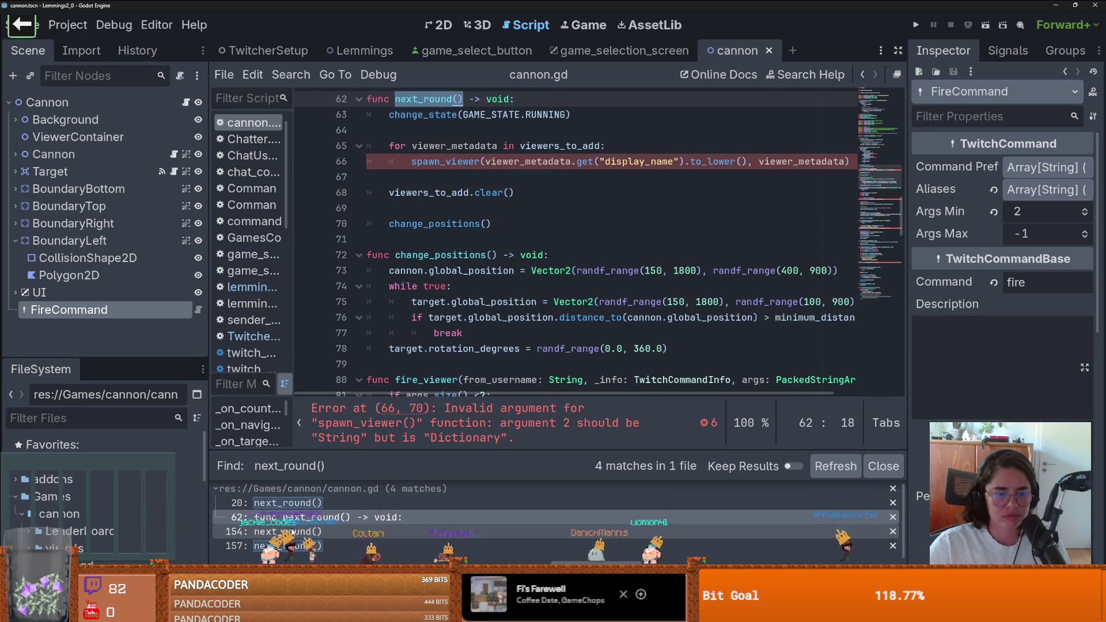
scroll(545, 249, up, 1)
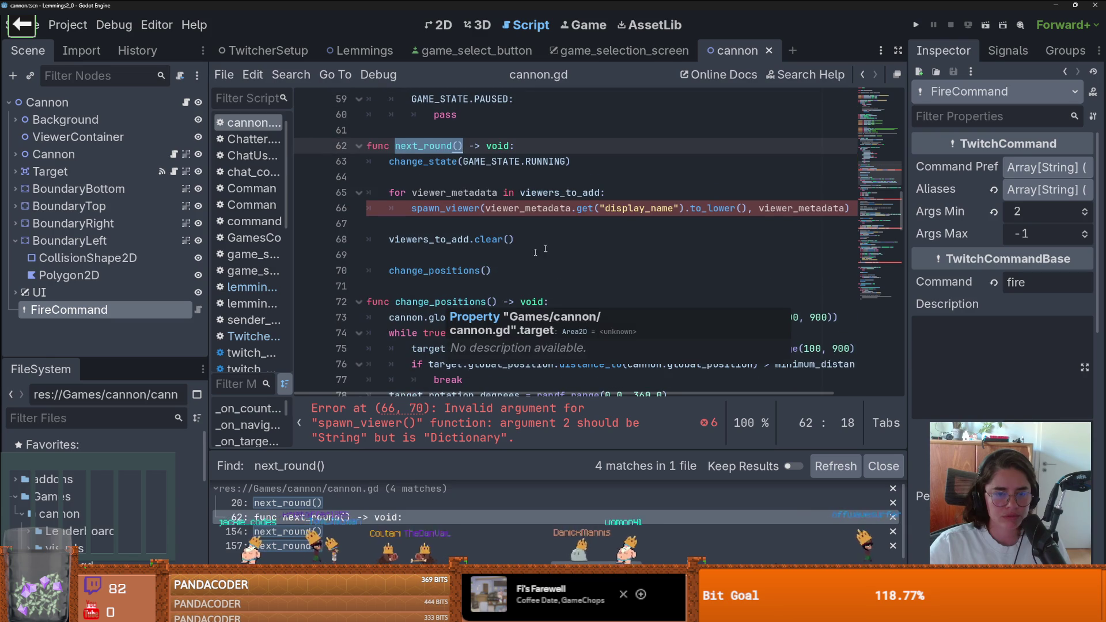
double_click(553, 208)
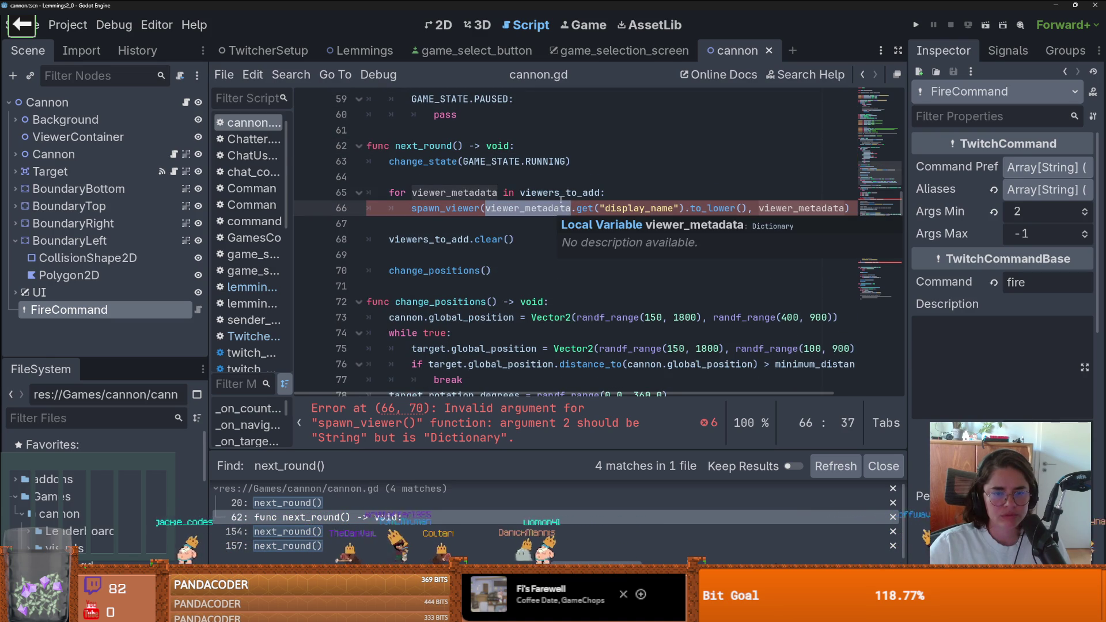
double_click(558, 193)
mouse_move(544, 206)
mouse_down()
mouse_move(544, 223)
mouse_move(347, 192)
mouse_up()
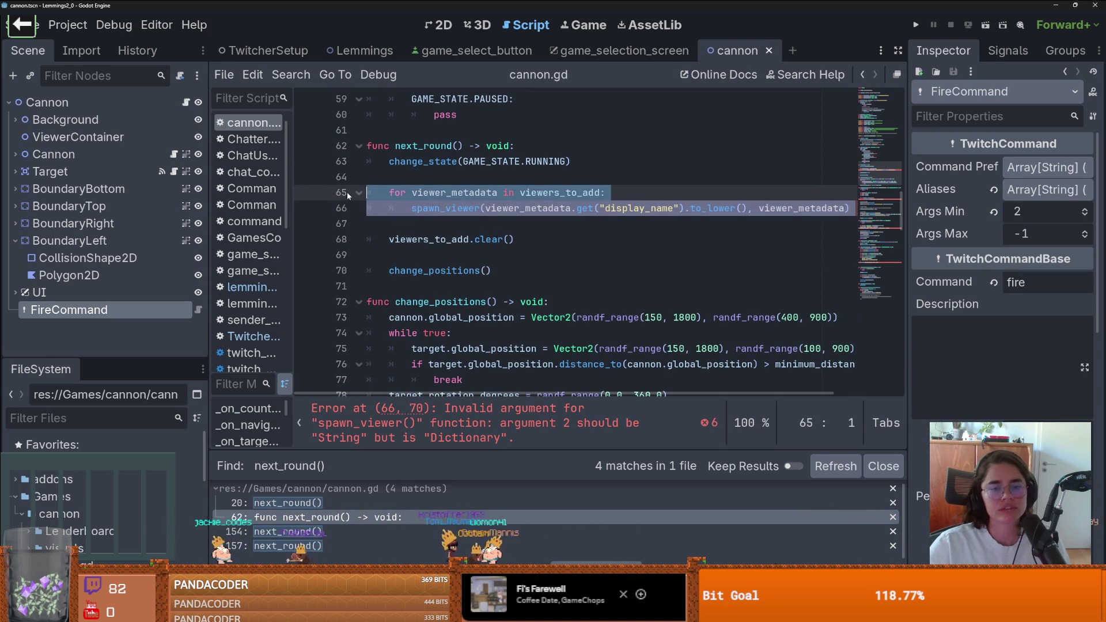
Comment out the viewers_to_add loop and examine viewer_metadata and username on line 112
key(ctrl+k)
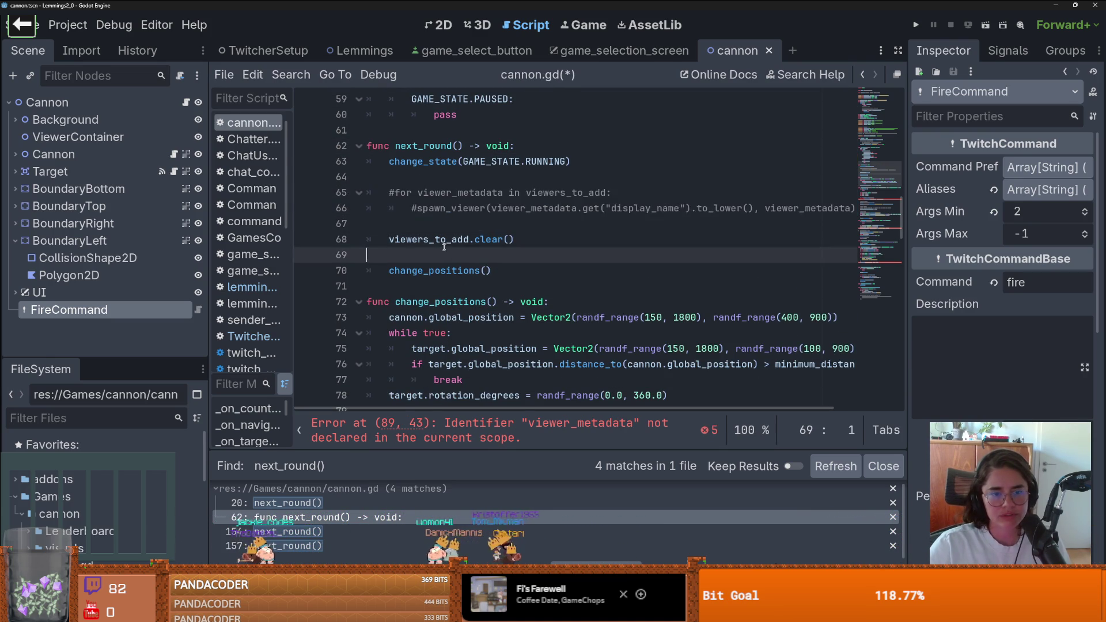
ctrl+click(444, 241)
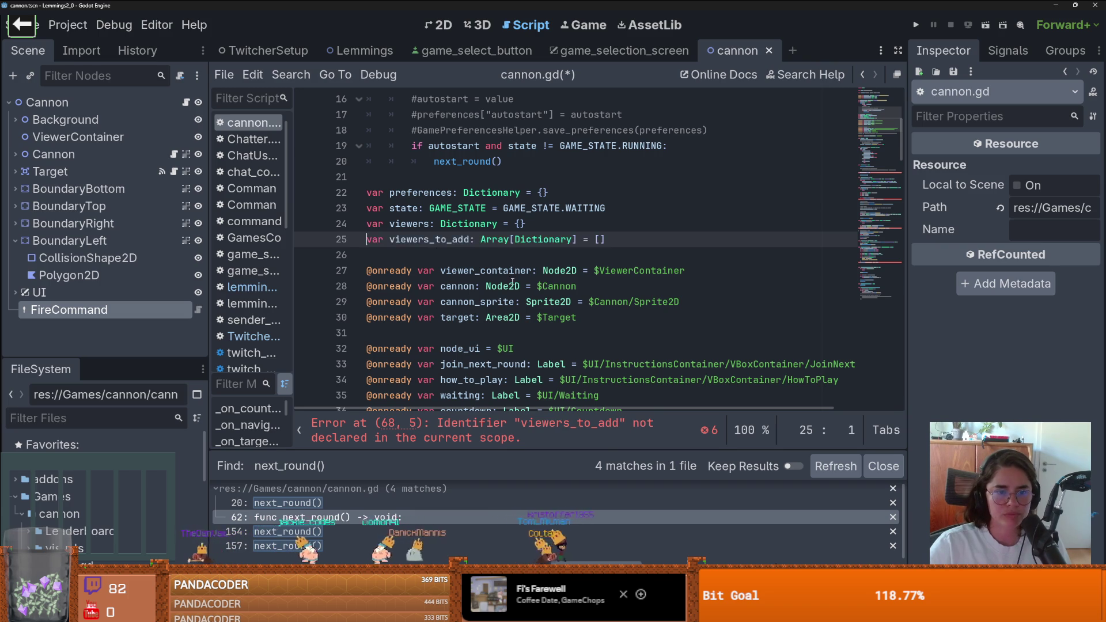
scroll(461, 288, down, 9)
scroll(480, 343, down, 12)
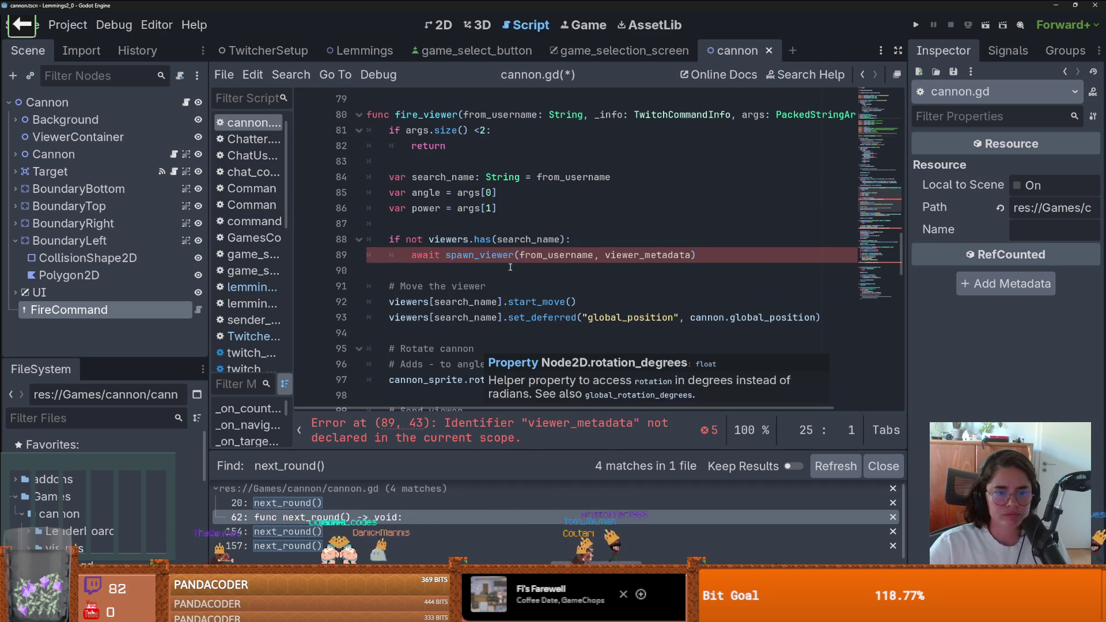
scroll(509, 269, down, 1)
scroll(509, 269, down, 8)
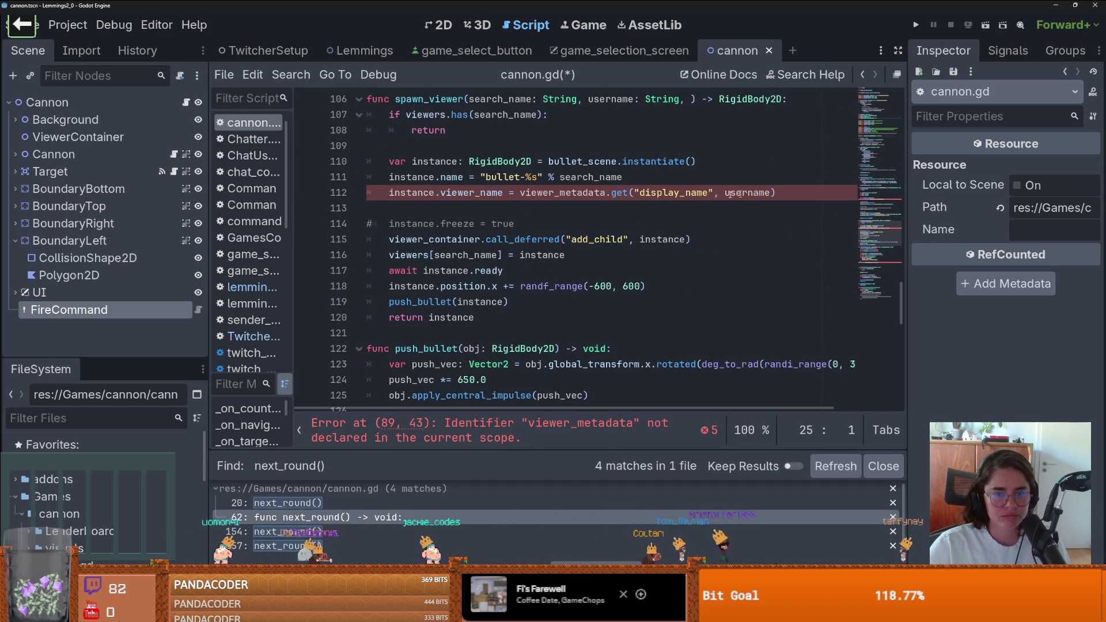
double_click(581, 194)
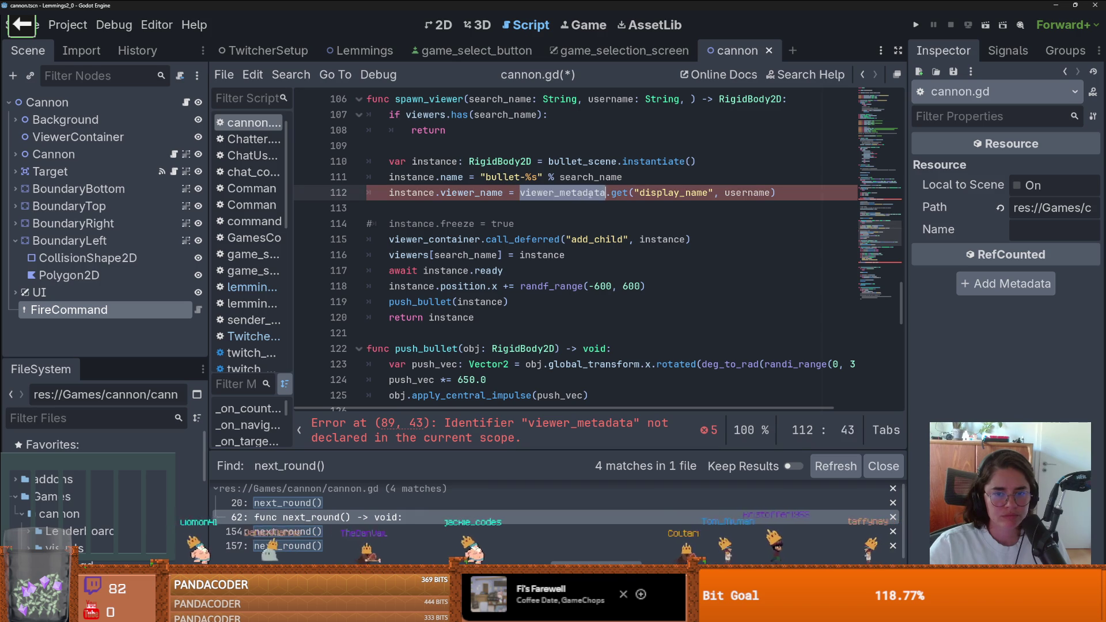
double_click(743, 194)
scroll(749, 219, up, 1)
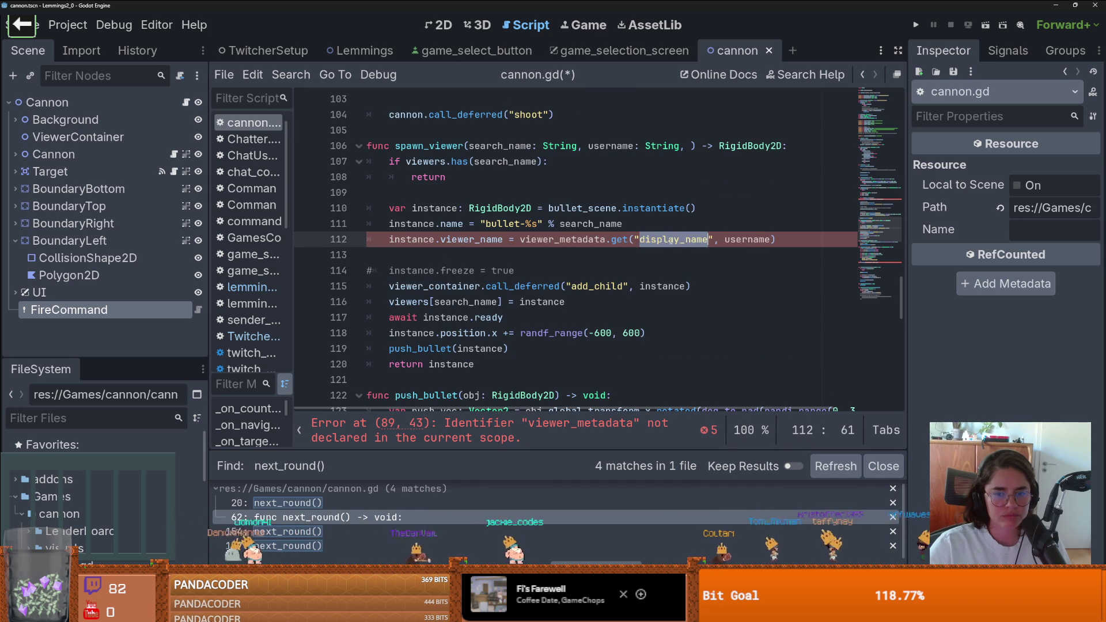
scroll(756, 245, up, 1)
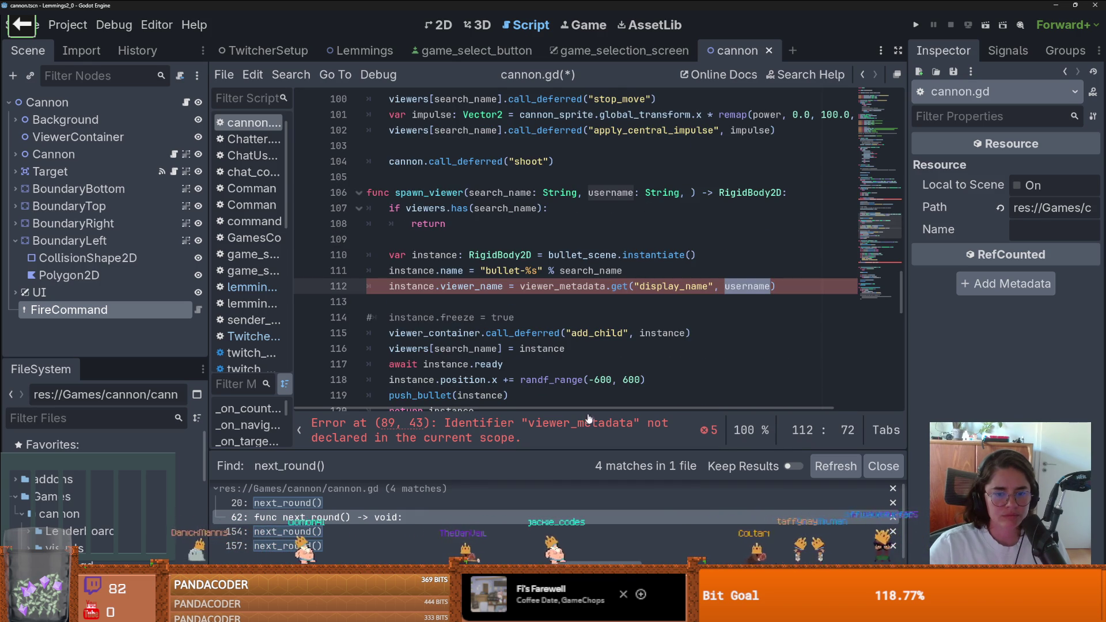
Follow the undeclared viewer_metadata error to line 89 and open spawn_viewer's definition
click(602, 429)
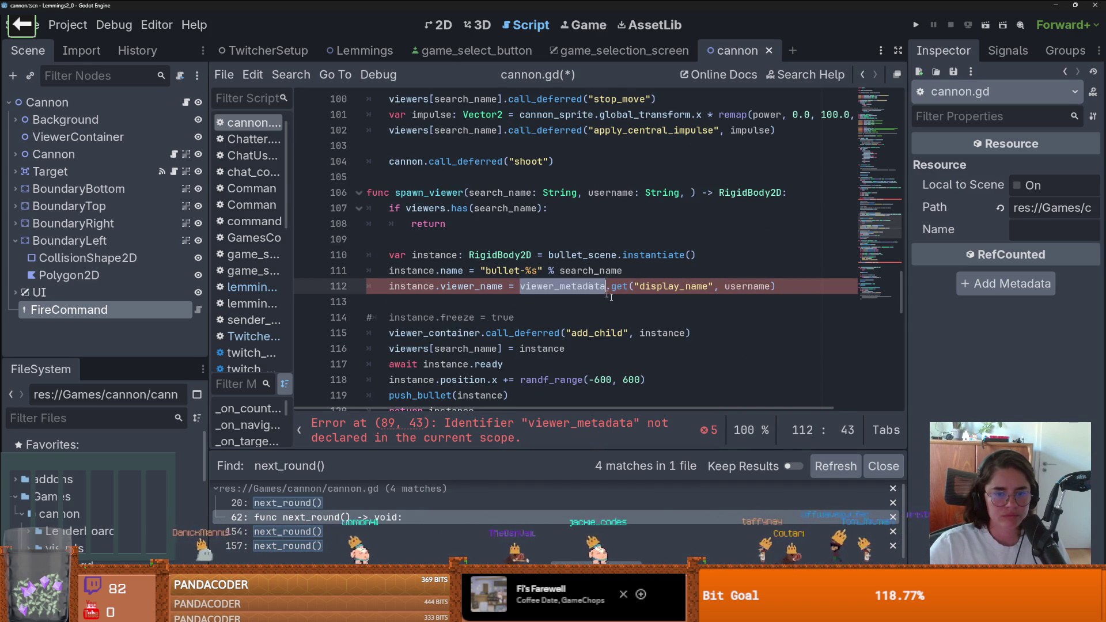
scroll(663, 358, up, 12)
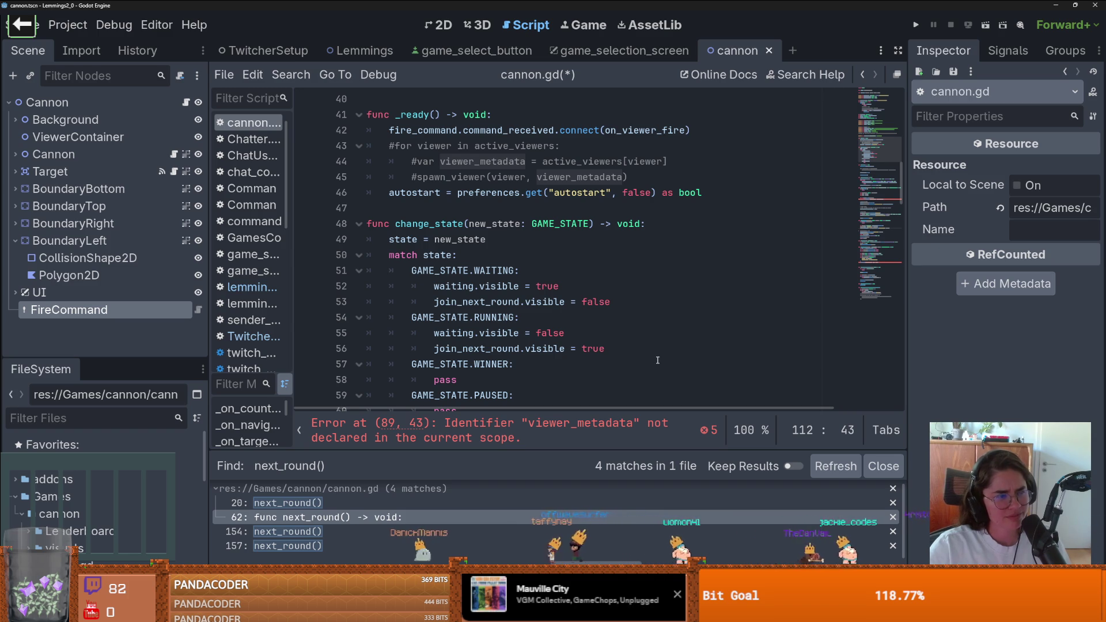
scroll(655, 362, up, 5)
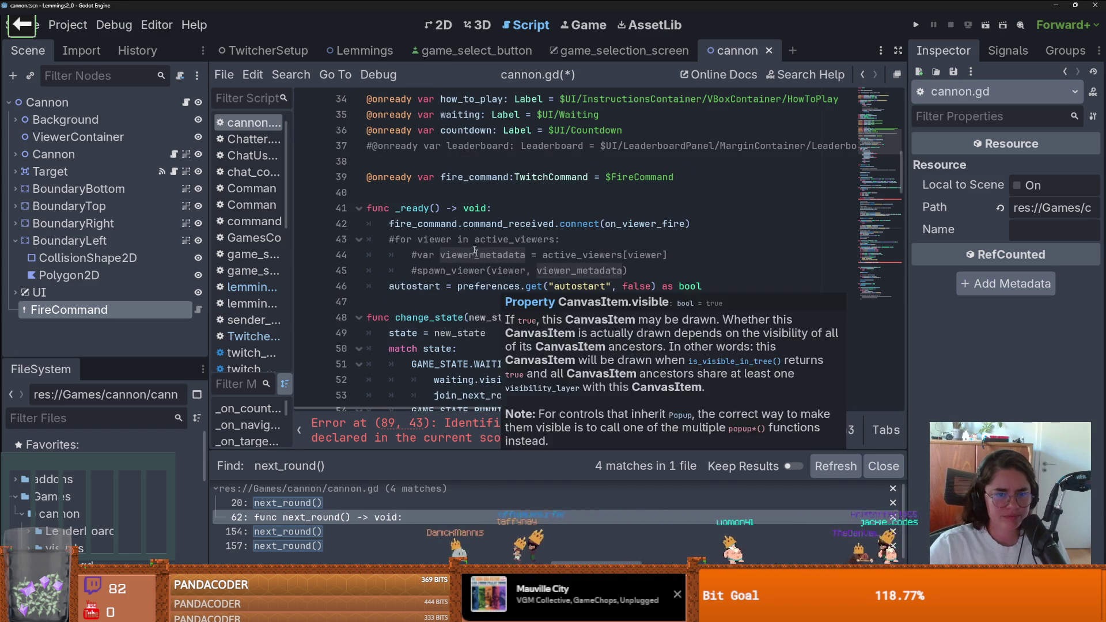
scroll(469, 242, up, 8)
scroll(470, 270, down, 10)
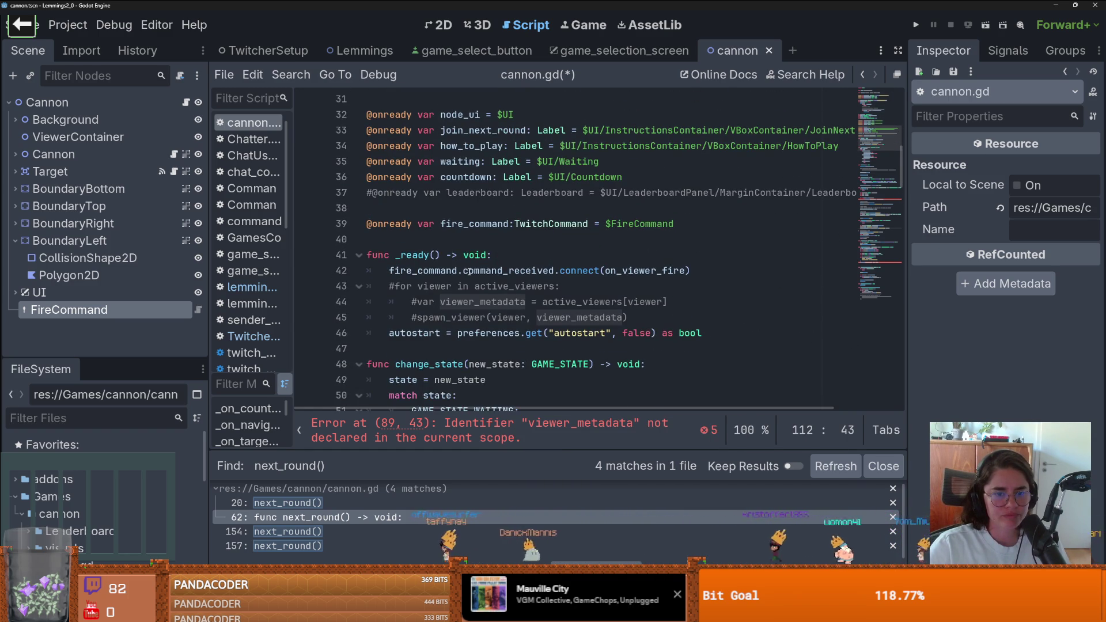
click(527, 431)
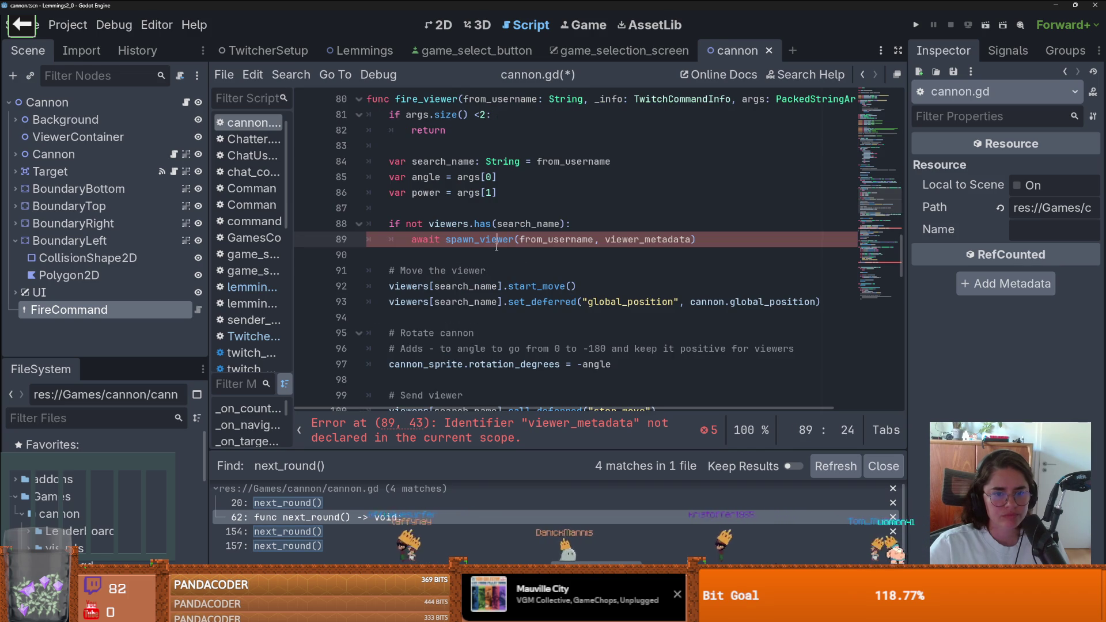
double_click(626, 241)
scroll(616, 259, up, 2)
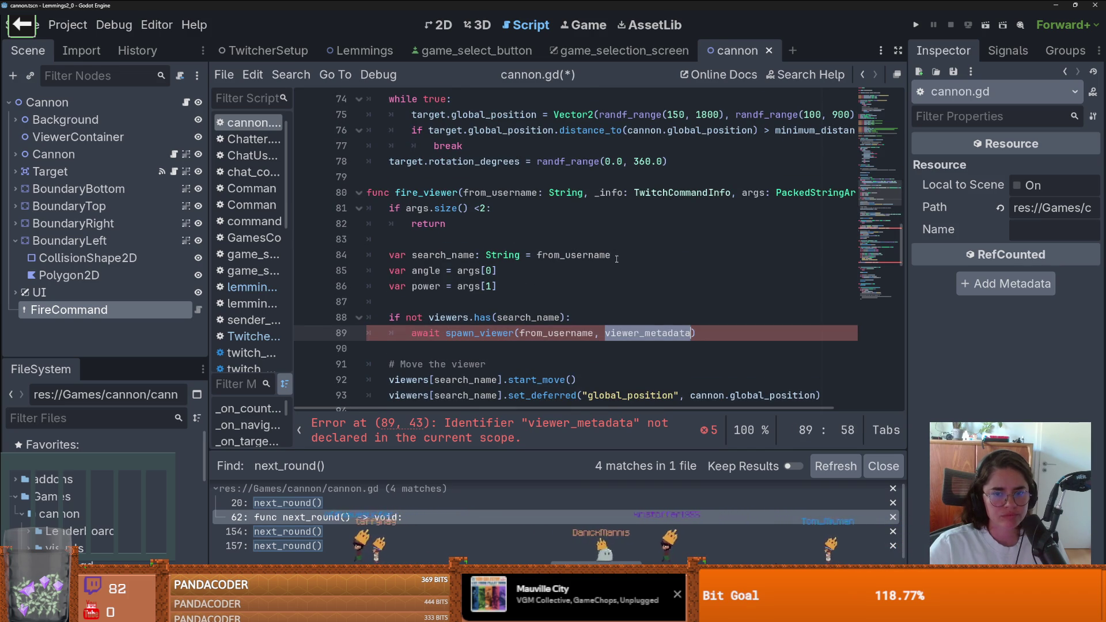
scroll(616, 259, down, 1)
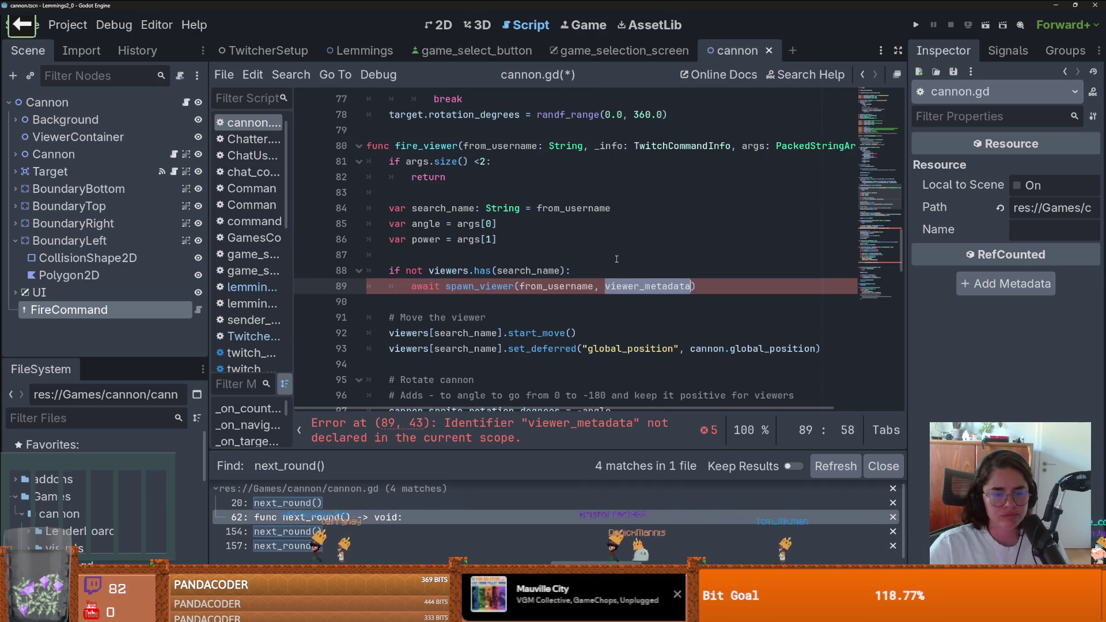
ctrl+click(480, 286)
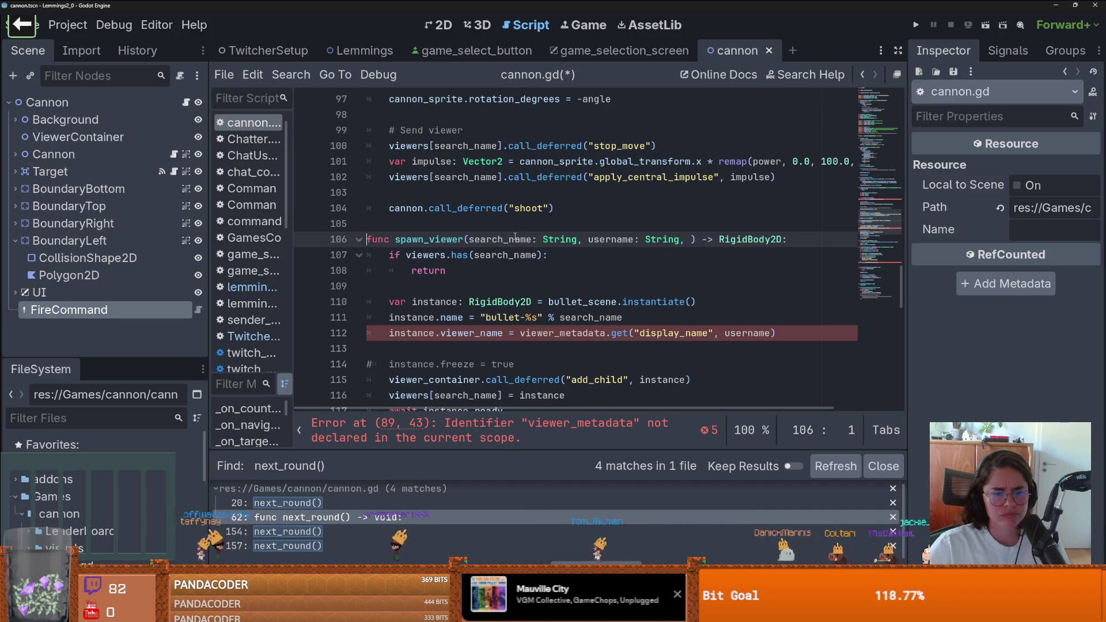
Change line 112 to 'instance.viewer_name = username', dropping the display_name metadata lookup
click(665, 336)
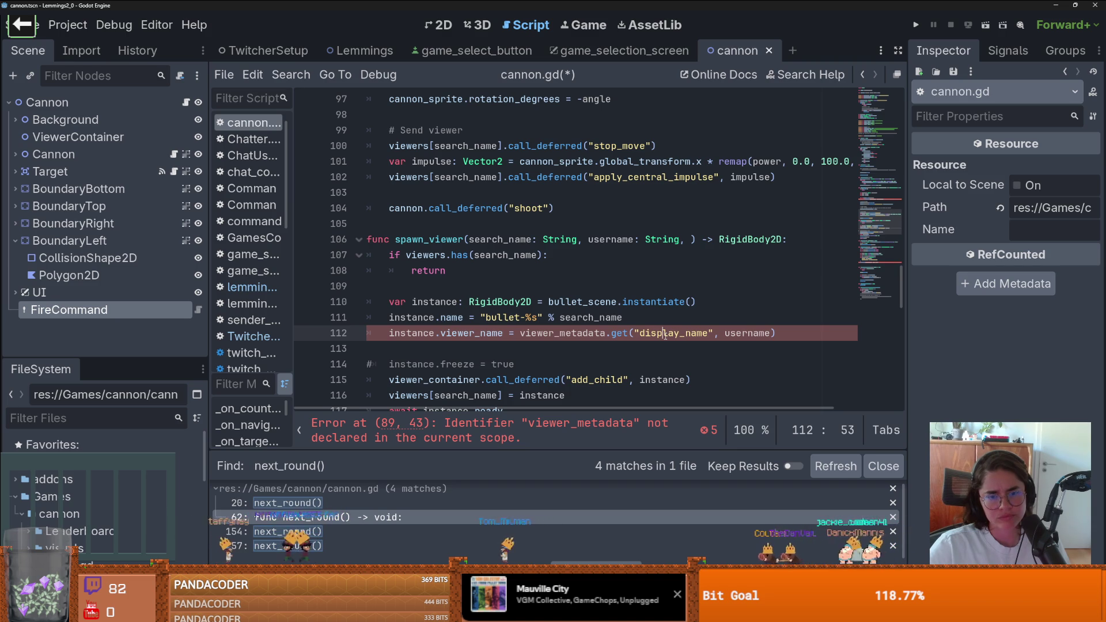
double_click(564, 333)
drag(526, 333, 770, 333)
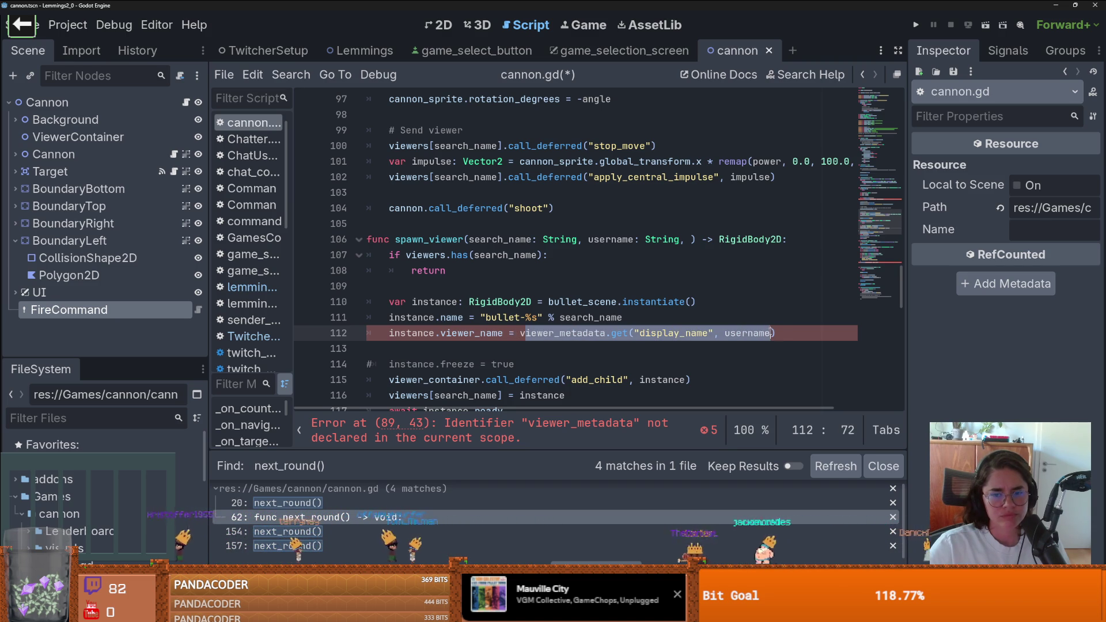
key(BackSpace)
double_click(517, 245)
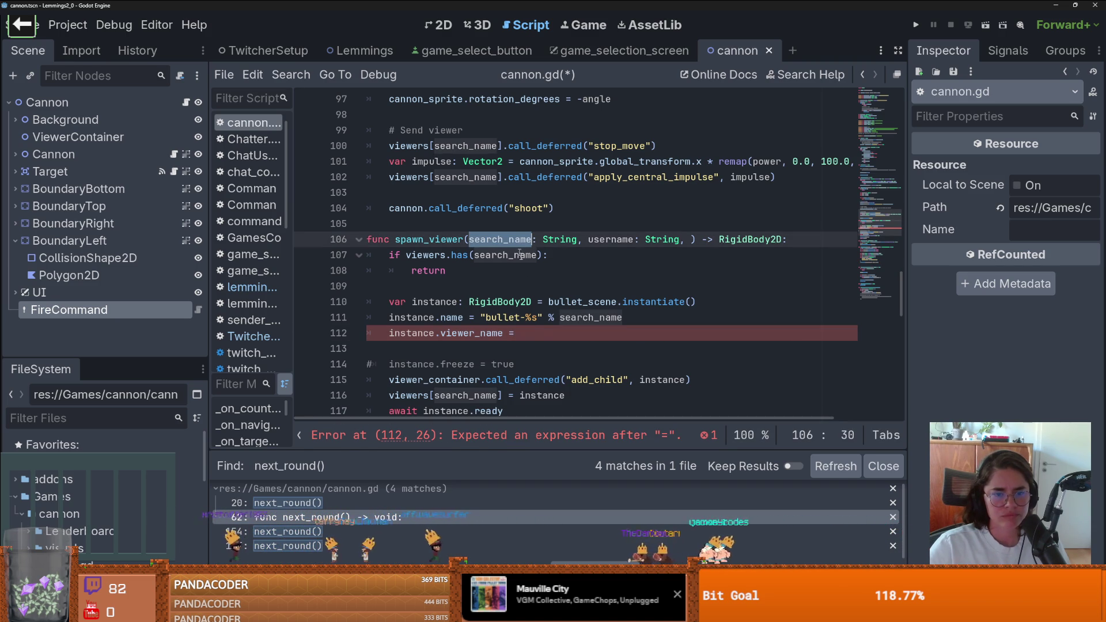
click(539, 335)
double_click(611, 239)
key(ctrl+c)
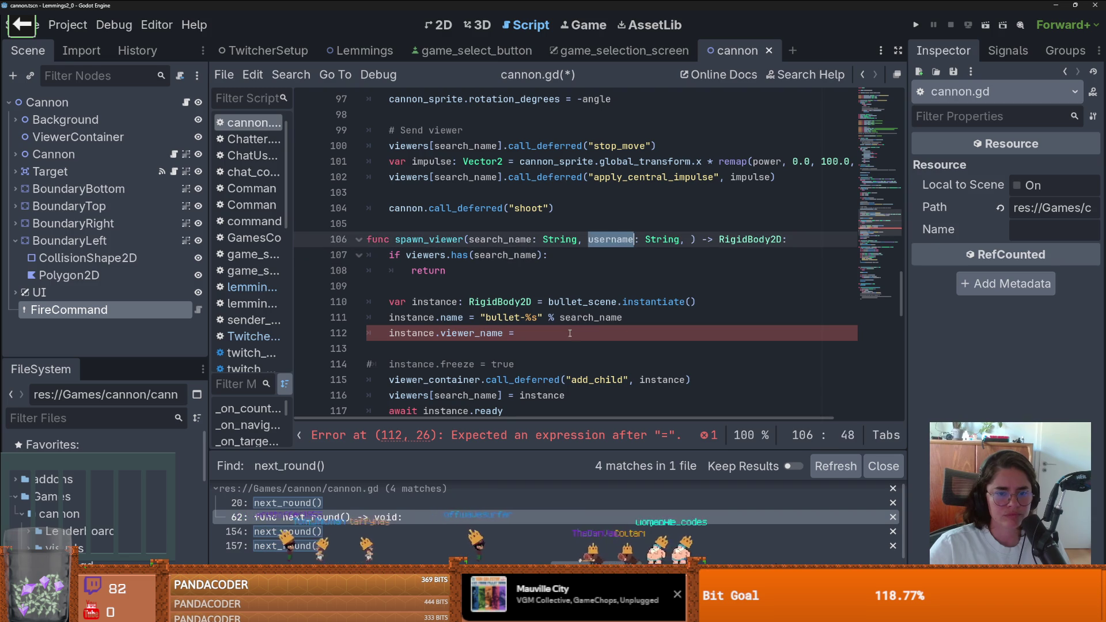
click(569, 333)
key(ctrl+v)
Replace viewer_metadata with from_username in the spawn_viewer call on line 89
click(496, 426)
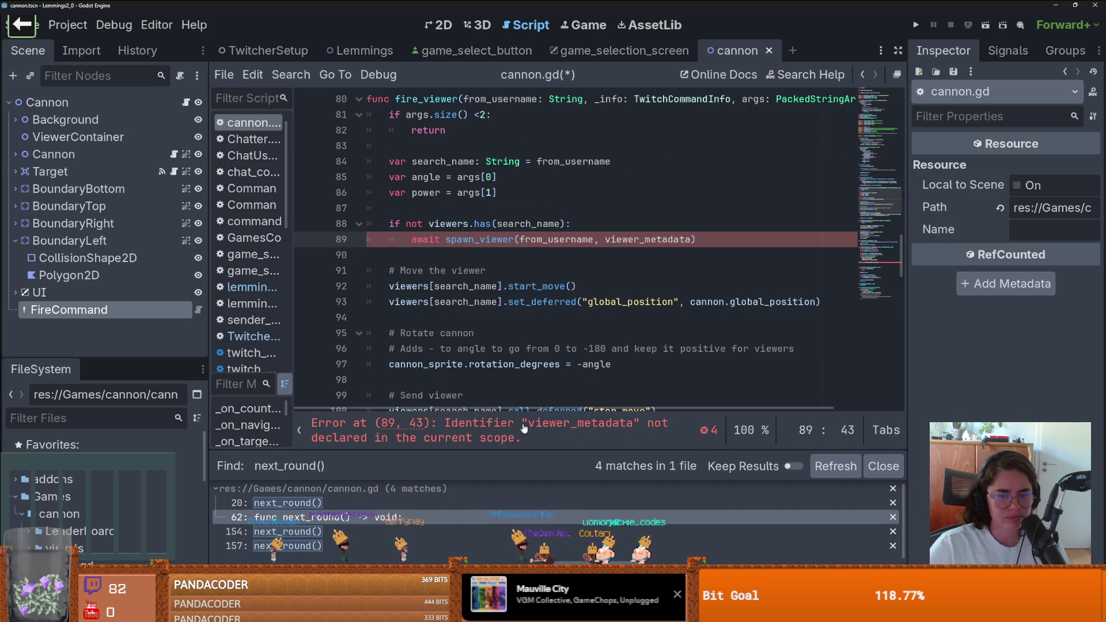
double_click(626, 239)
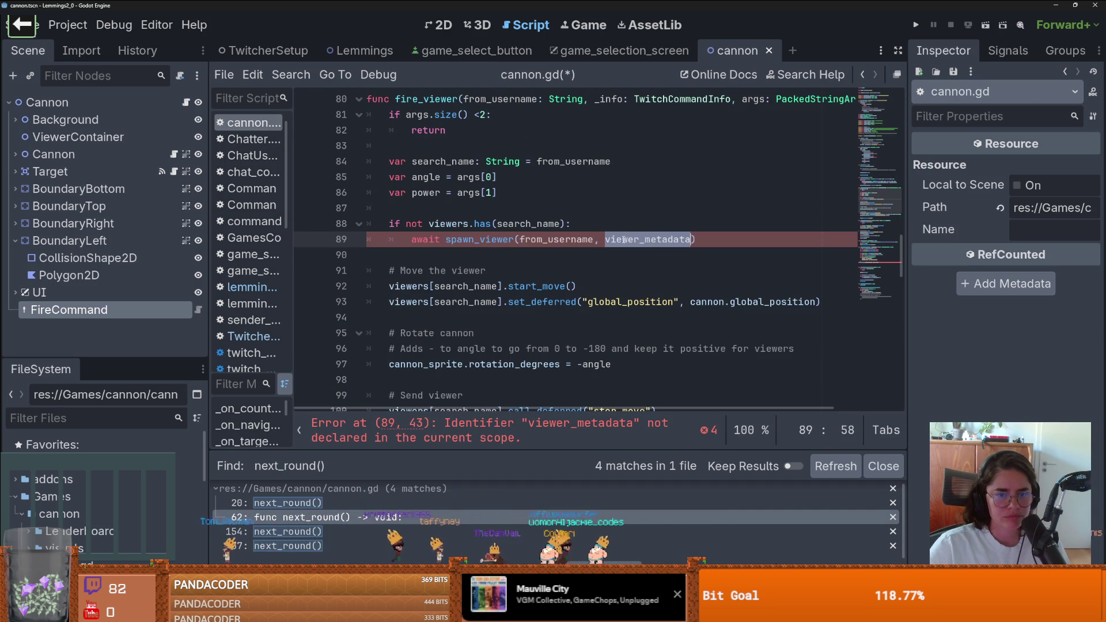
double_click(576, 239)
key(ctrl+c)
double_click(645, 239)
key(ctrl+v)
click(518, 427)
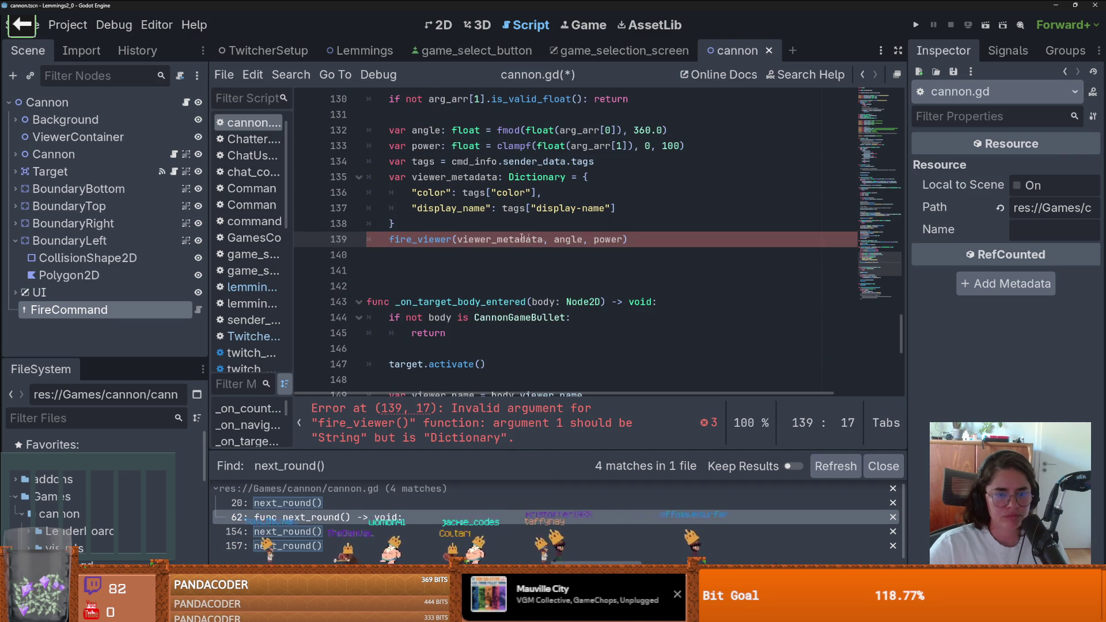
Inspect the fire_viewer call on line 139 and open fire_viewer's definition
double_click(500, 241)
scroll(500, 241, up, 1)
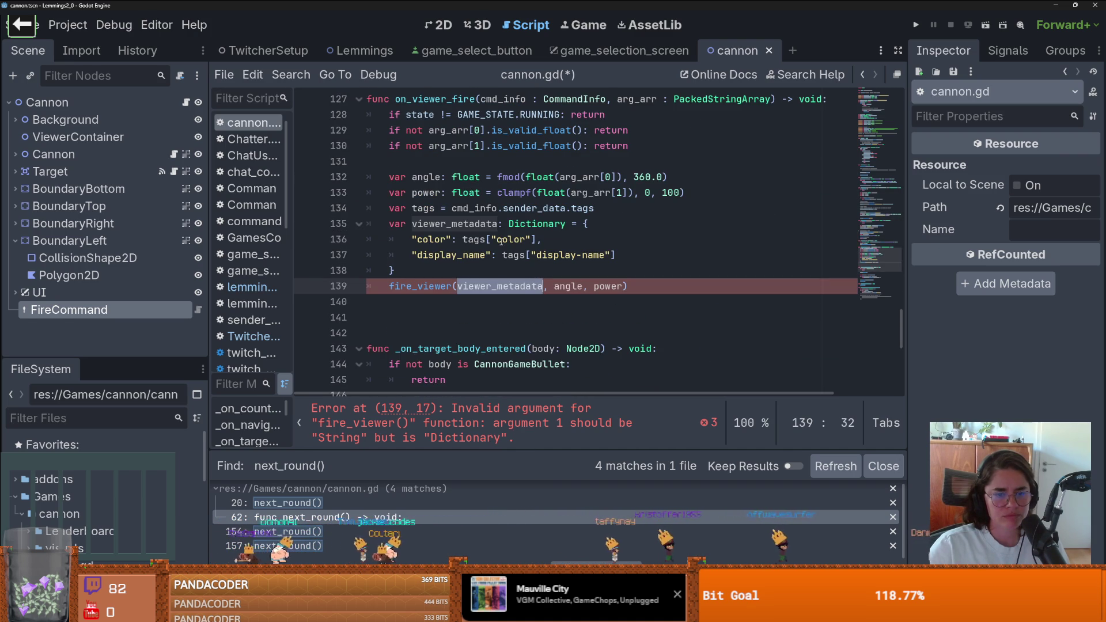
click(428, 288)
ctrl+click(428, 288)
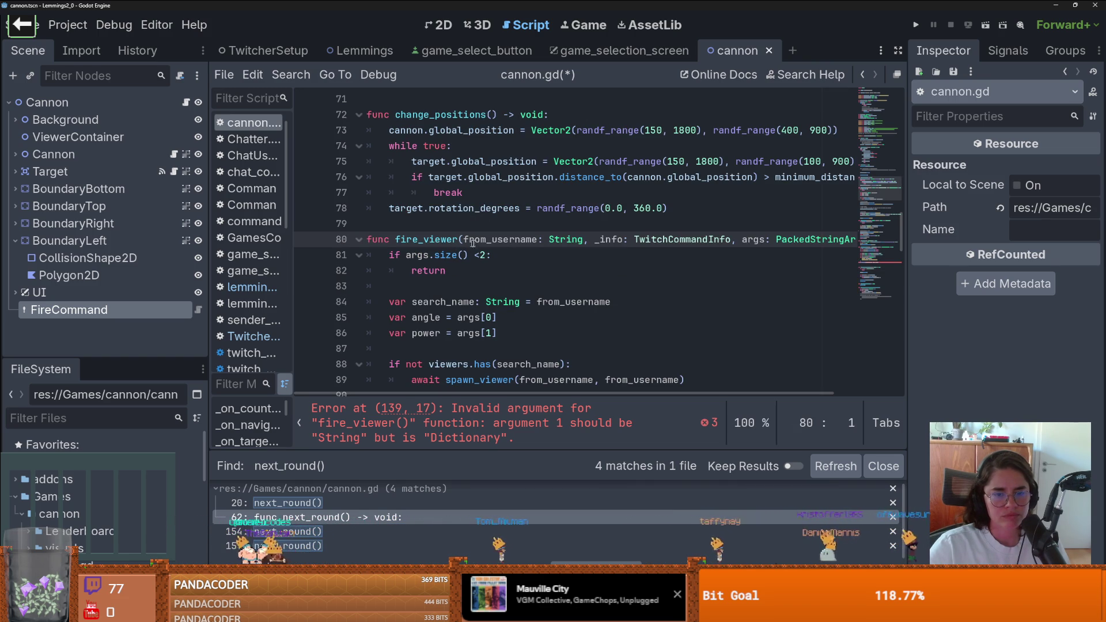
click(865, 76)
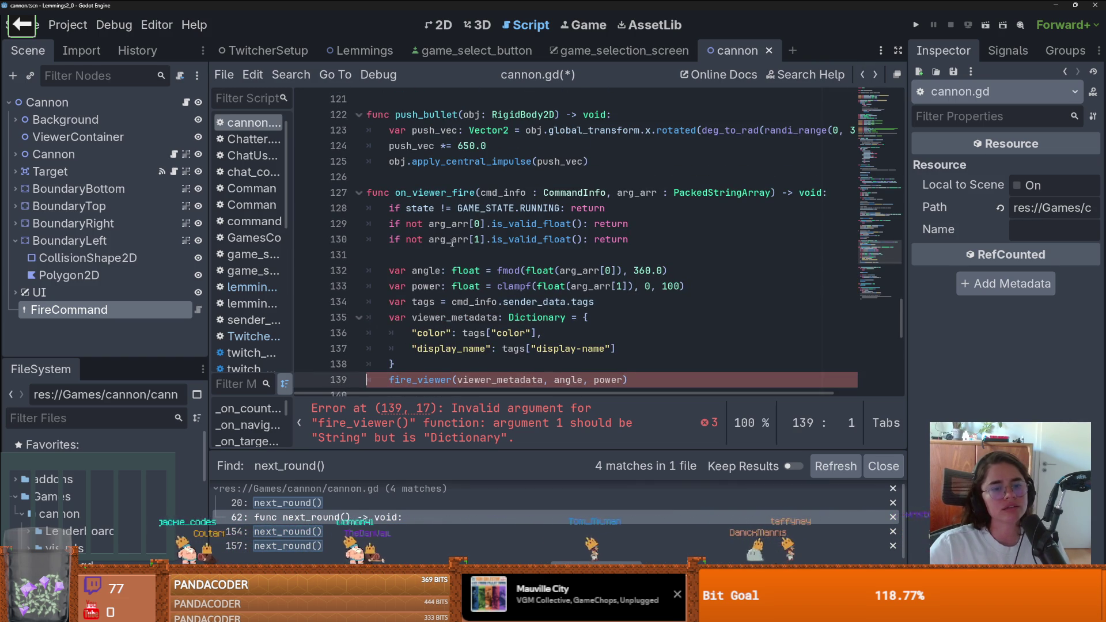
mouse_move(450, 242)
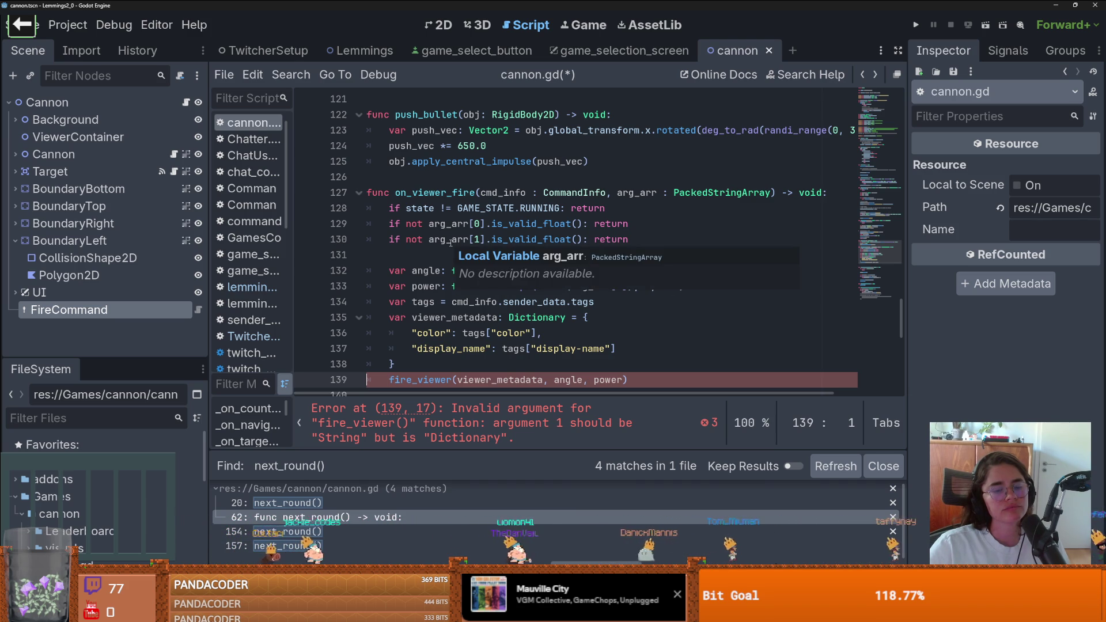
scroll(450, 243, down, 3)
ctrl+click(451, 242)
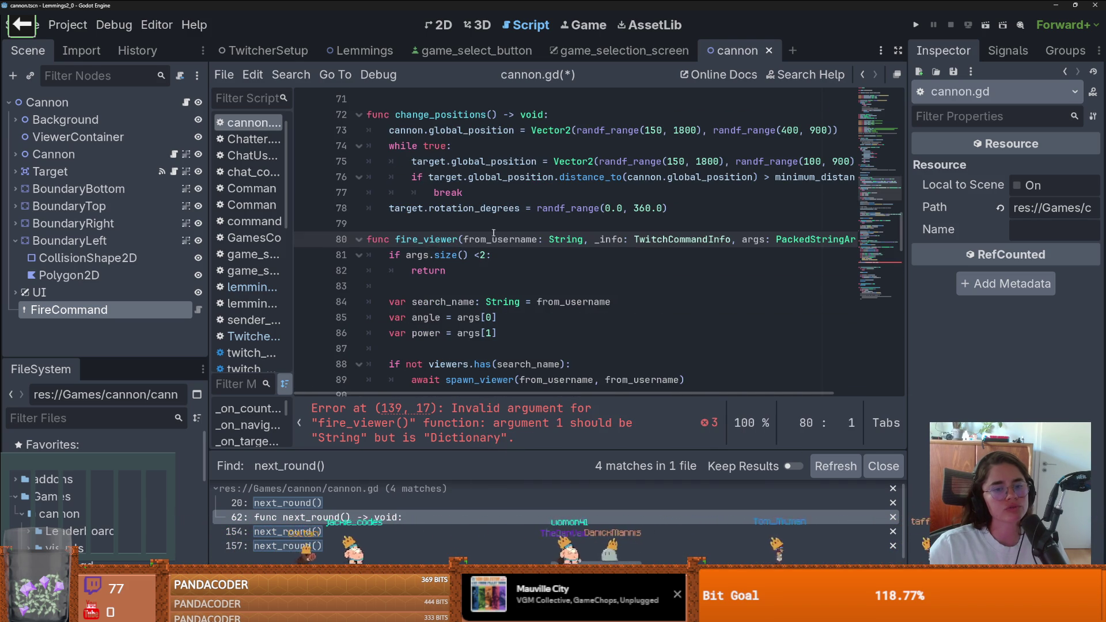
Paste fire_viewer's parameters (from_username, _info, args) over on_viewer_fire's on line 127
mouse_move(461, 239)
mouse_down()
mouse_move(890, 238)
mouse_move(800, 239)
mouse_up()
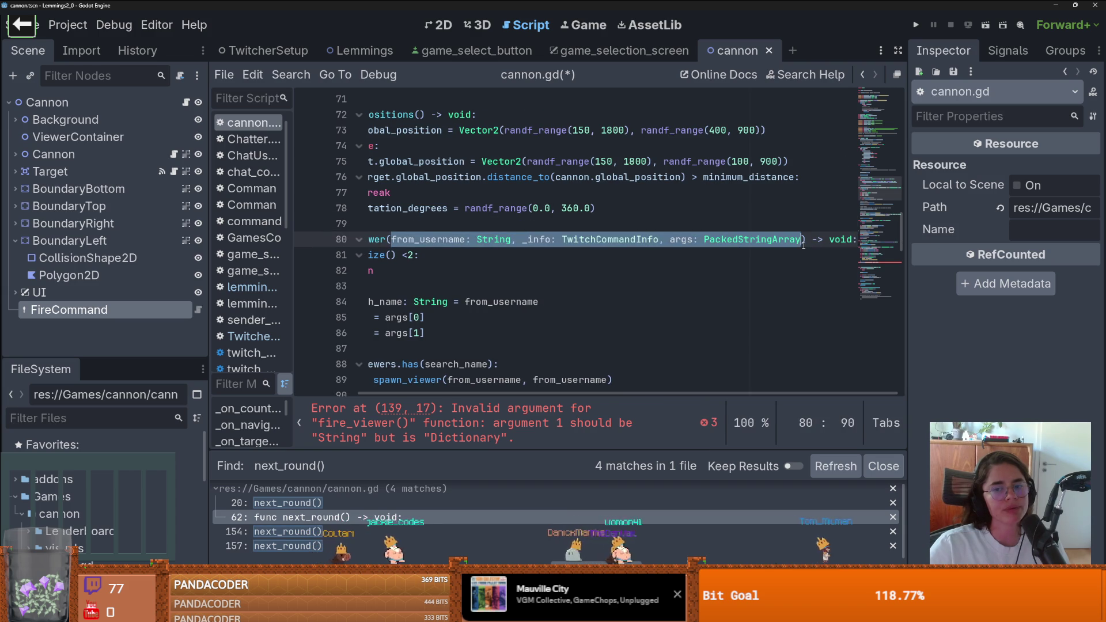
key(alt+Left)
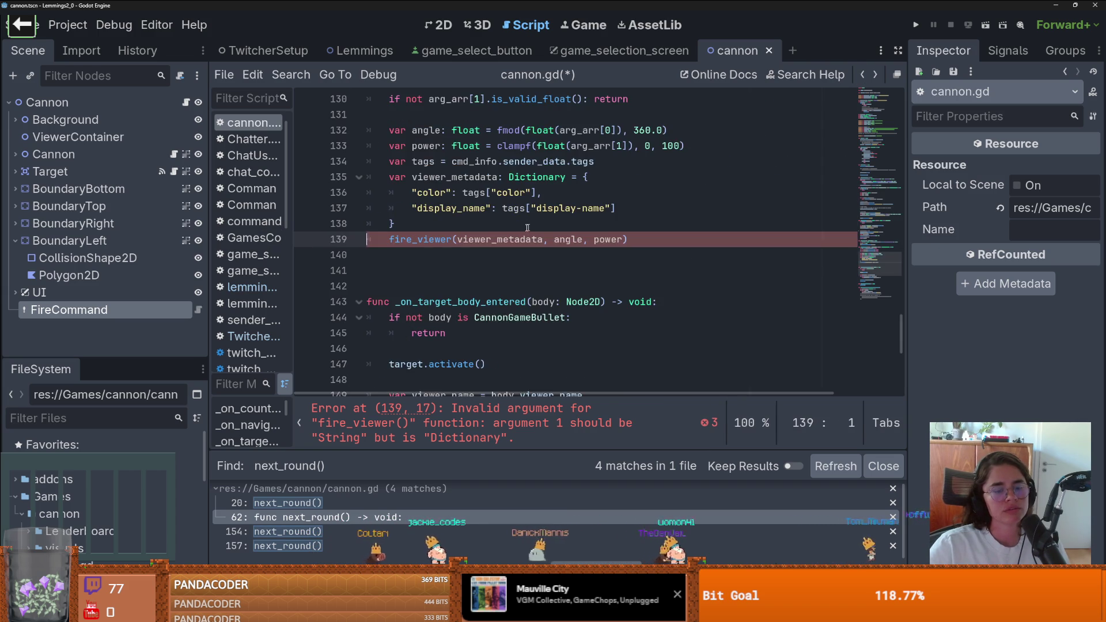
scroll(495, 192, up, 3)
drag(481, 192, 775, 192)
key(ctrl+v)
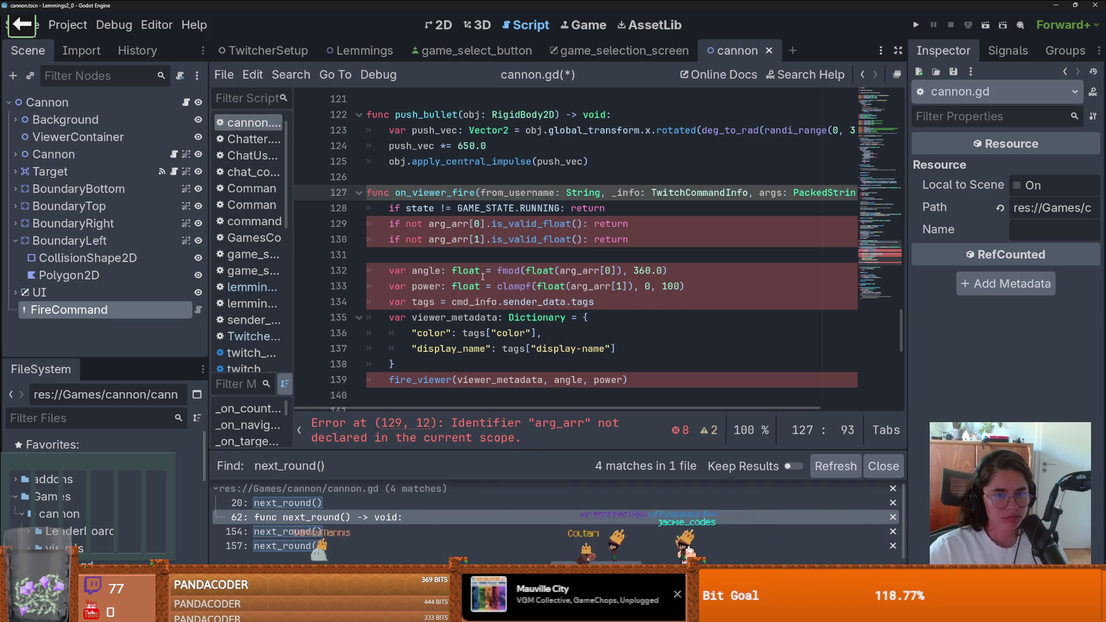
triple_click(493, 231)
Delete the two arg_arr validity checks and rename arg_arr to args
key(BackSpace)
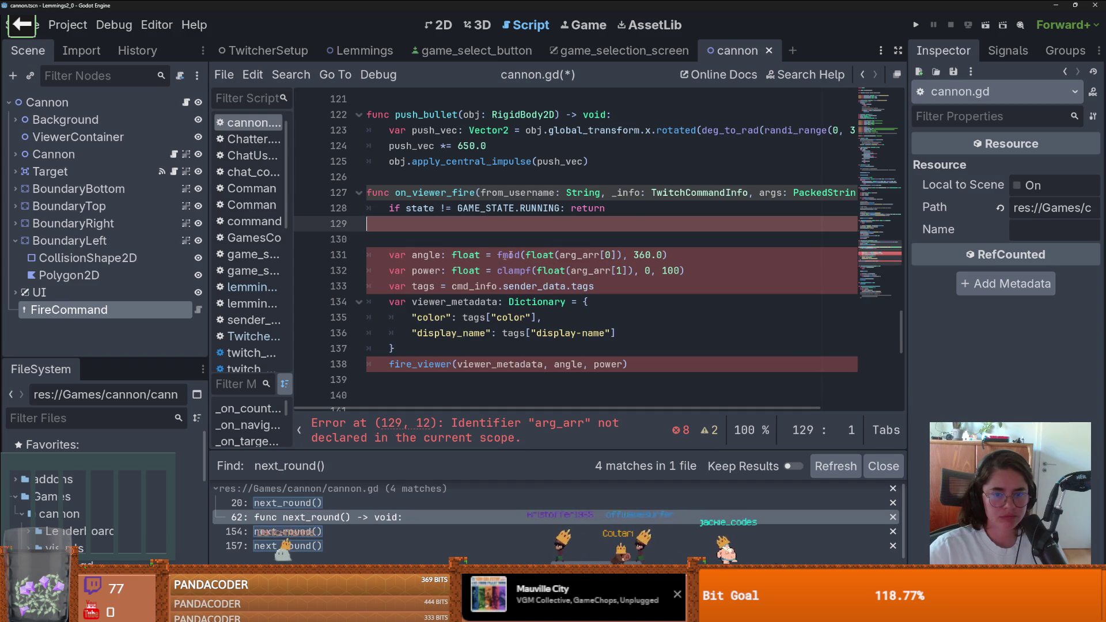
double_click(576, 255)
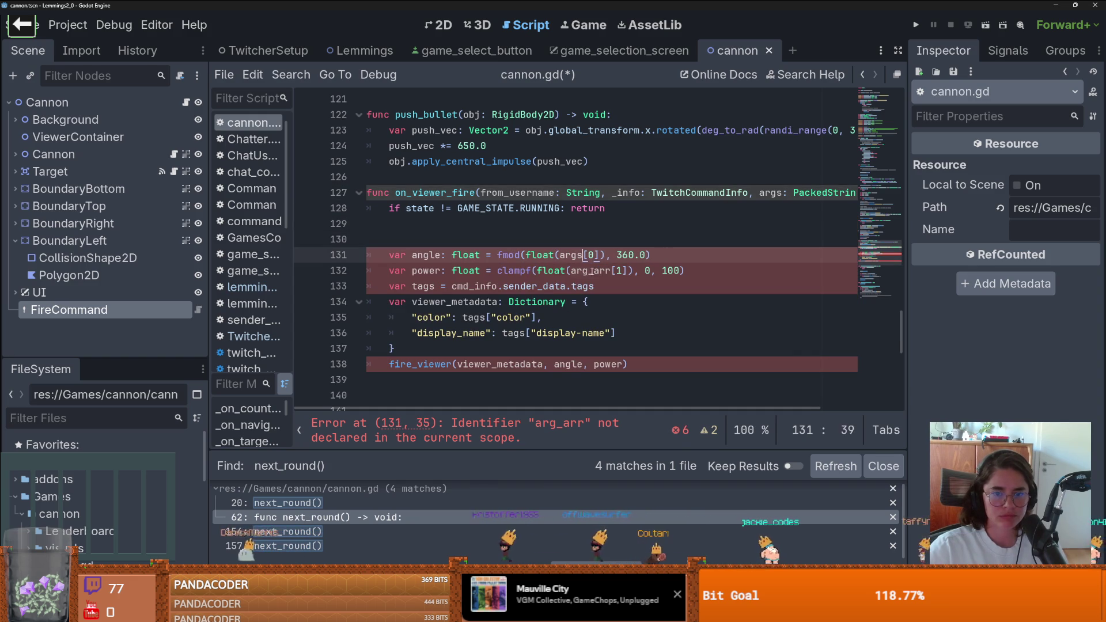
key(ctrl+d)
text(args)
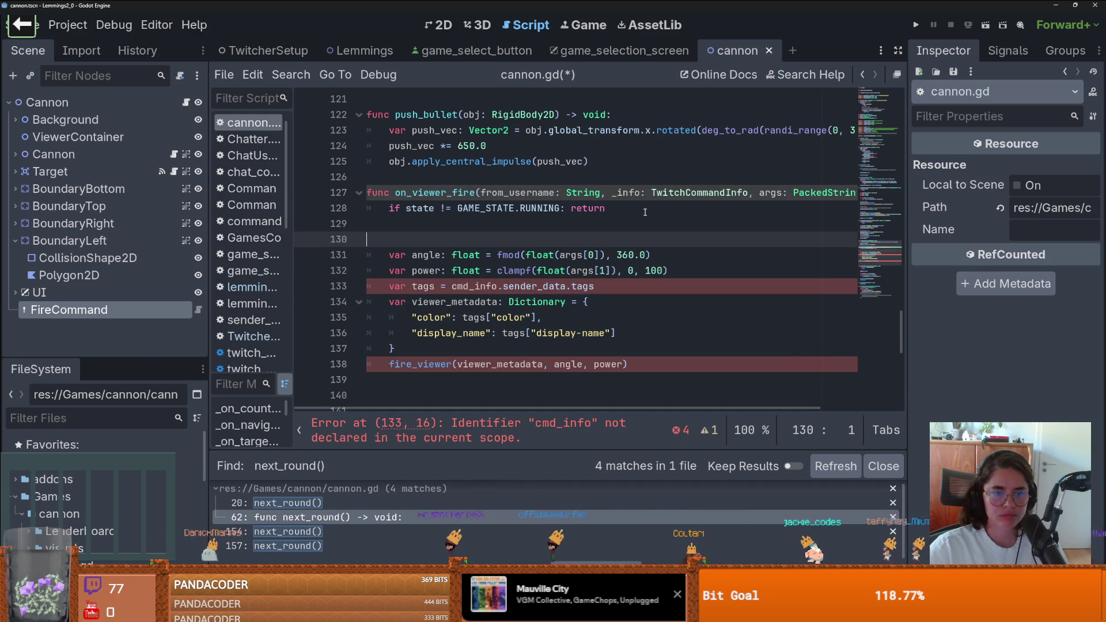
click(643, 207)
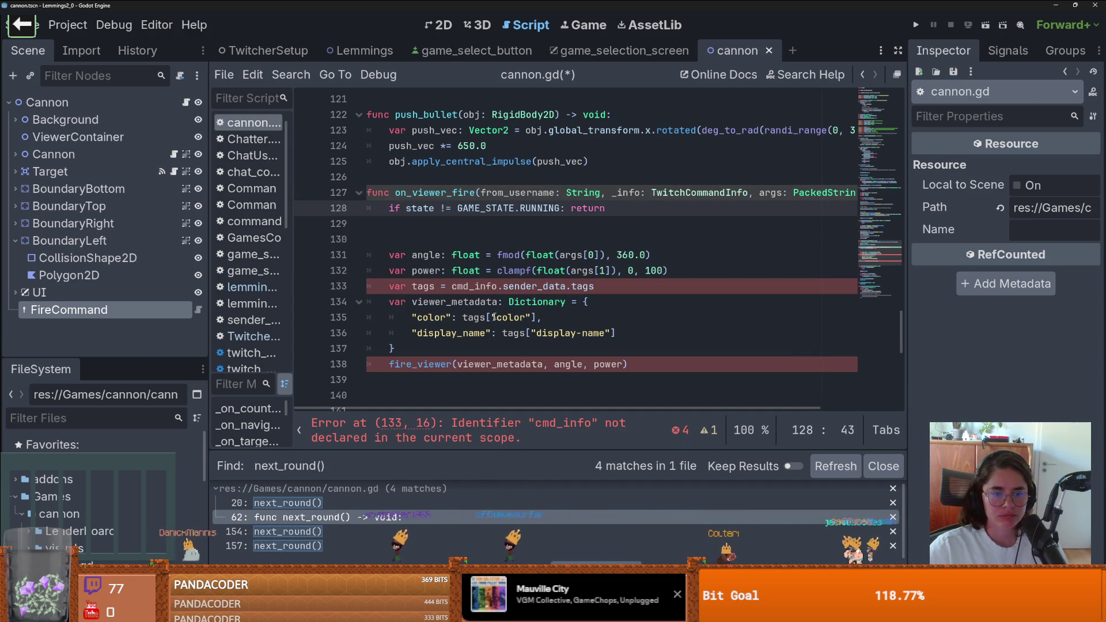
Move the args.size() check and its return from fire_viewer into on_viewer_fire
ctrl+click(426, 363)
scroll(438, 288, down, 1)
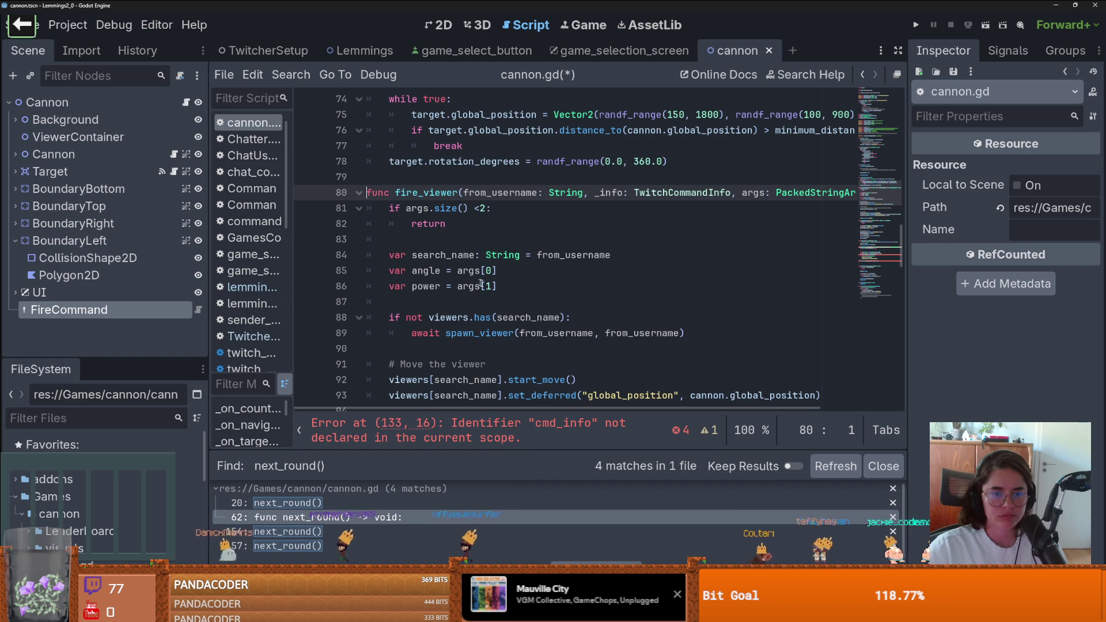
drag(496, 286, 440, 270)
drag(389, 208, 446, 223)
key(ctrl+c)
key(Delete)
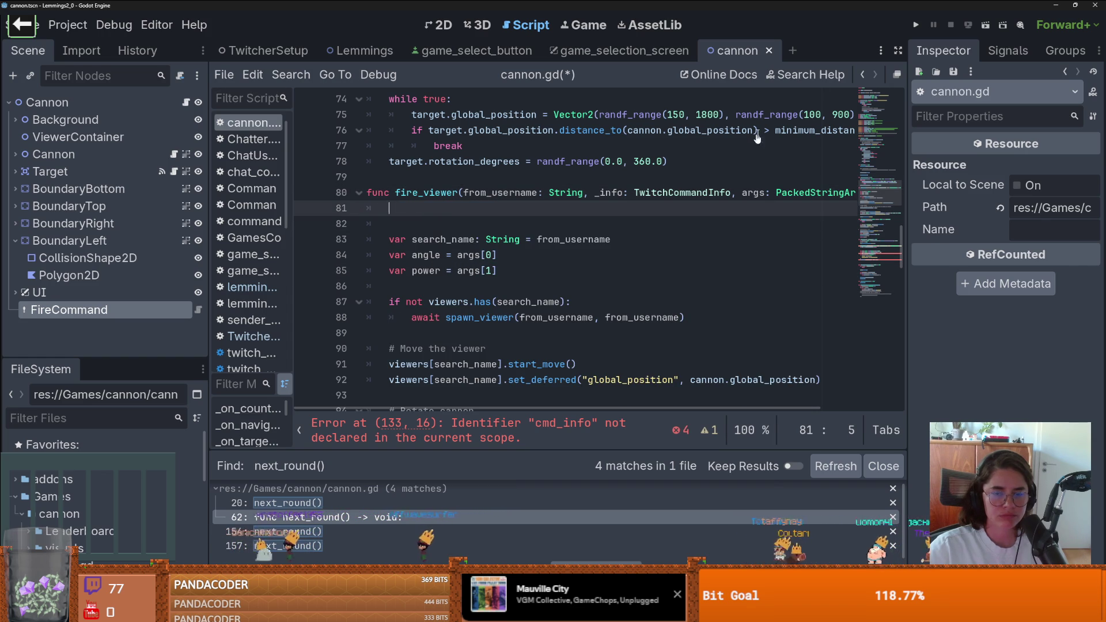
click(863, 74)
scroll(438, 230, up, 2)
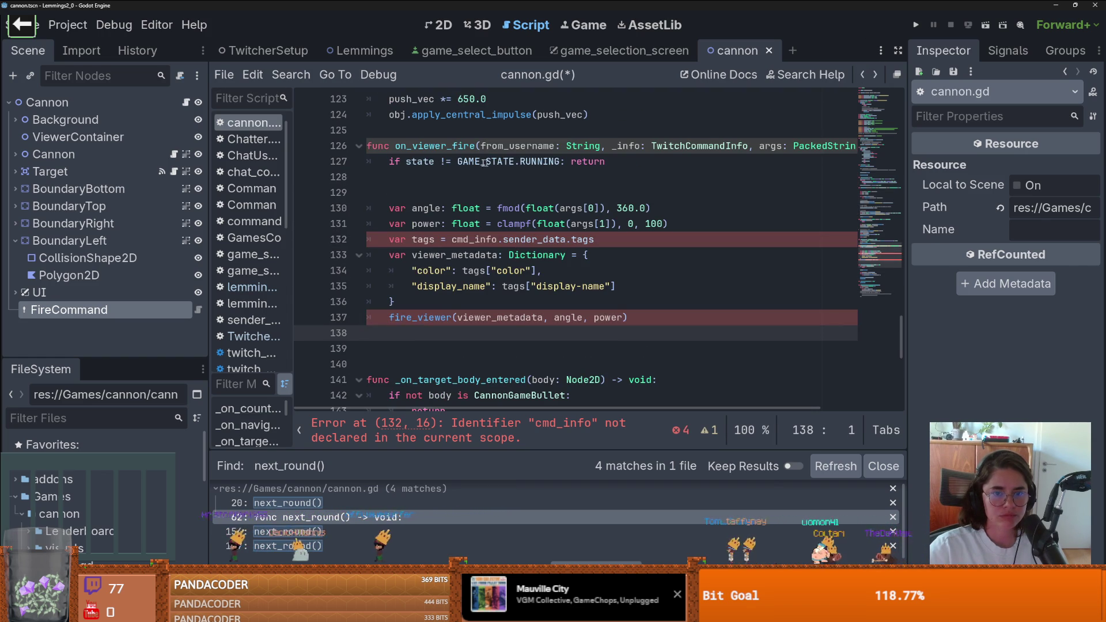
click(423, 183)
key(ctrl+v)
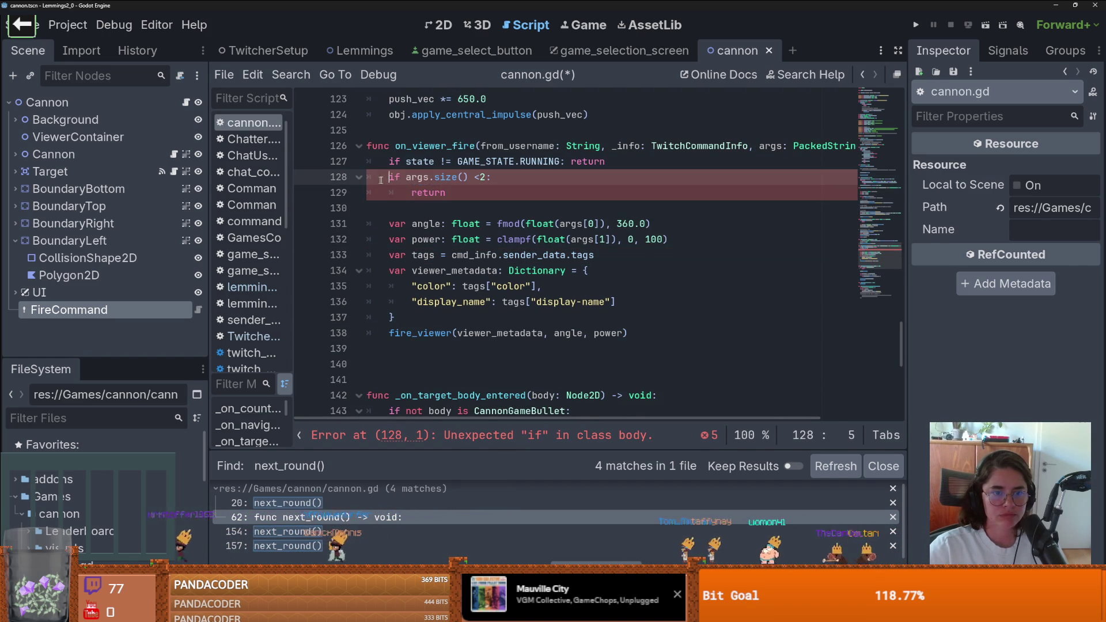
Delete the cmd_info tags line from on_viewer_fire and save the script
scroll(492, 220, down, 1)
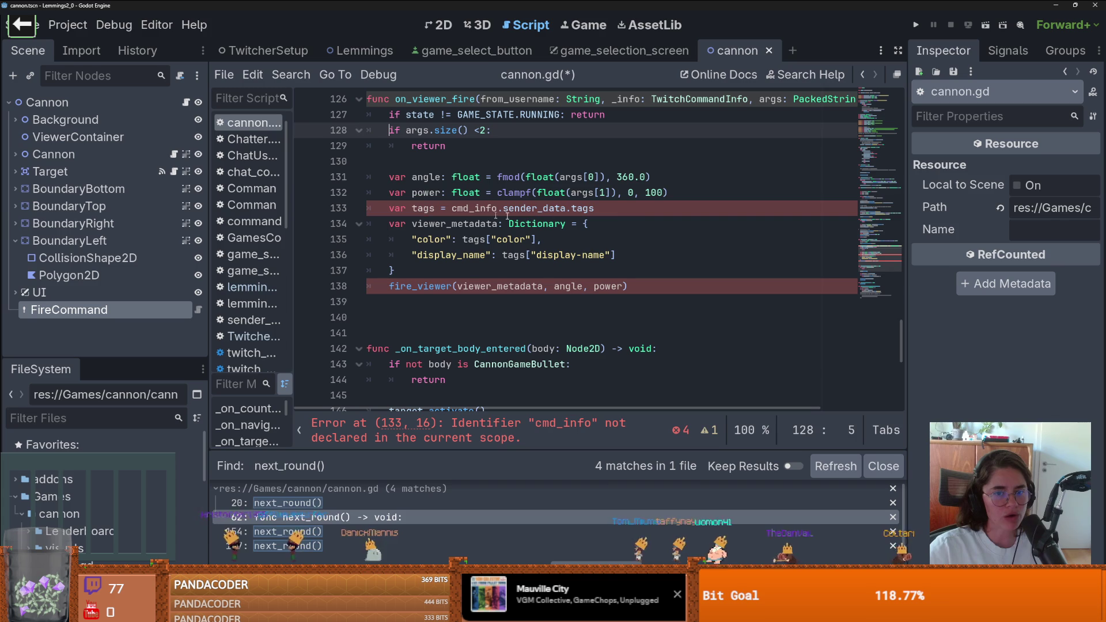
drag(596, 208, 360, 201)
key(BackSpace)
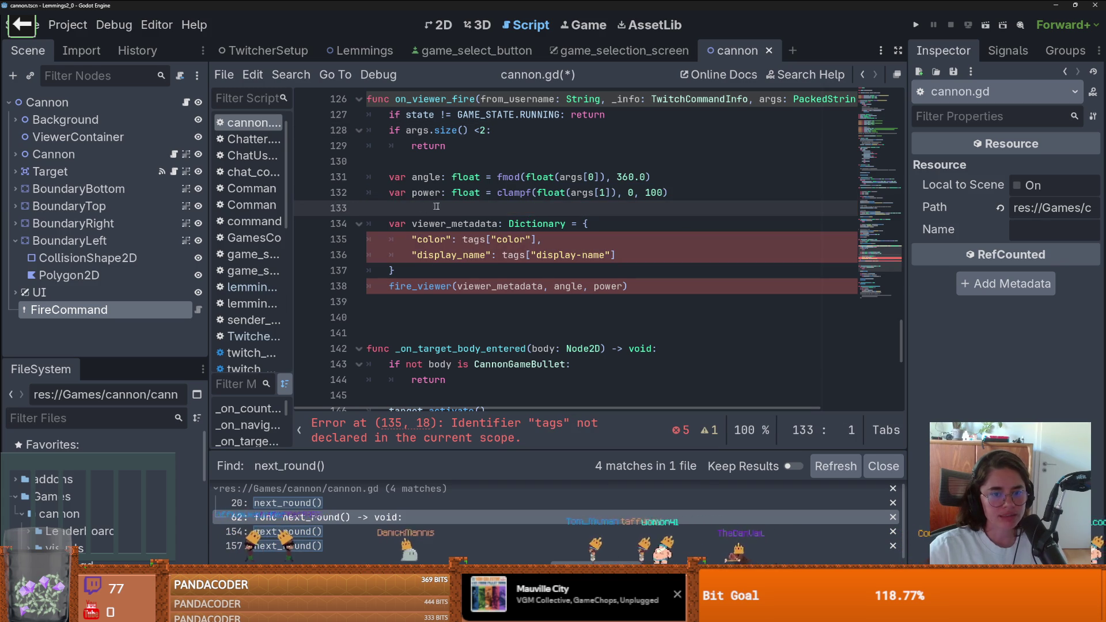
click(428, 223)
double_click(428, 223)
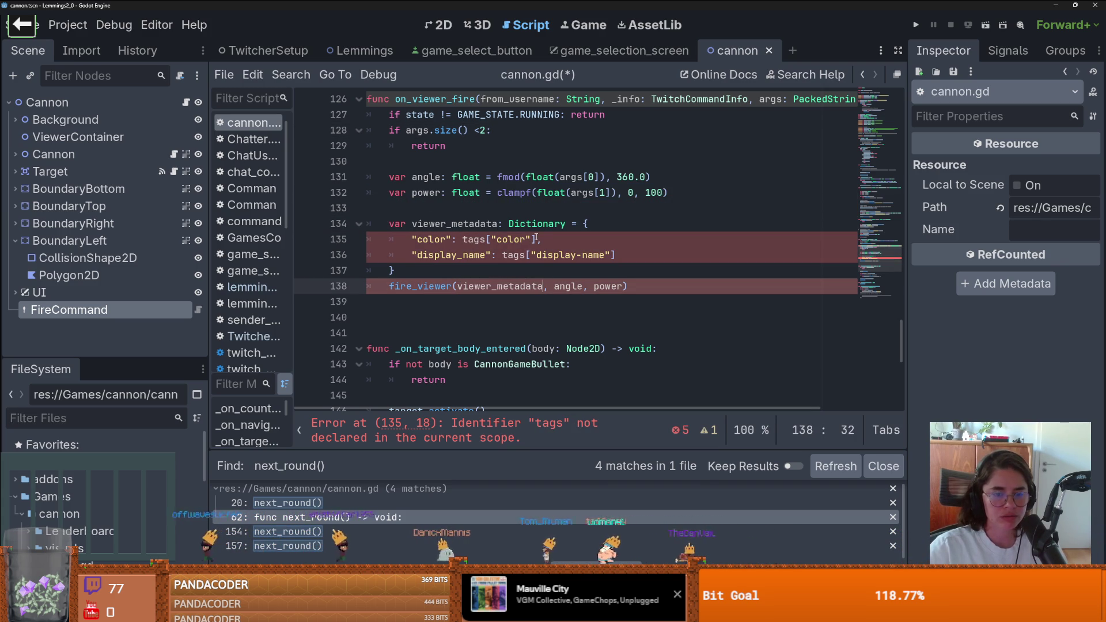
drag(530, 239, 500, 239)
scroll(576, 202, up, 1)
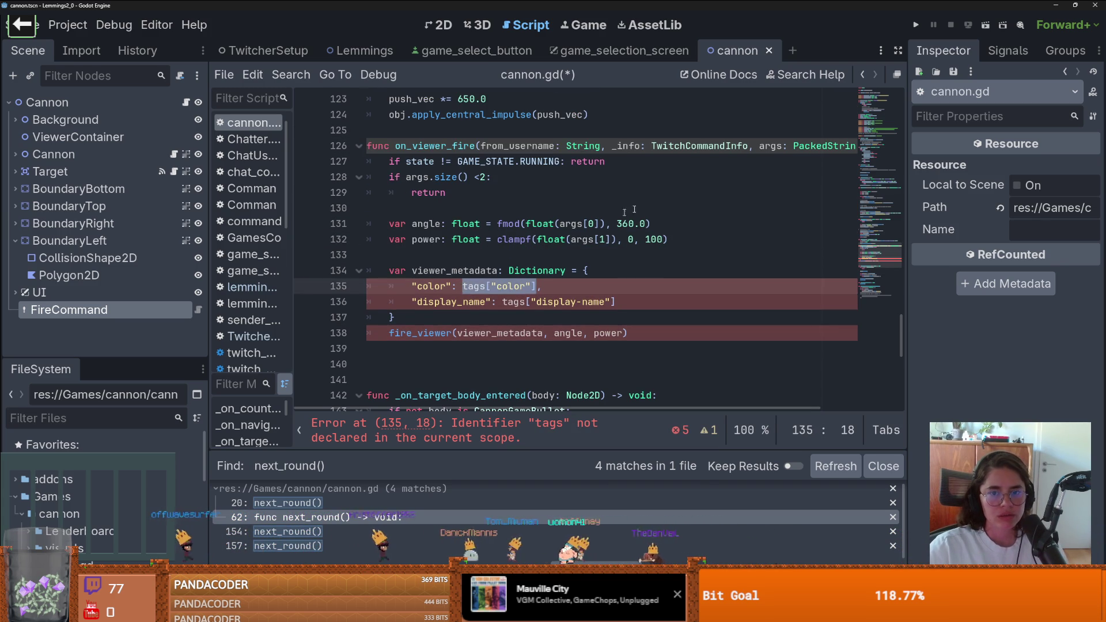
click(635, 146)
scroll(709, 167, up, 1)
scroll(737, 190, down, 1)
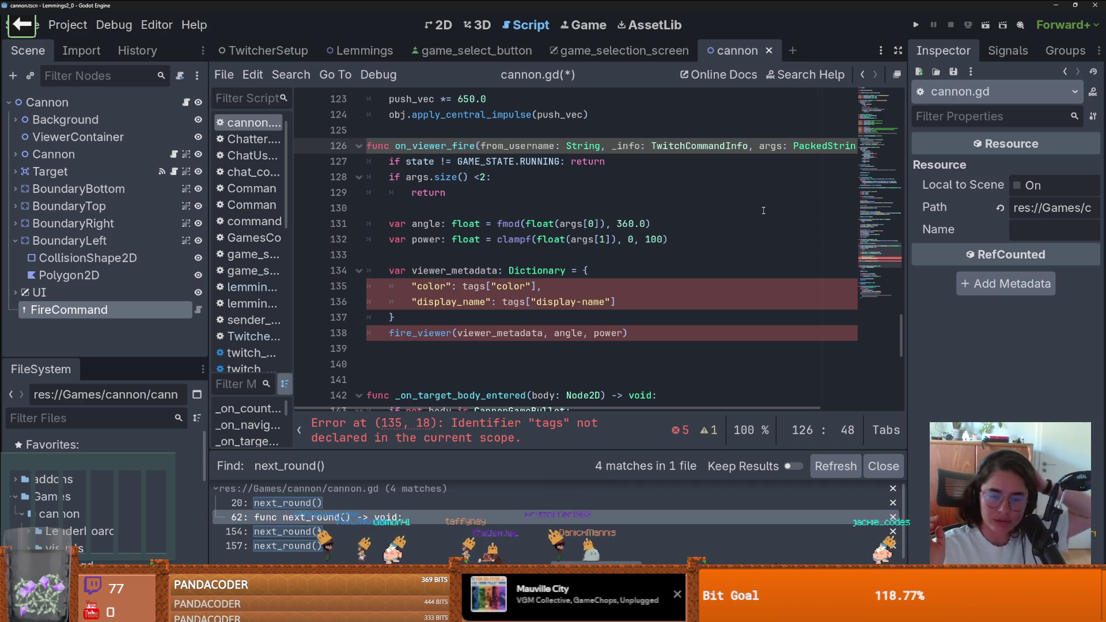
click(536, 239)
key(ctrl+s)
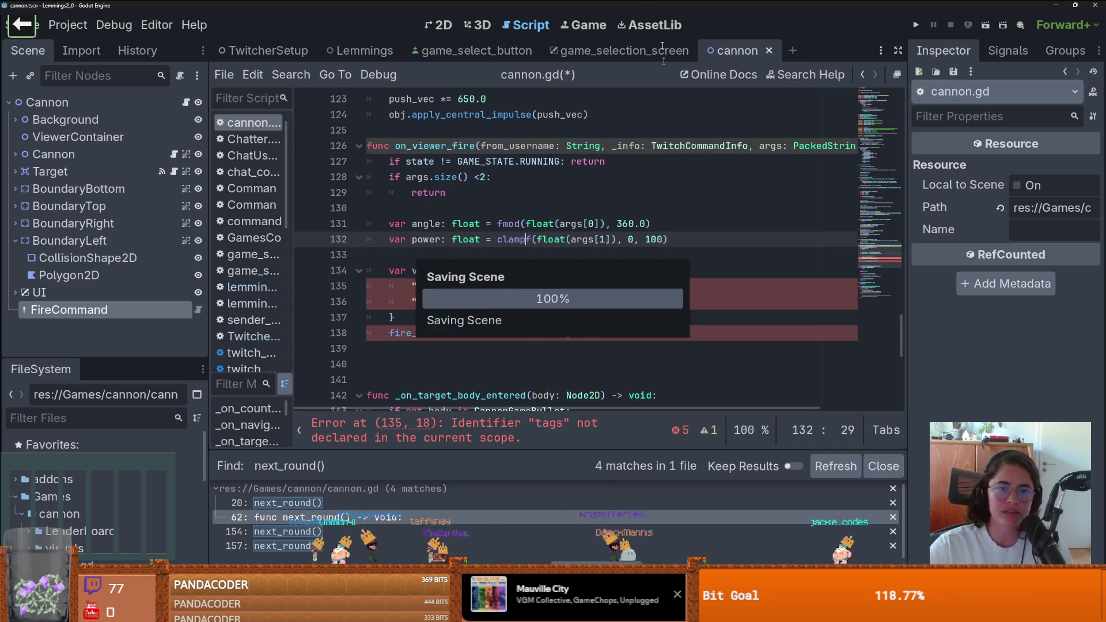
Close the Lemmings2_0 editor and open Dungeon Roll in Godot v4.6.3
drag(1049, 6, 758, 207)
click(777, 206)
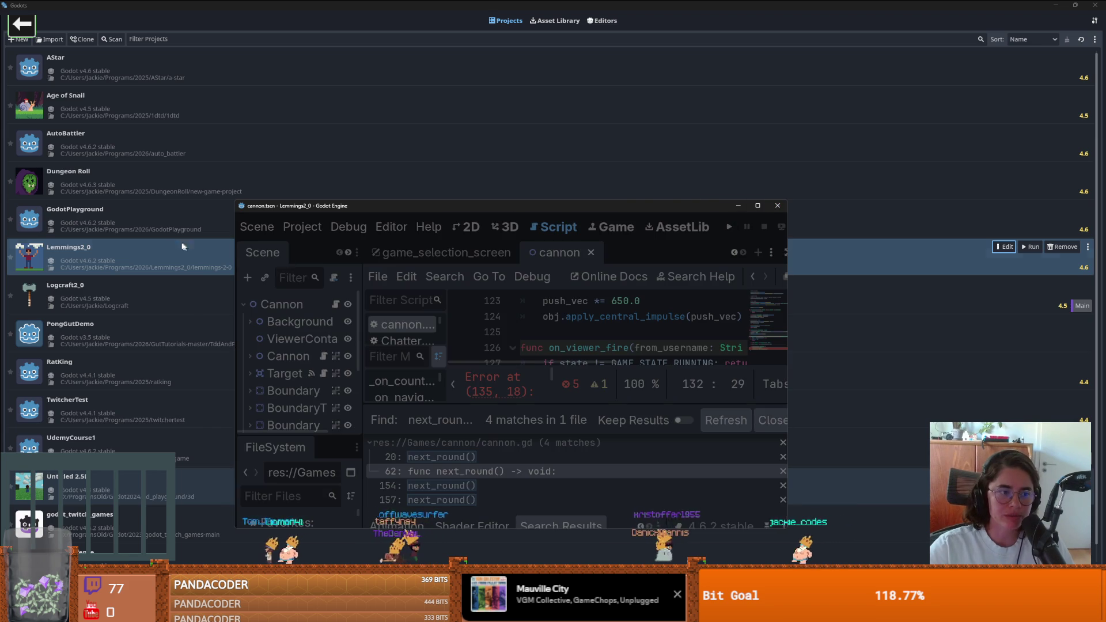
double_click(225, 180)
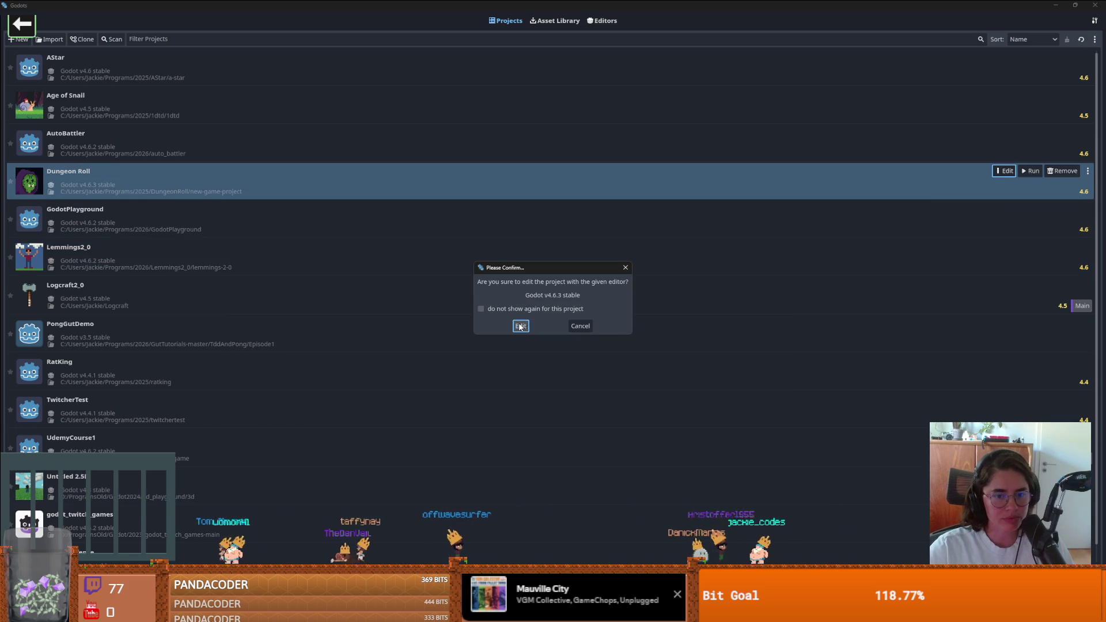
click(520, 327)
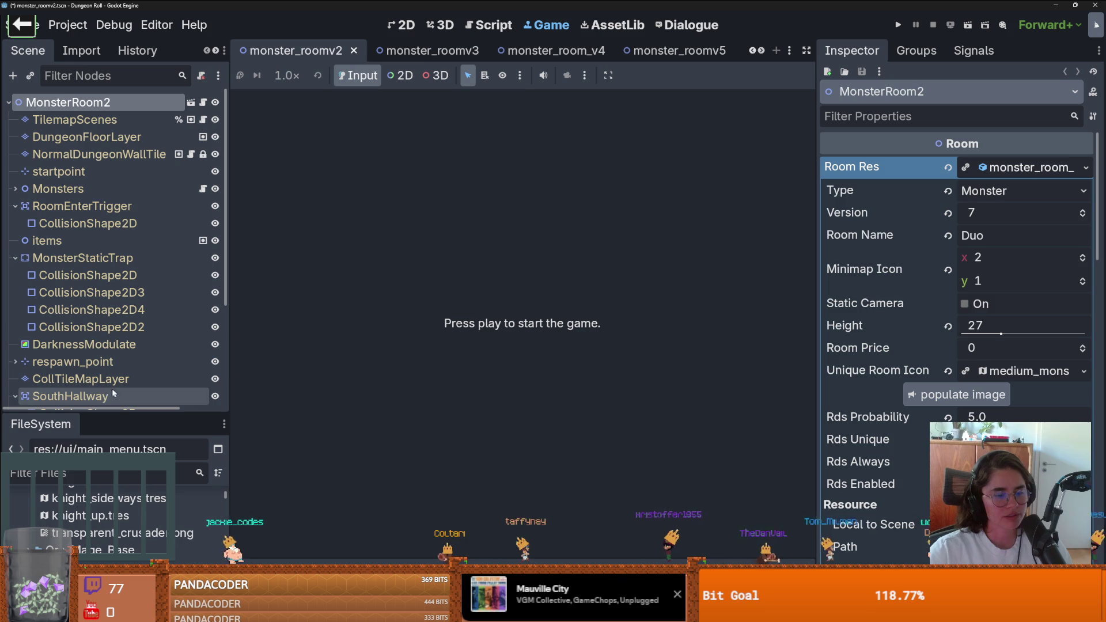
Narrow the left scene and file dock and save the current scene
drag(229, 412, 180, 413)
key(ctrl+s)
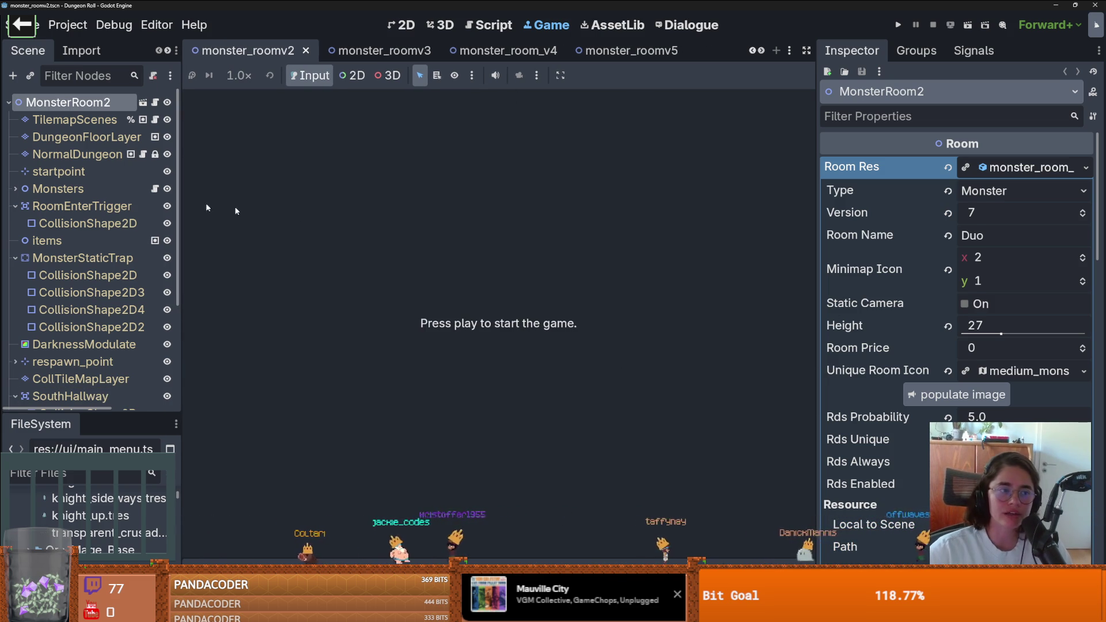
click(57, 188)
key(ctrl+s)
Close the monster_roomv2, monster_roomv1, monster_roomv3, Dungeon, monster_room_v4 and room scene tabs
click(402, 51)
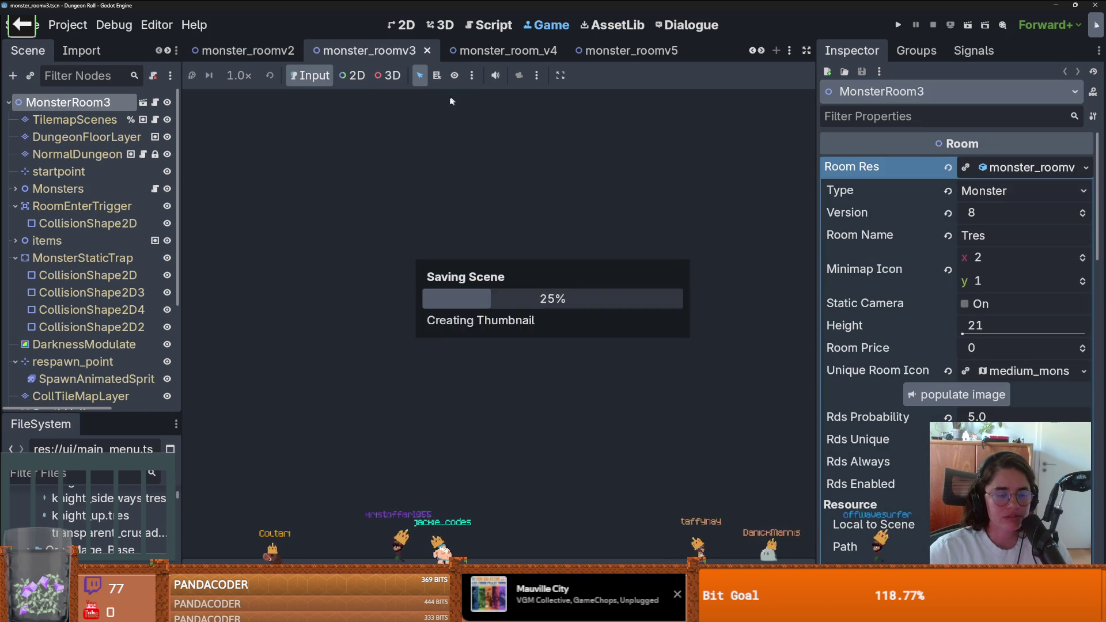
click(277, 51)
click(306, 50)
click(306, 51)
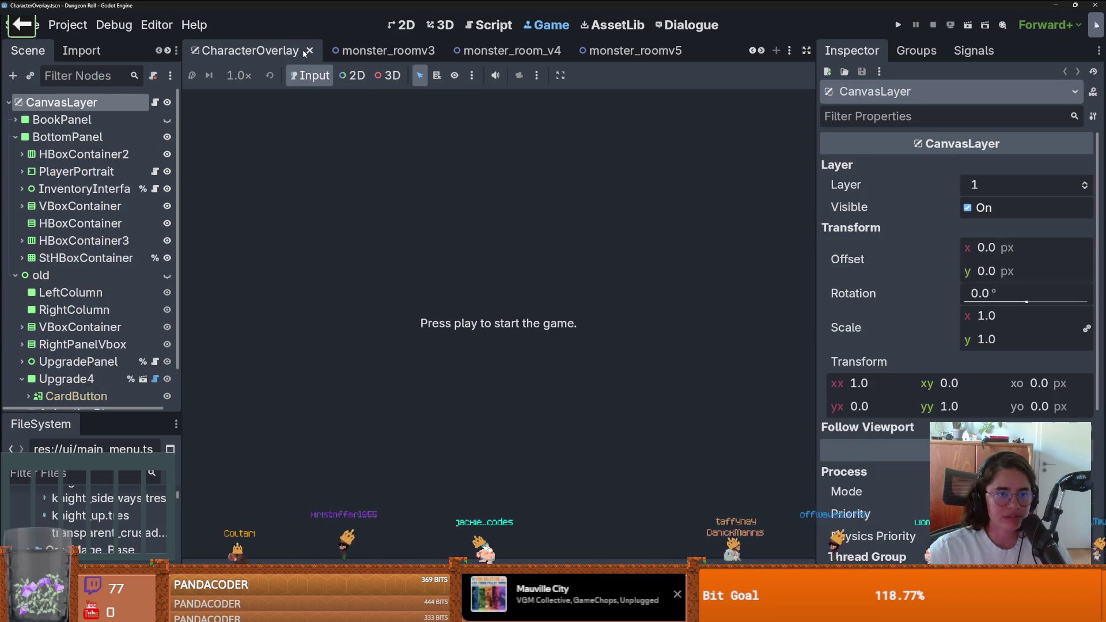
click(291, 52)
click(384, 52)
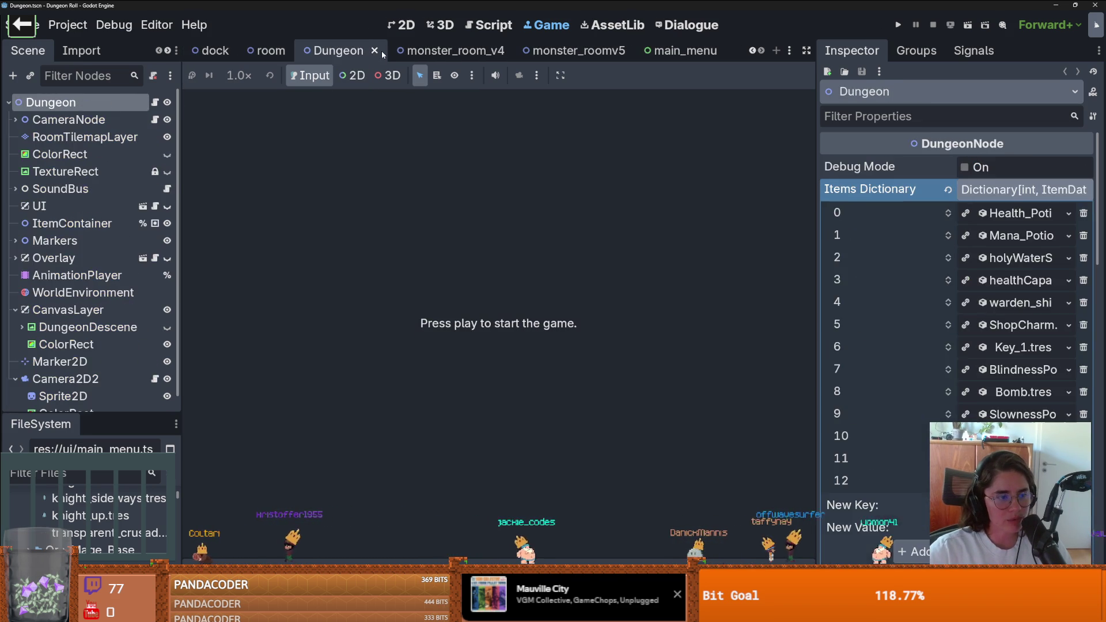
click(381, 51)
click(394, 52)
click(429, 51)
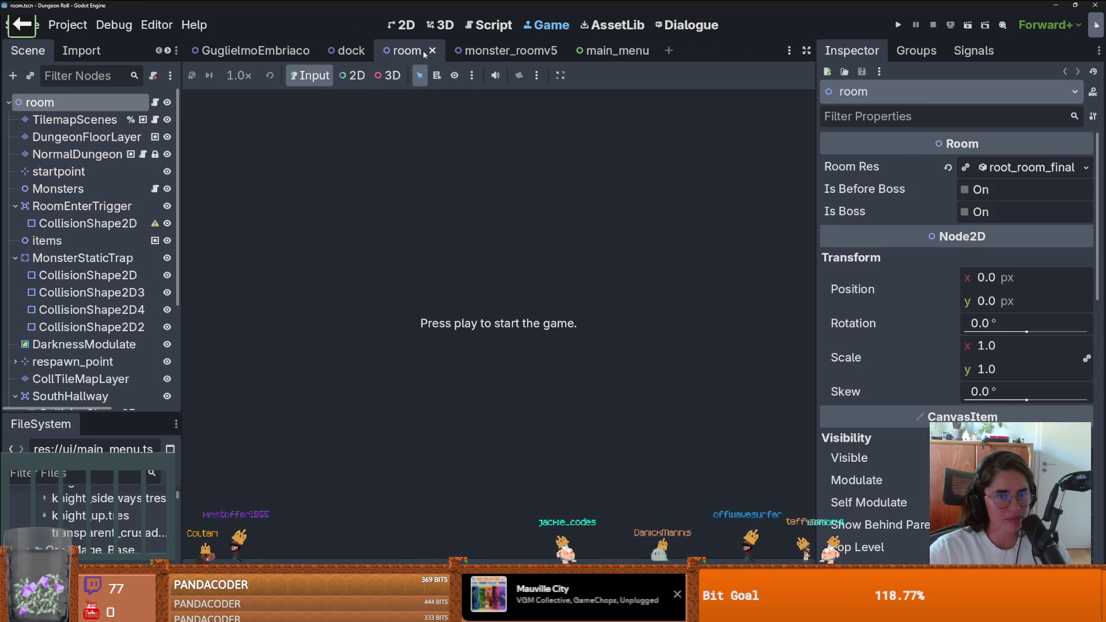
click(433, 50)
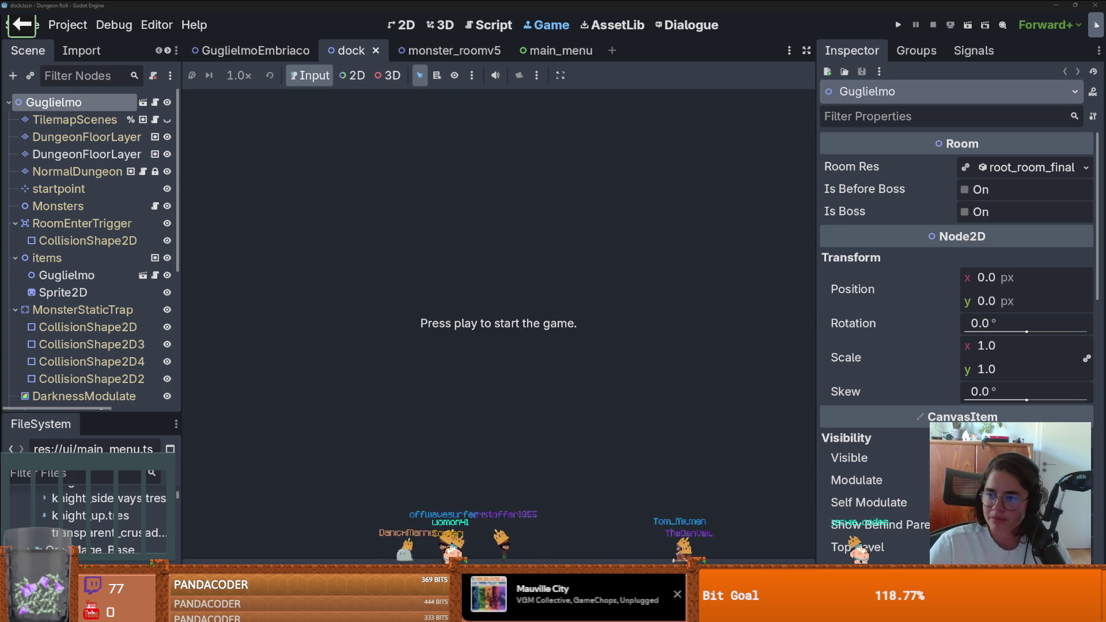
key(alt+Tab)
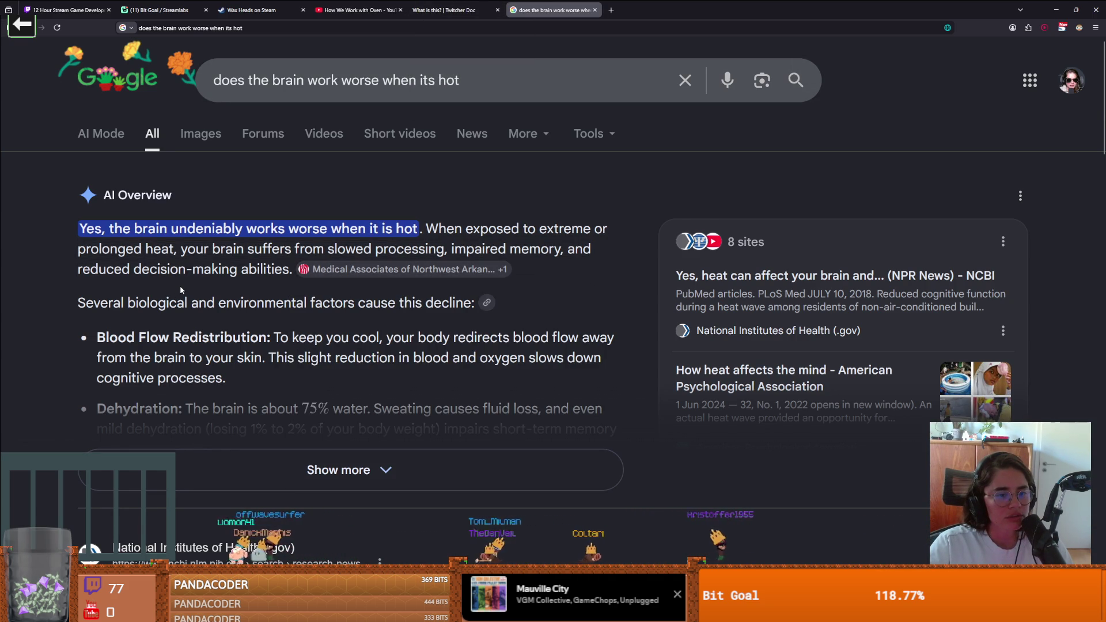
Expand and scroll through Google's AI Overview on heat and brain performance
scroll(180, 285, down, 2)
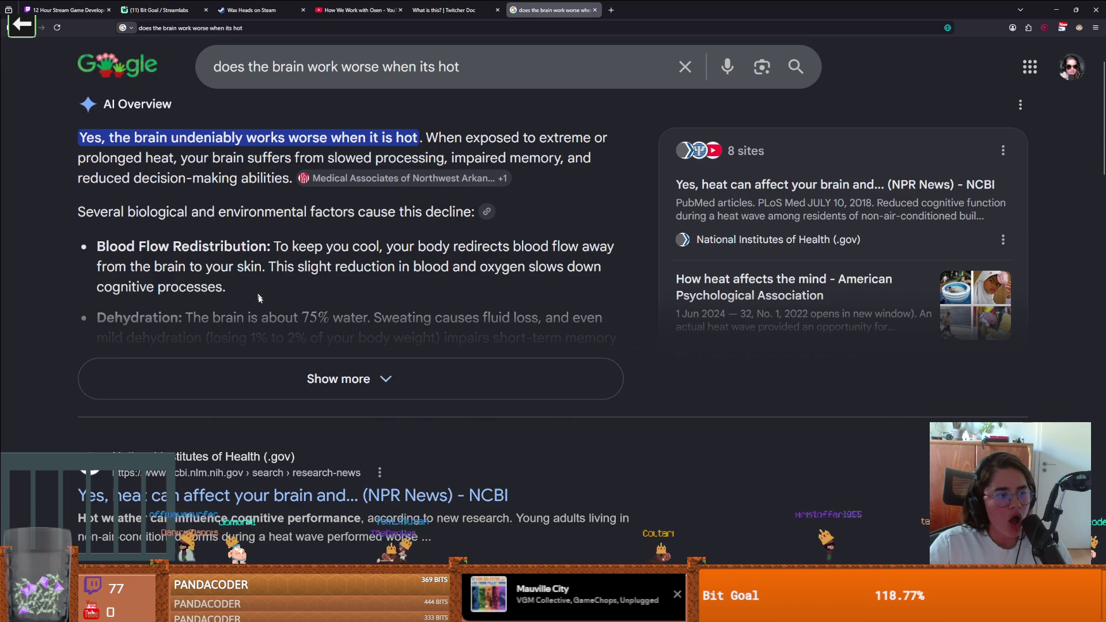
click(304, 378)
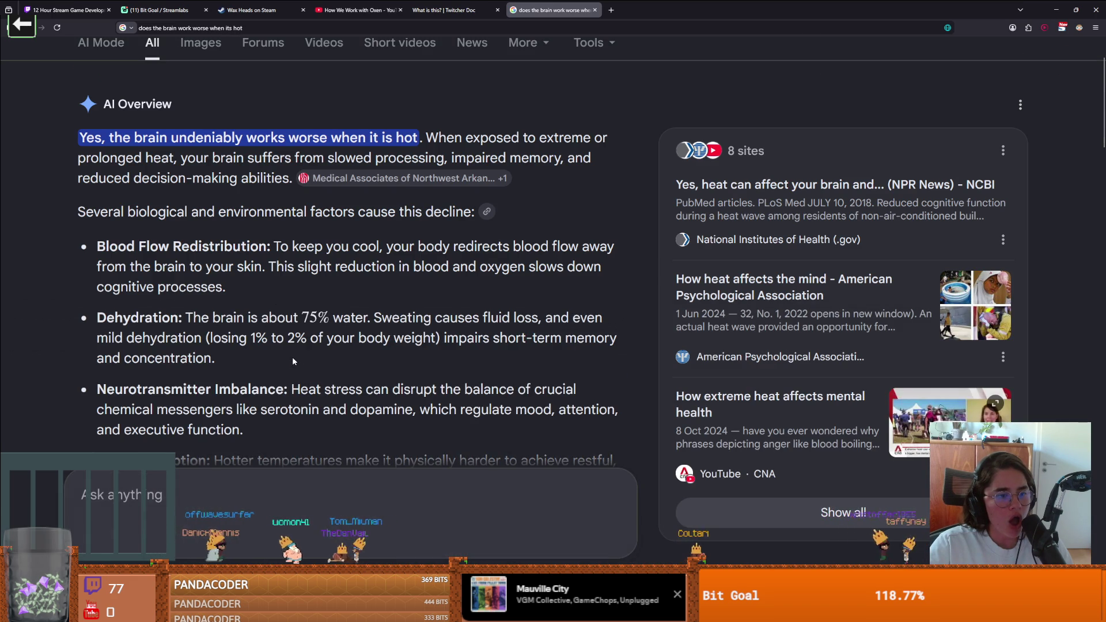
scroll(296, 364, down, 2)
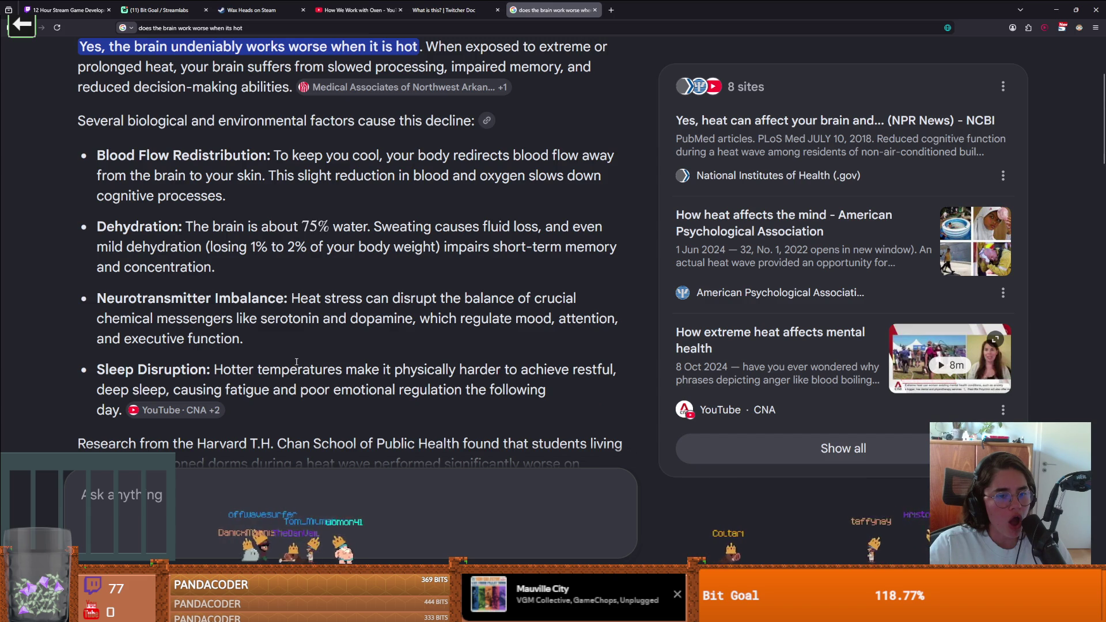
scroll(296, 362, down, 2)
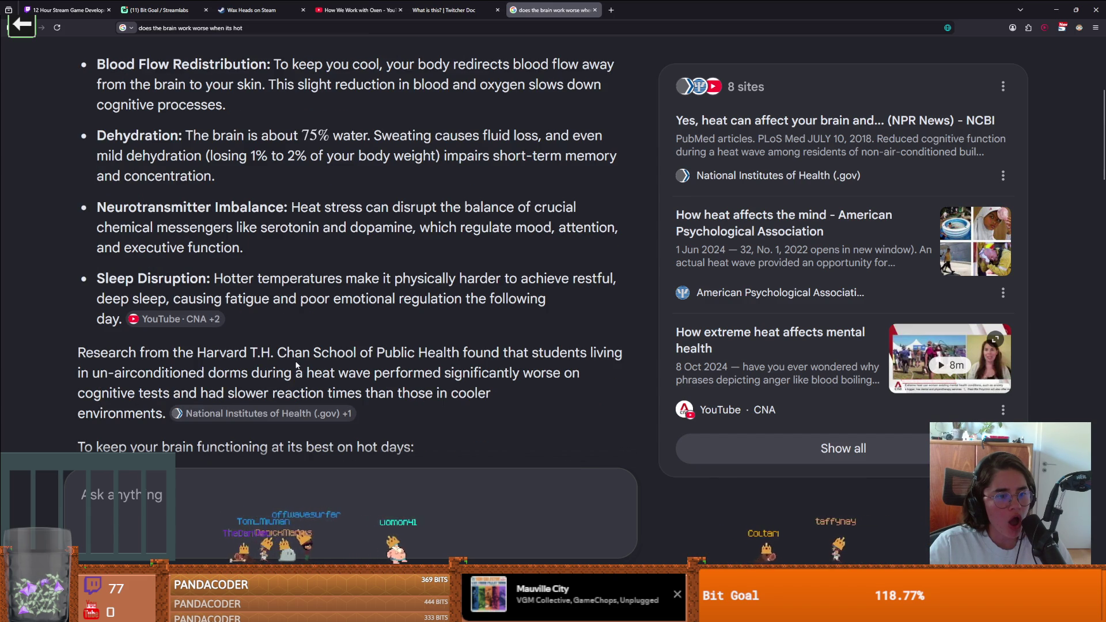
scroll(296, 365, down, 4)
scroll(297, 365, down, 2)
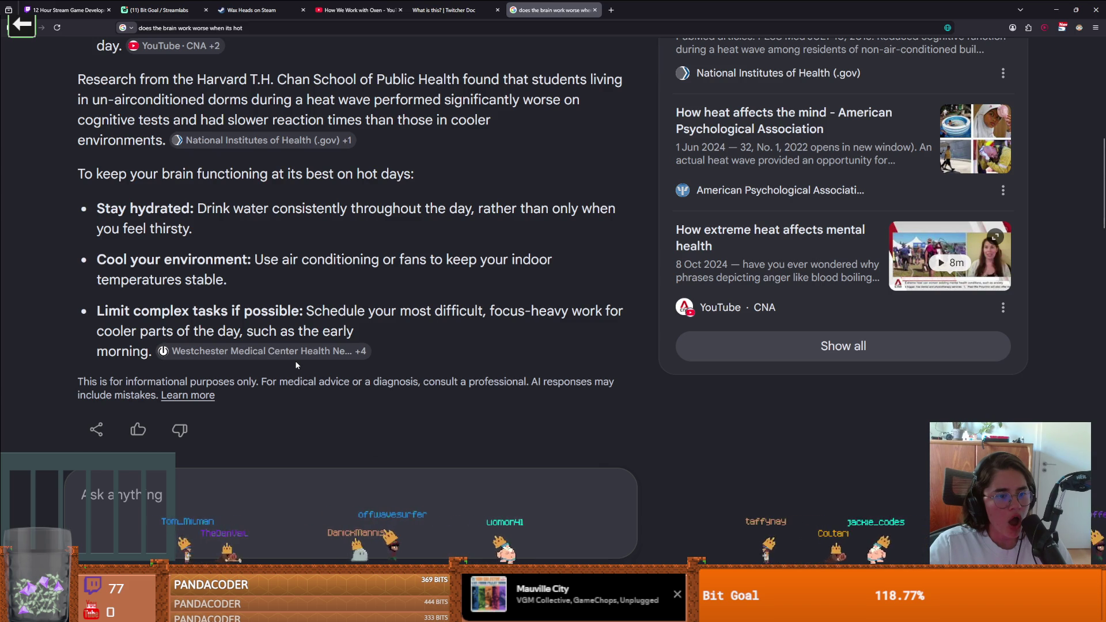
Highlight the limit-complex-tasks tip, then open Dungeon Roll's GuglielmoEmbriaco scene in Godot
mouse_move(314, 311)
mouse_down()
mouse_move(411, 311)
mouse_move(280, 332)
mouse_move(297, 331)
mouse_up()
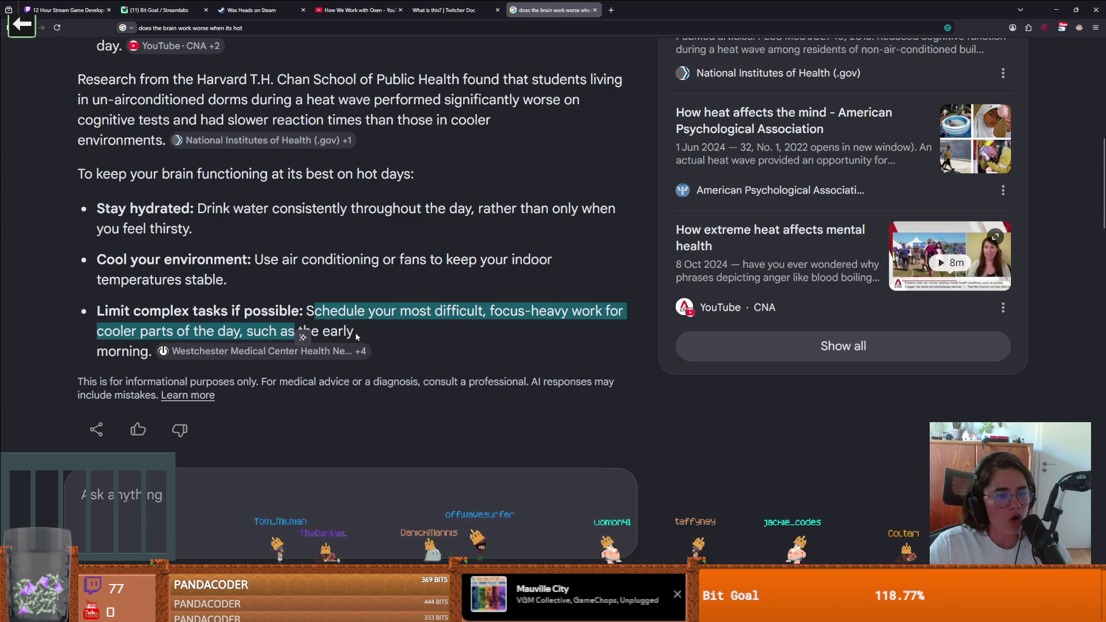
mouse_move(148, 352)
mouse_down()
mouse_move(121, 351)
mouse_move(279, 311)
mouse_up()
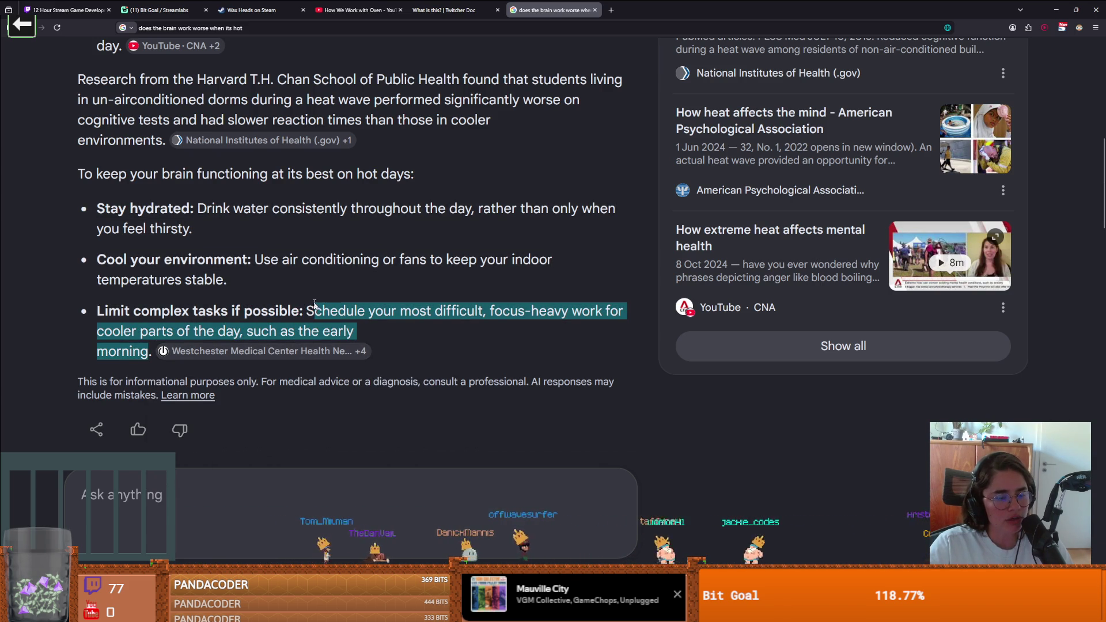
click(302, 305)
scroll(106, 328, up, 6)
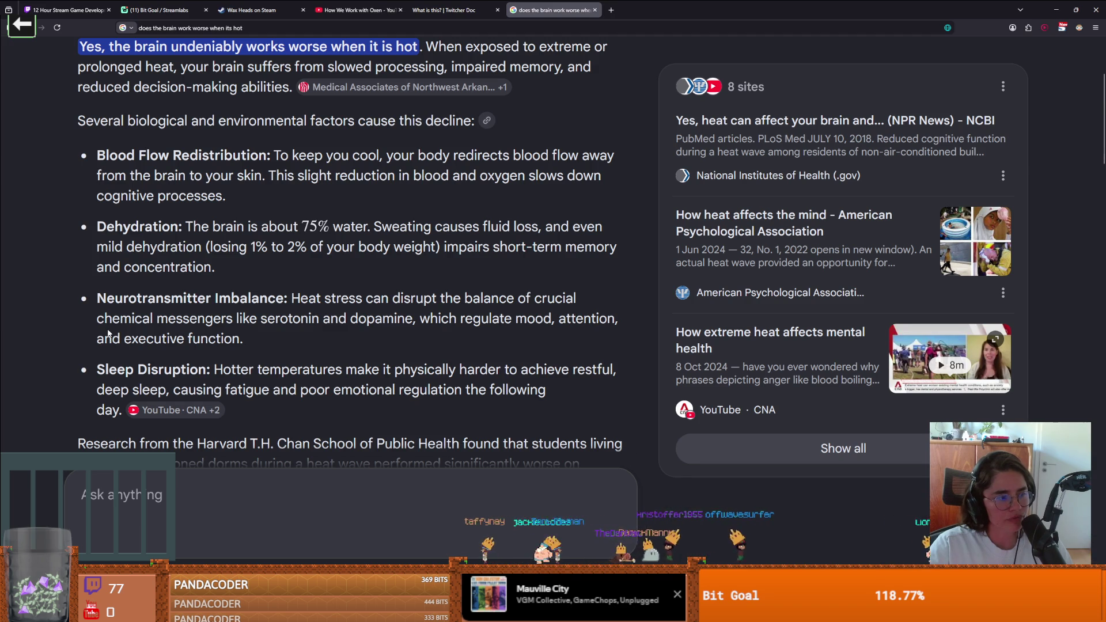
scroll(109, 332, down, 3)
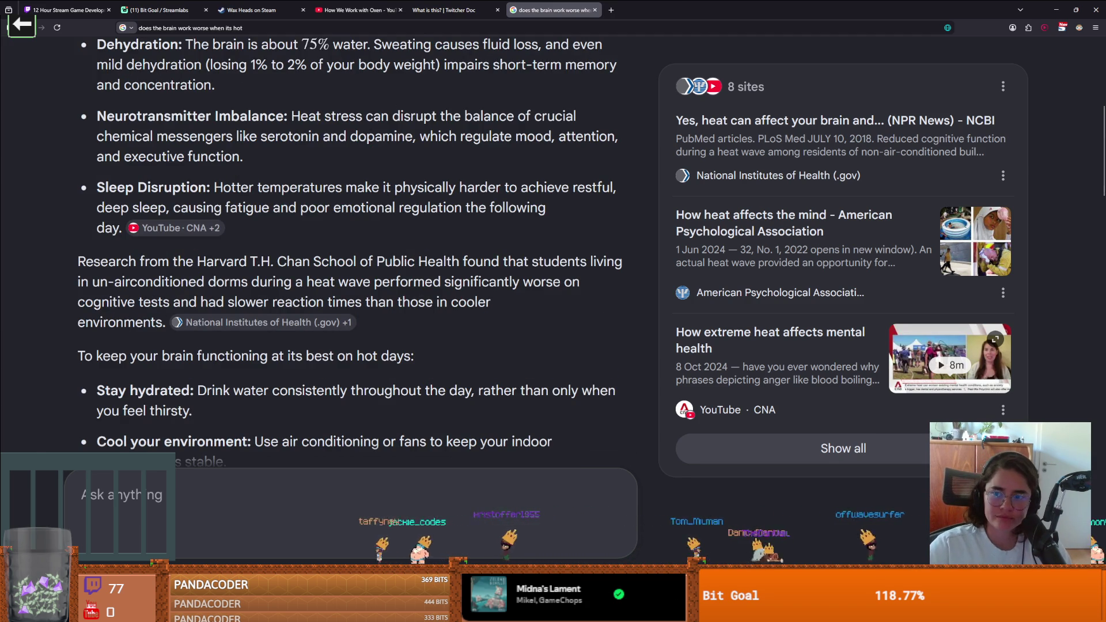
key(alt+Tab)
click(253, 50)
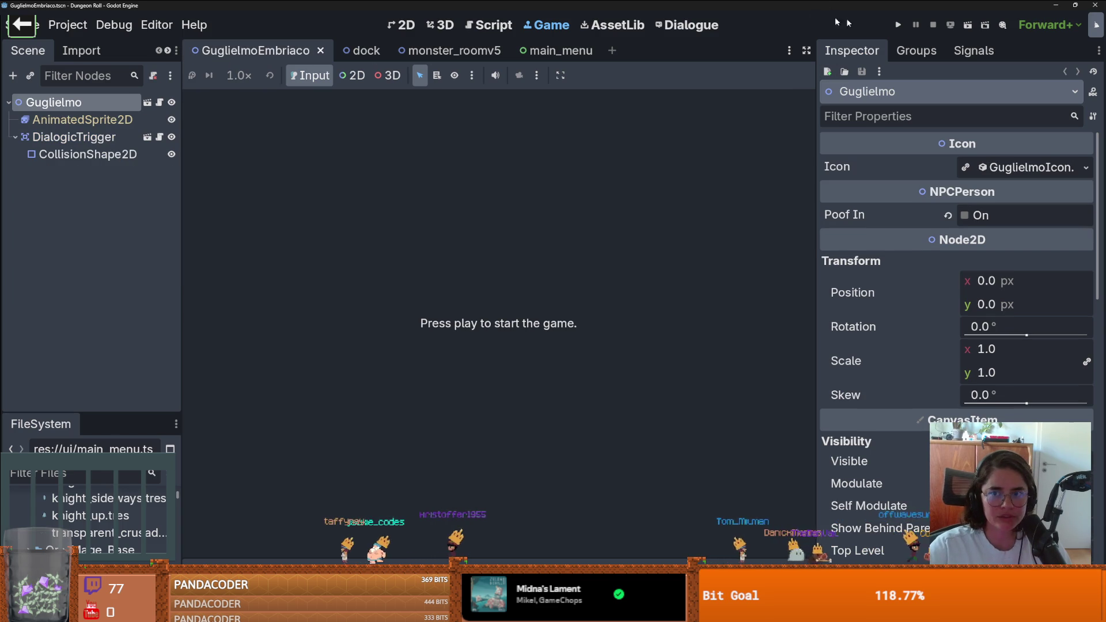
Run Dungeon Roll and smash the crates on the left of the first room
click(899, 24)
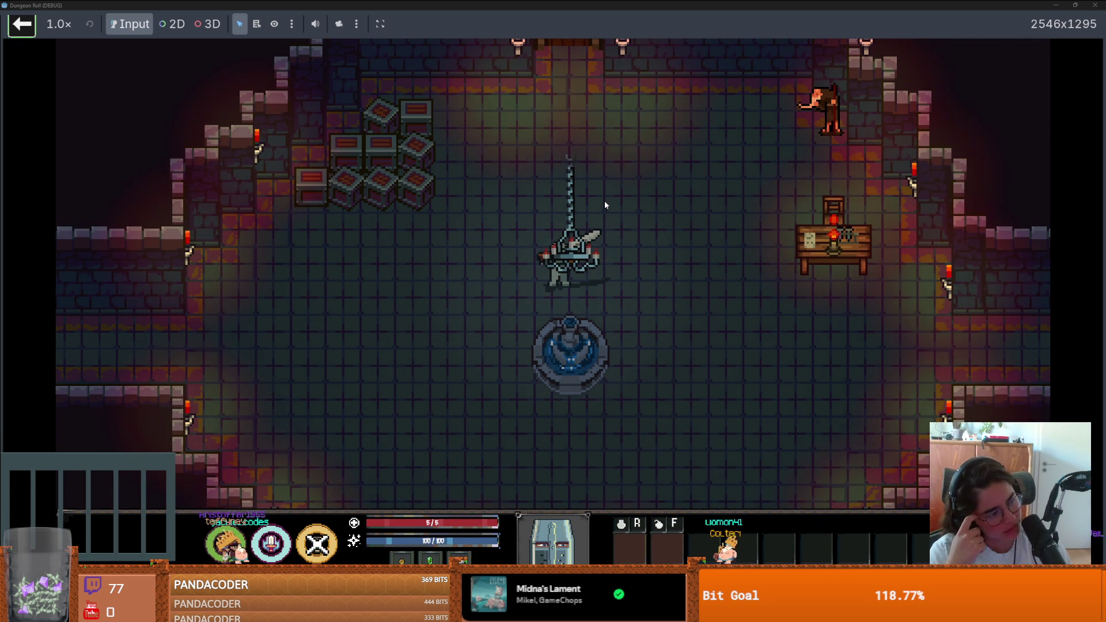
key(w+a)
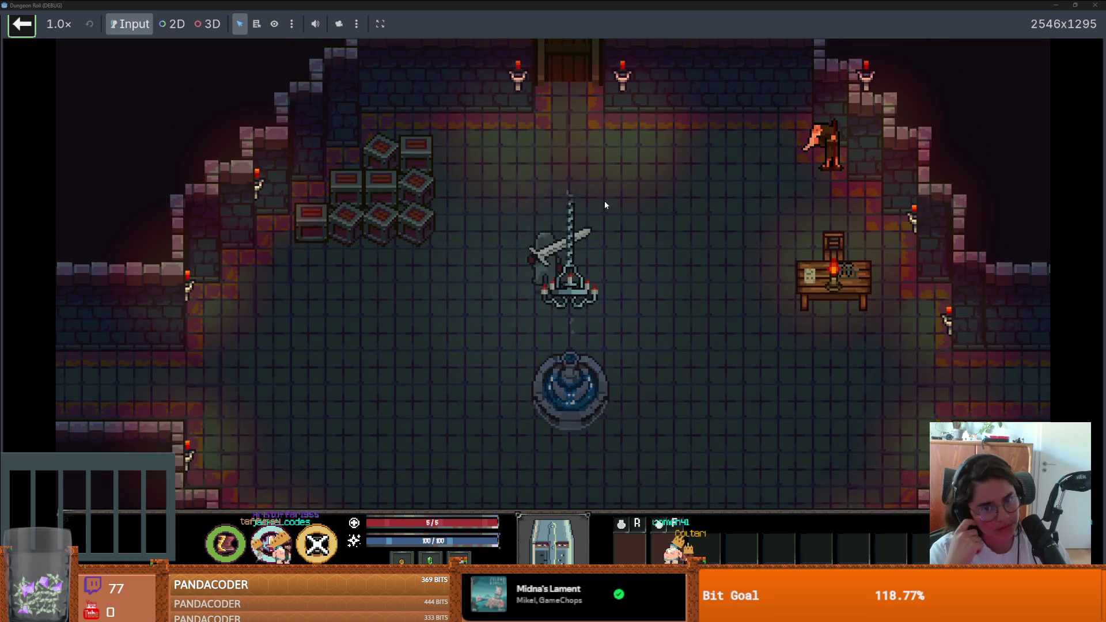
key(a)
click(371, 257)
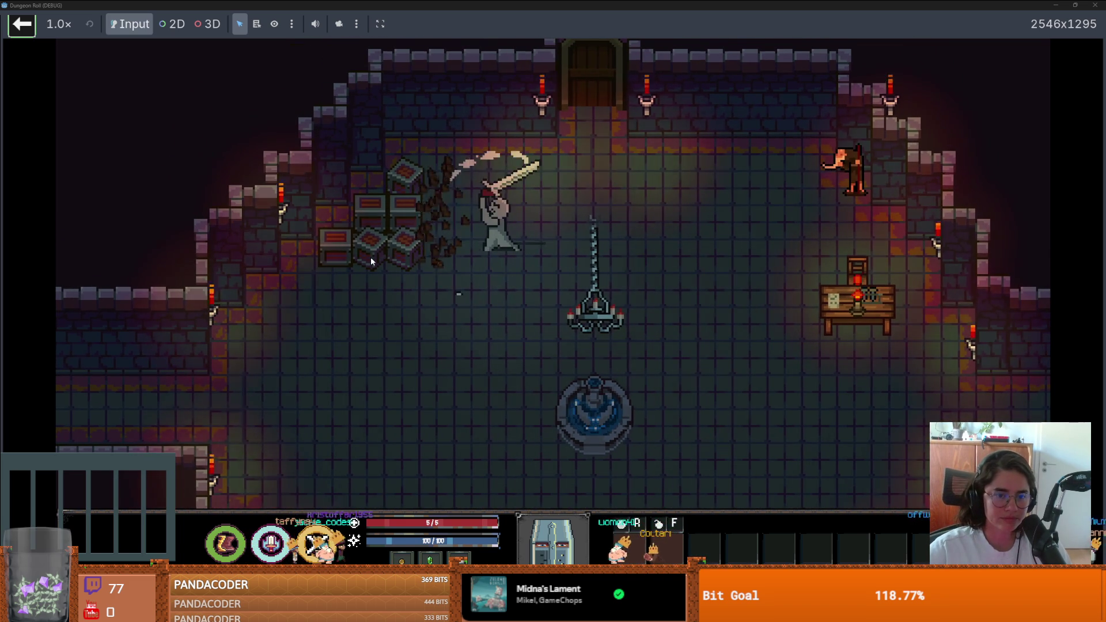
key(a)
click(250, 270)
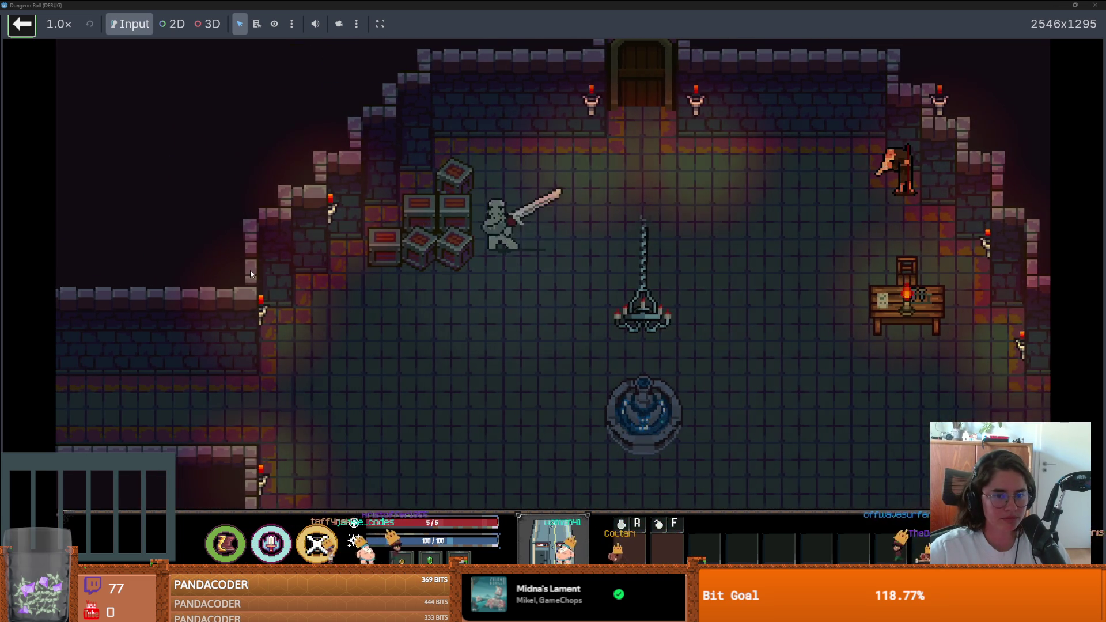
Pick up the potion, clear the remaining crates, and walk through the top door
key(w+a)
key(s)
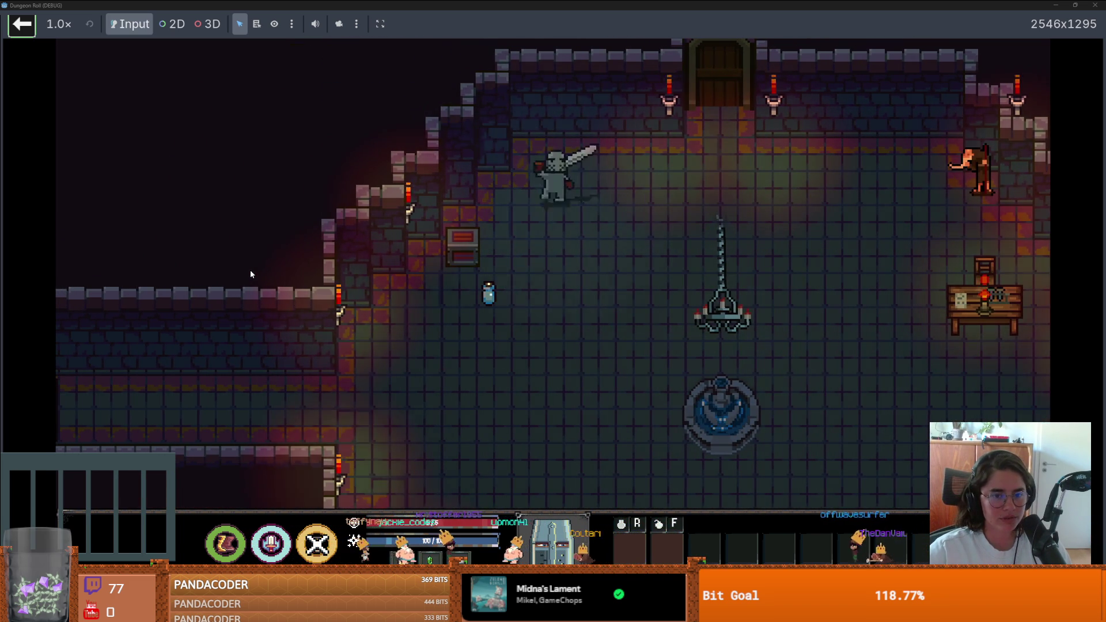
key(a)
click(237, 276)
key(d)
key(w+d)
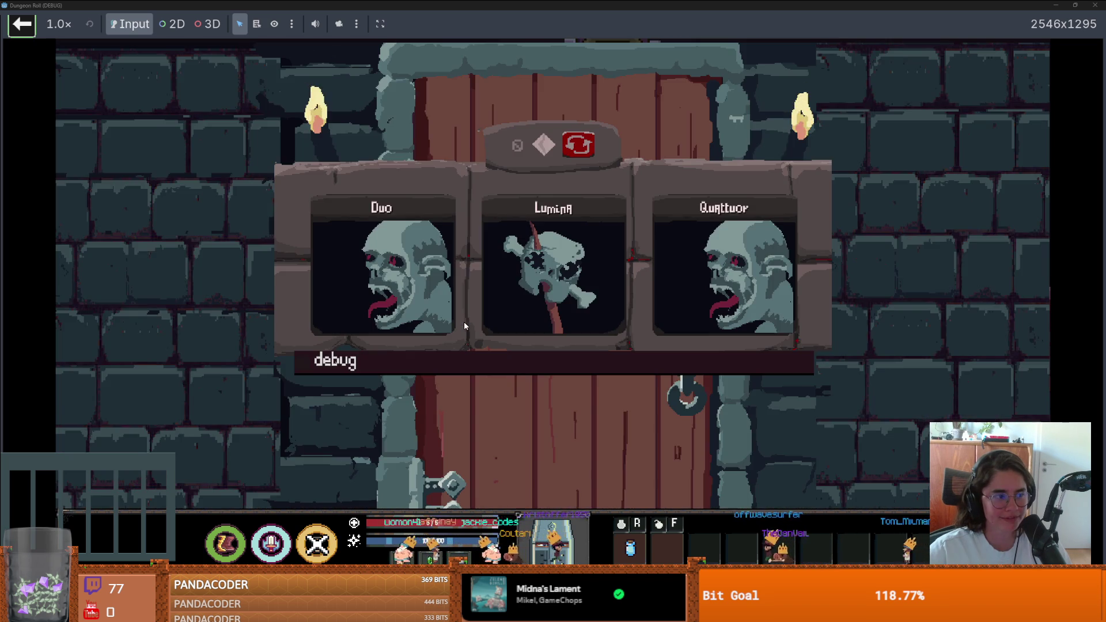
Choose a boss, walk up through the corridor and lit room, and fight the bat and goblin
click(683, 278)
key(w)
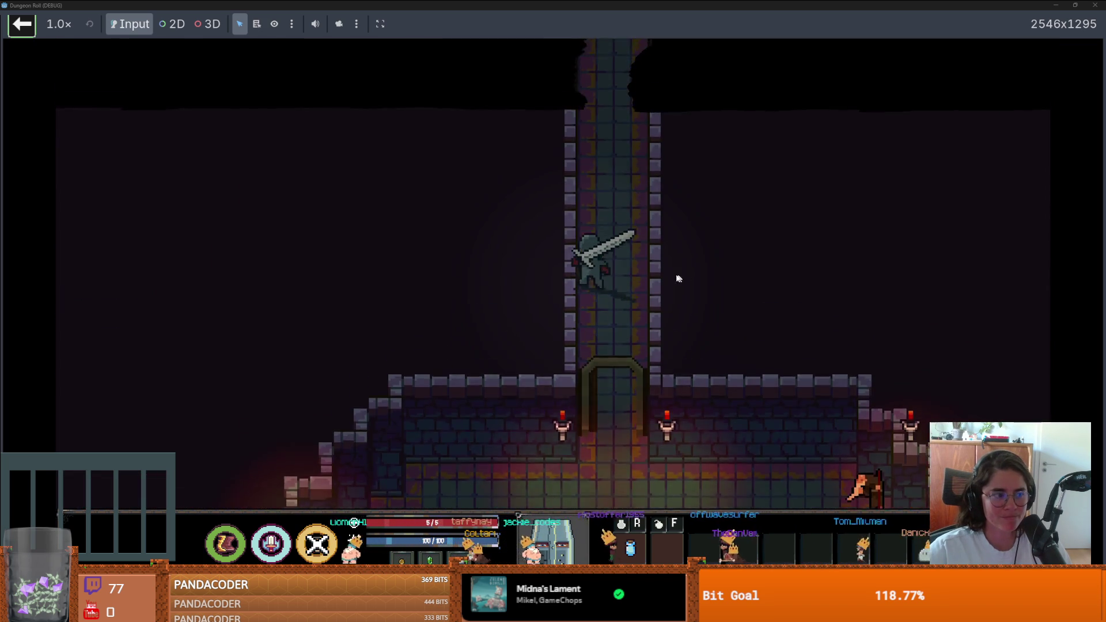
key(w)
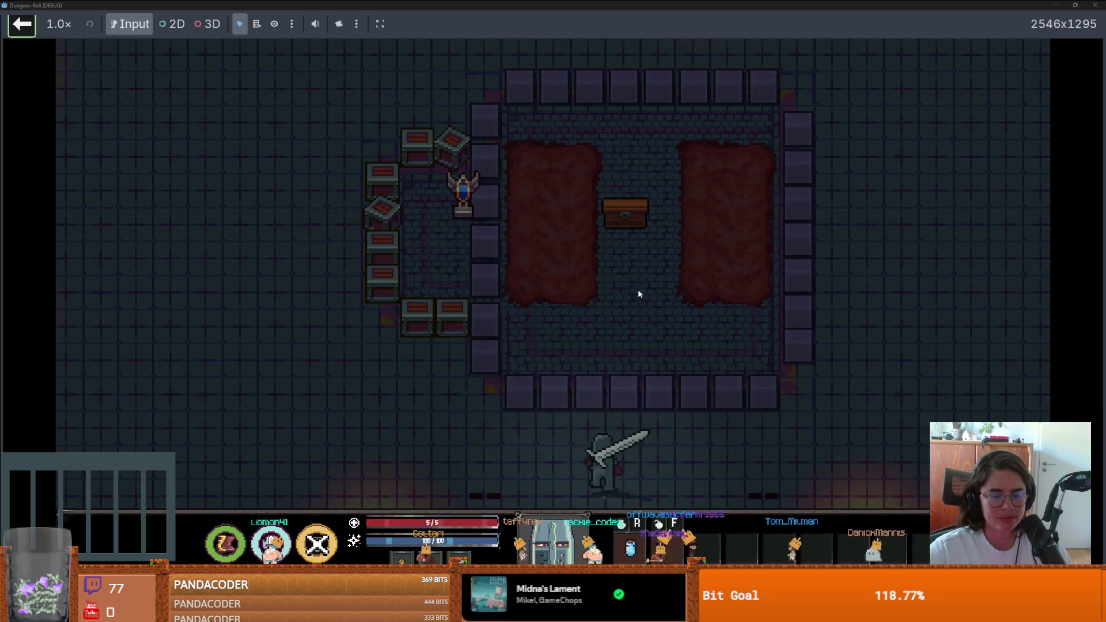
key(w+a)
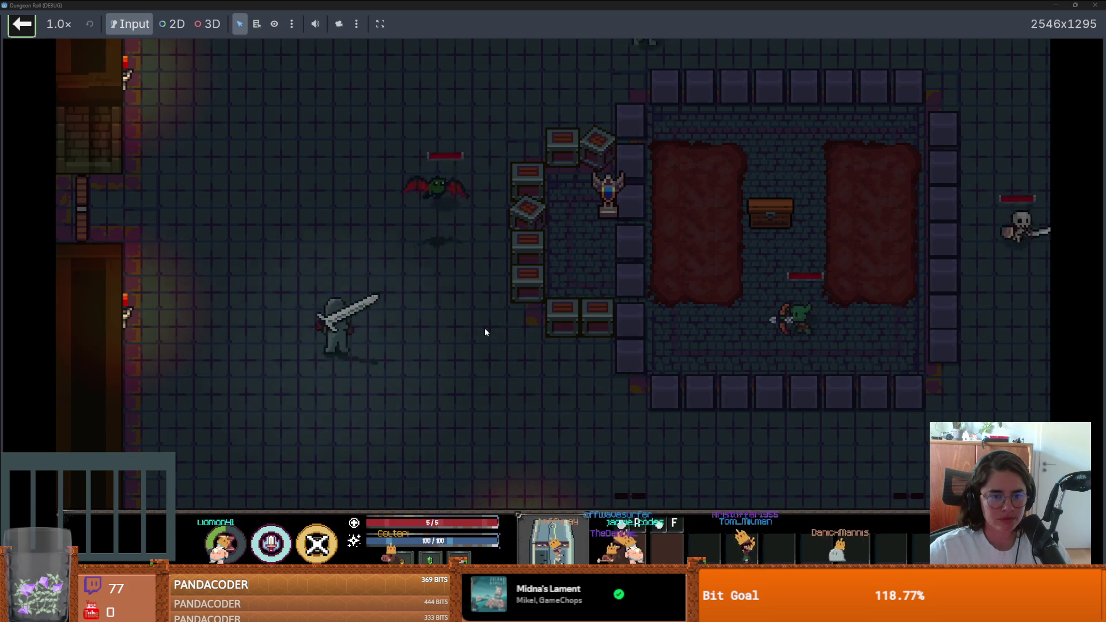
click(485, 332)
key(w+d)
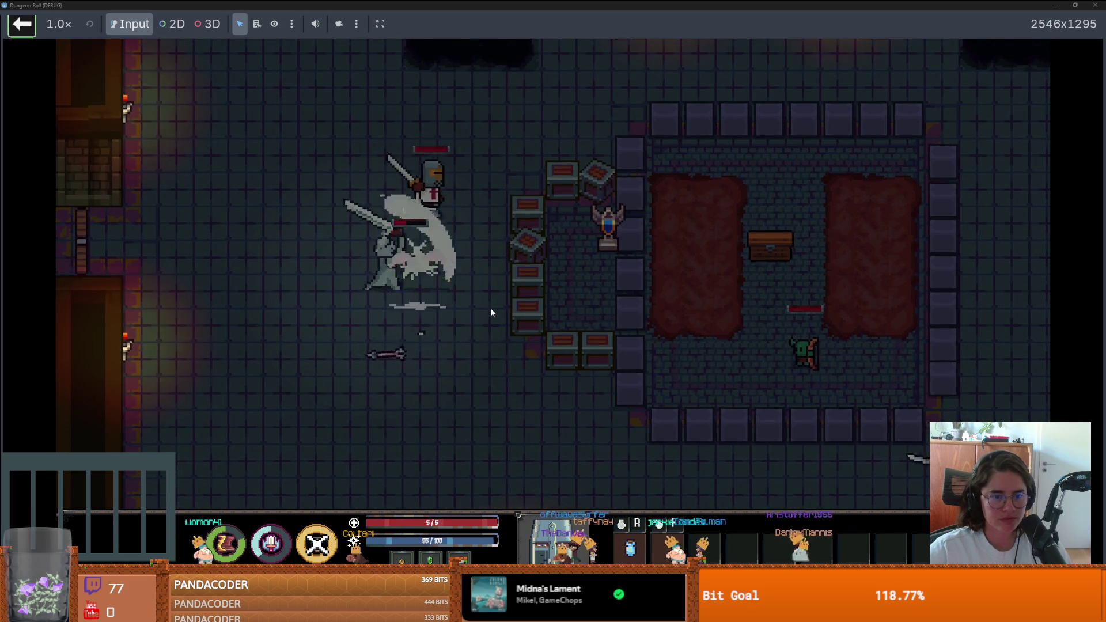
key(s+a)
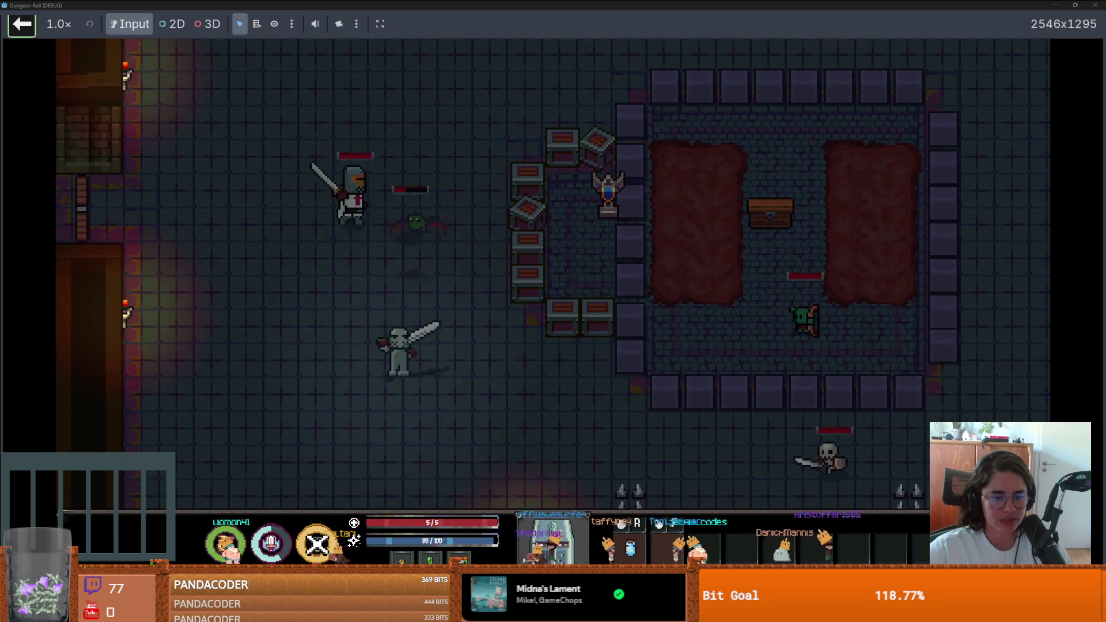
key(w+a)
click(352, 300)
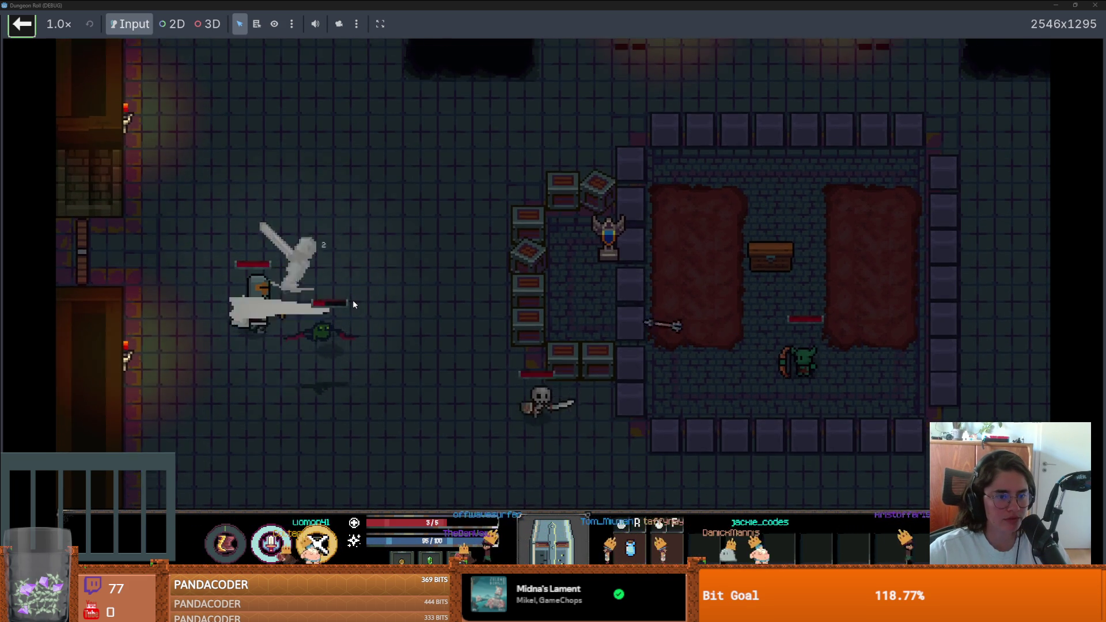
Battle the skeletons and goblin around the room until the knight's health hits 0/5
key(w+d)
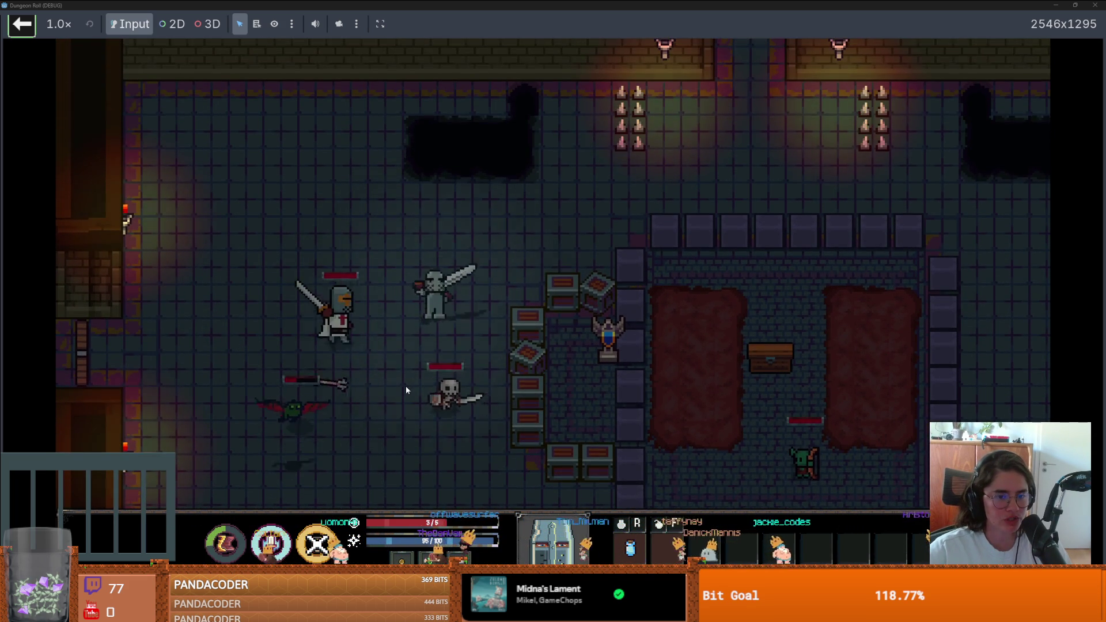
key(s)
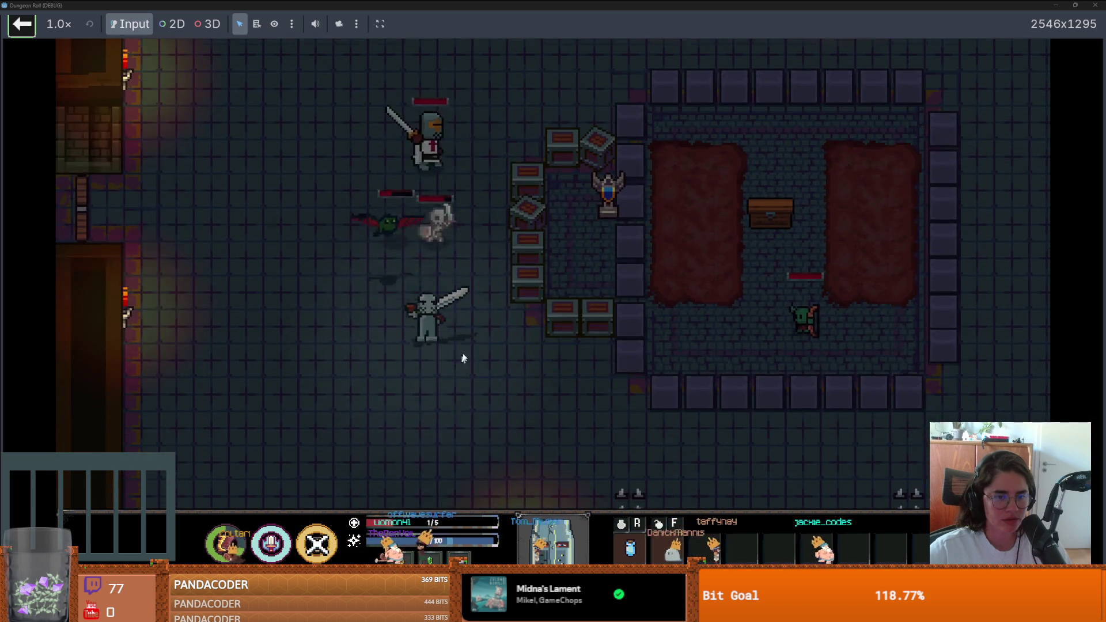
key(s+d)
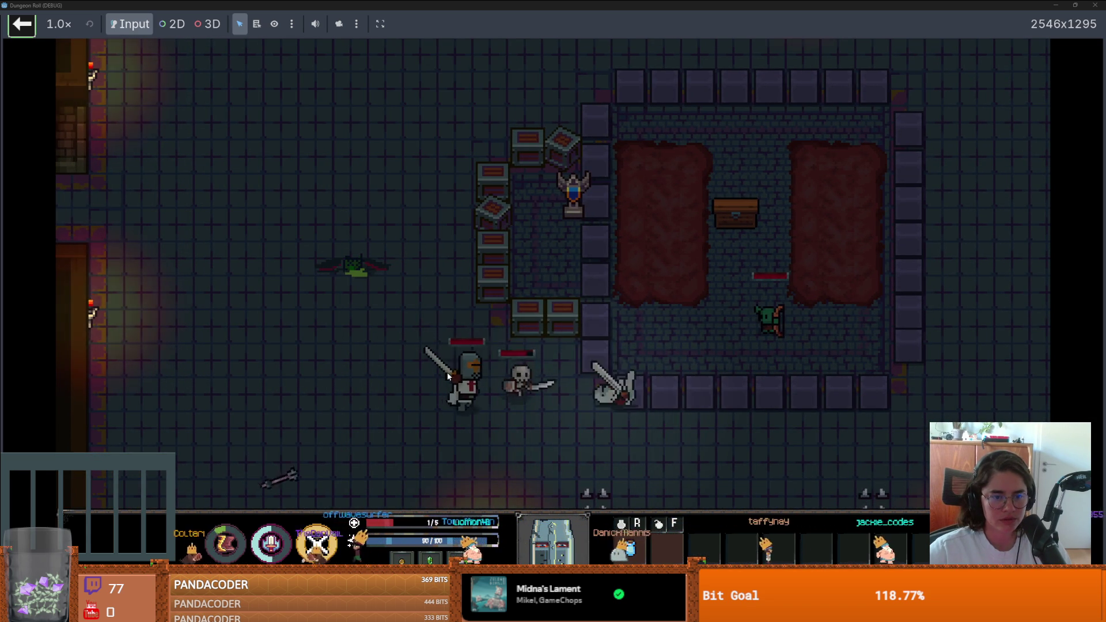
key(s+d)
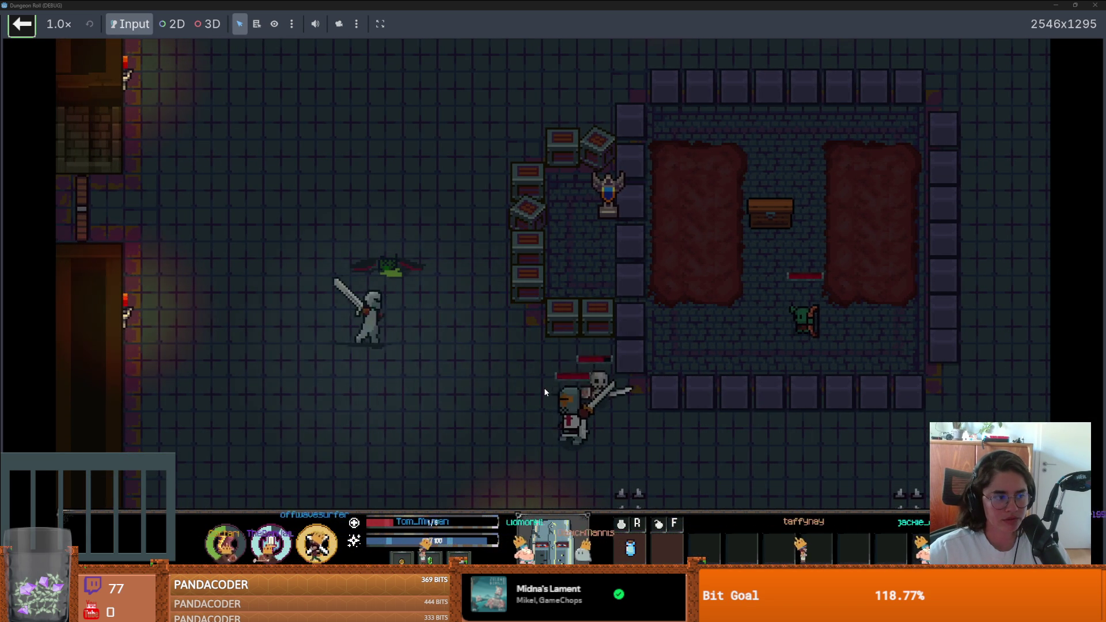
key(a)
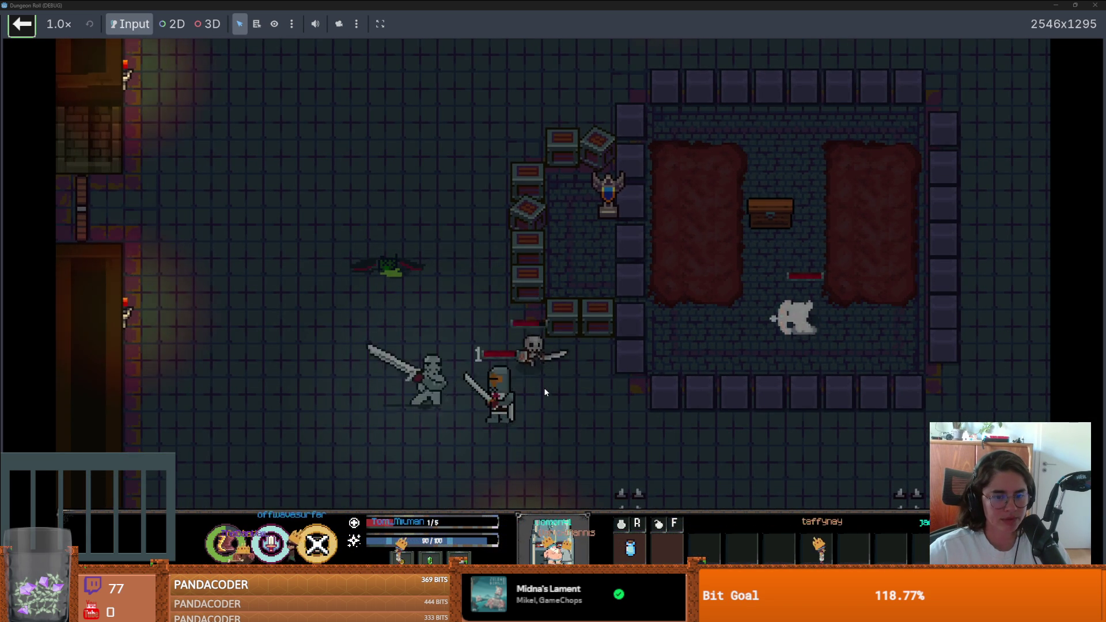
key(w+a)
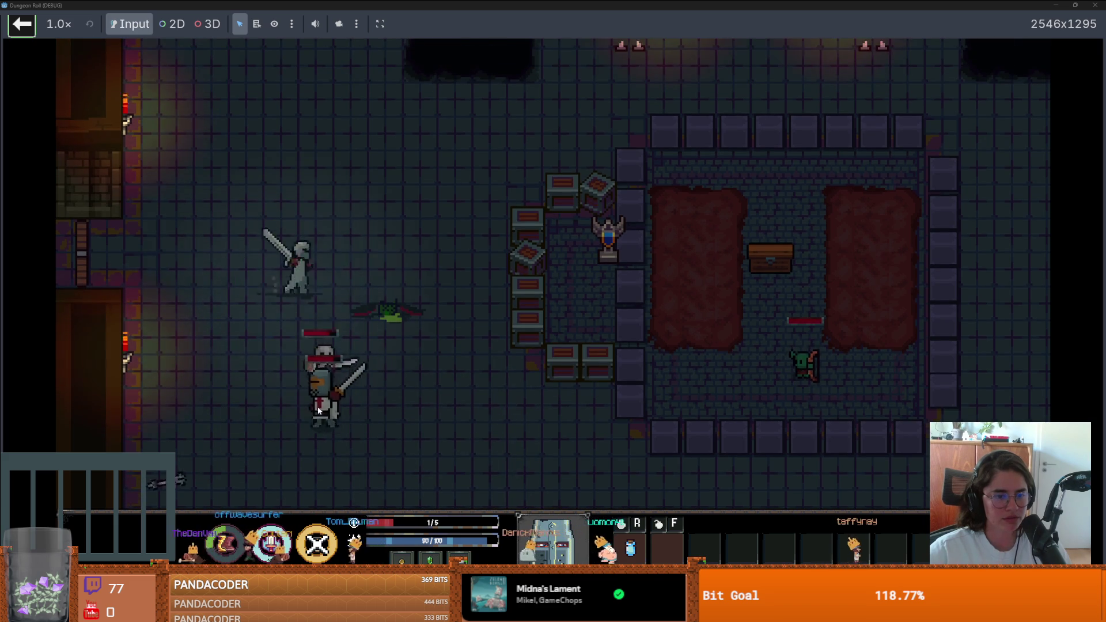
key(w+a)
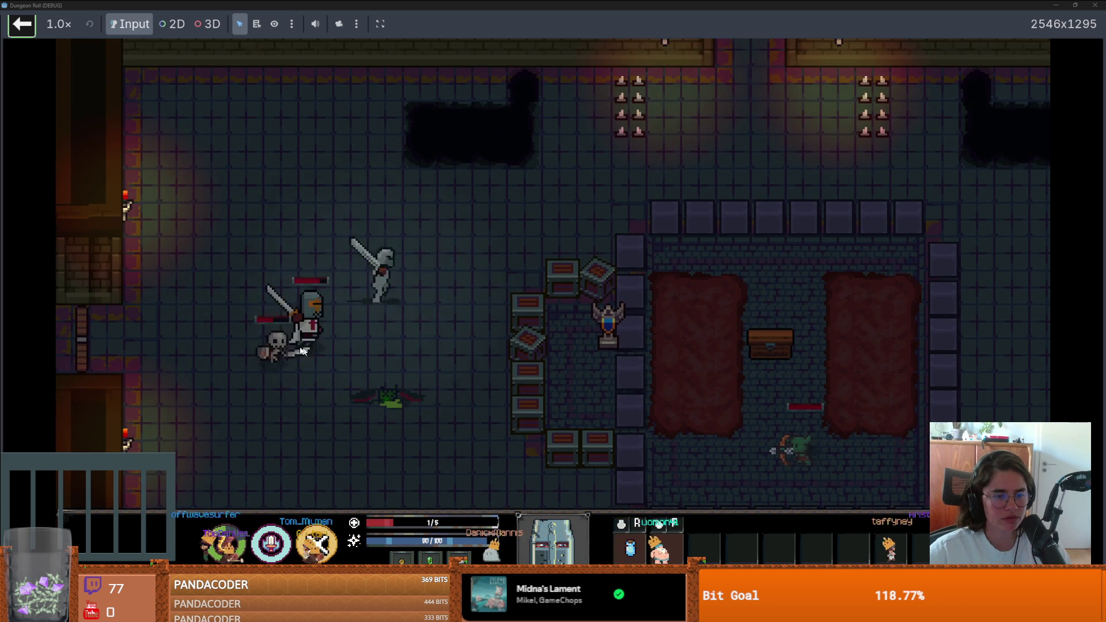
key(s)
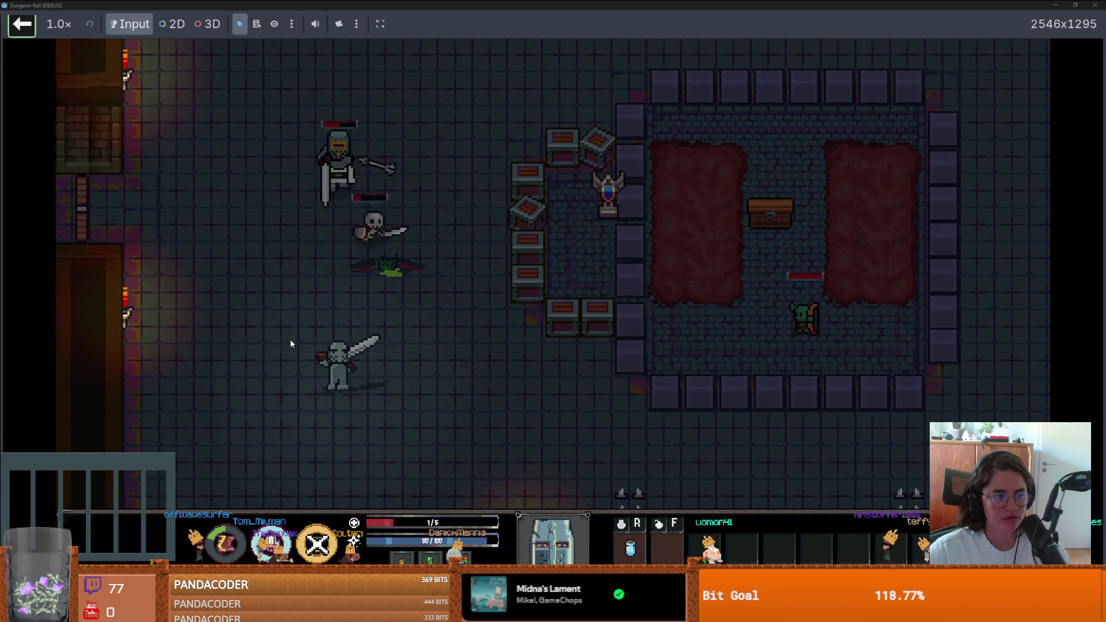
key(s)
click(340, 241)
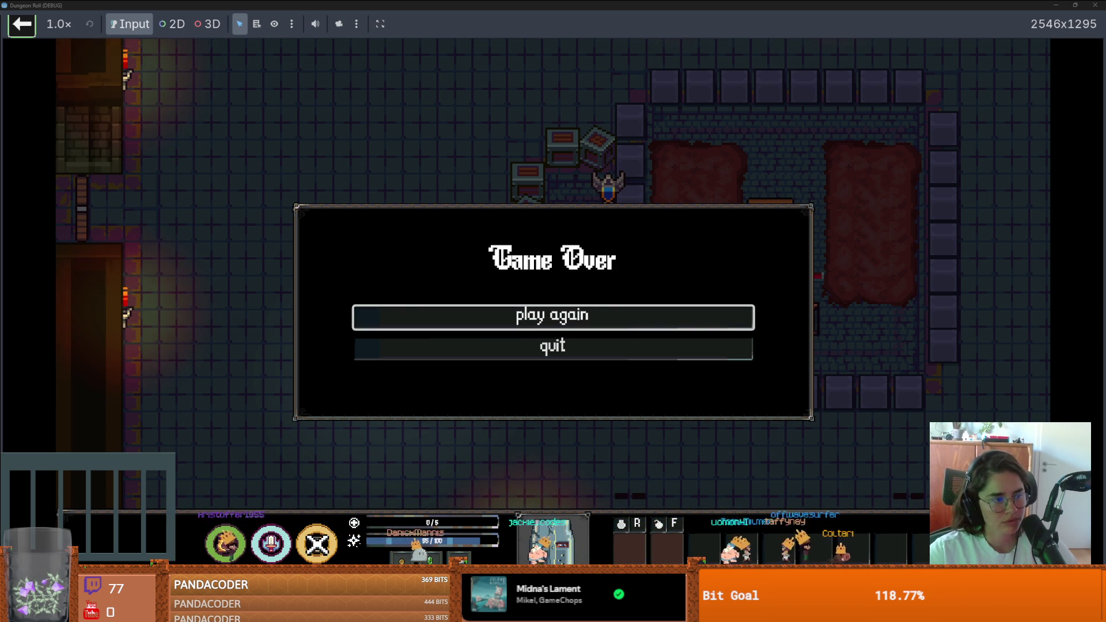
Leave Dungeon Roll for the Twitch games menu and launch the Cannon game
click(32, 36)
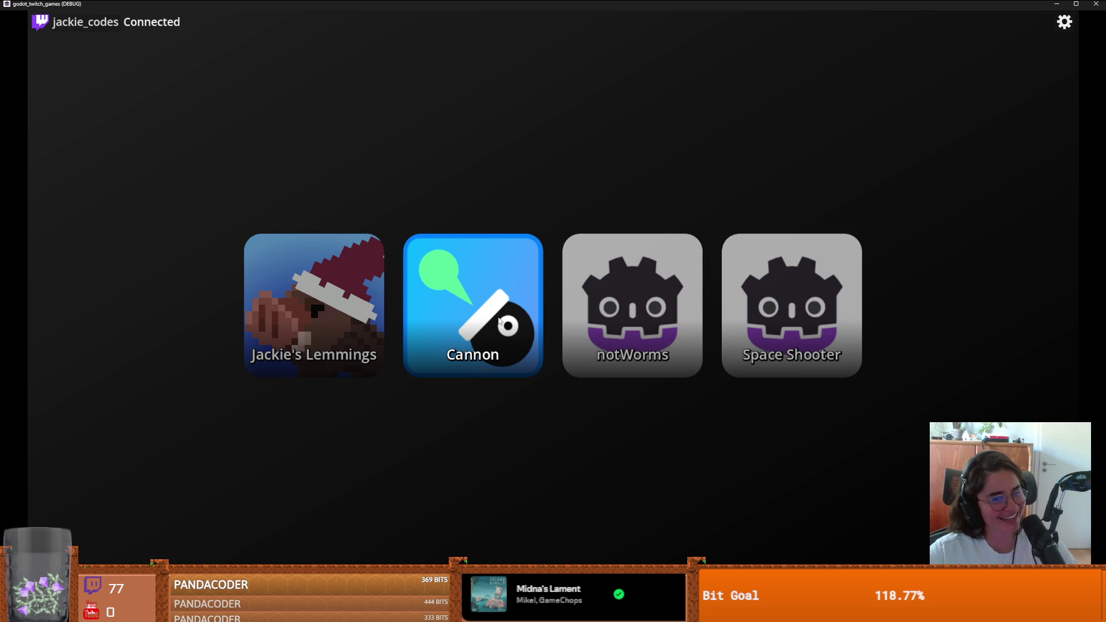
click(515, 309)
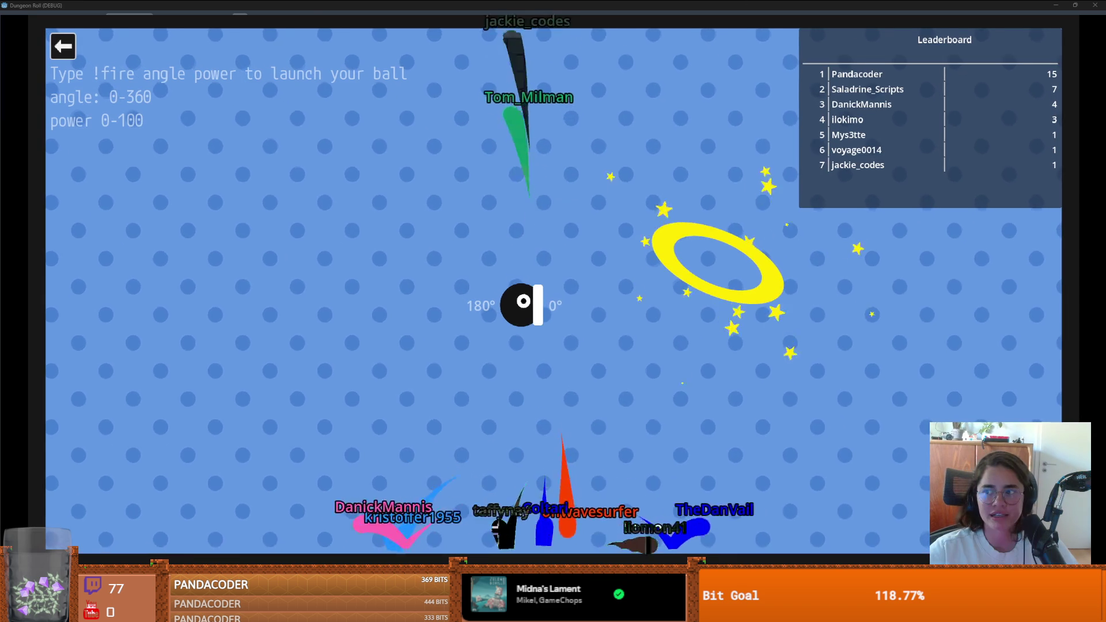
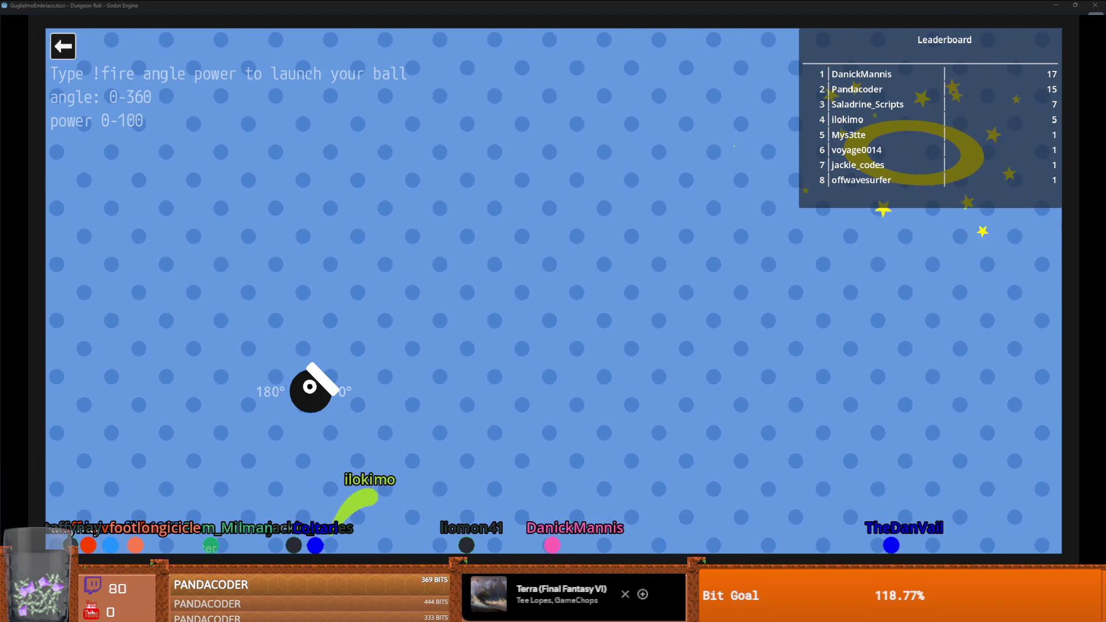
Exit the cannon mini-game and close its window to return to the GuglielmoEmbriaco scene
key(Escape)
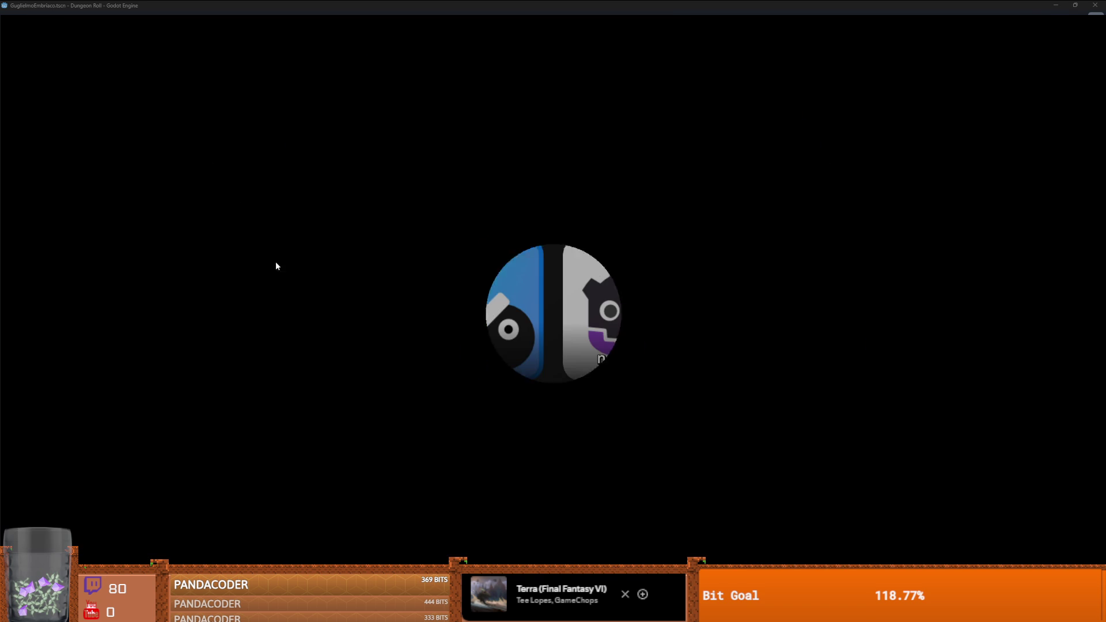
key(Escape)
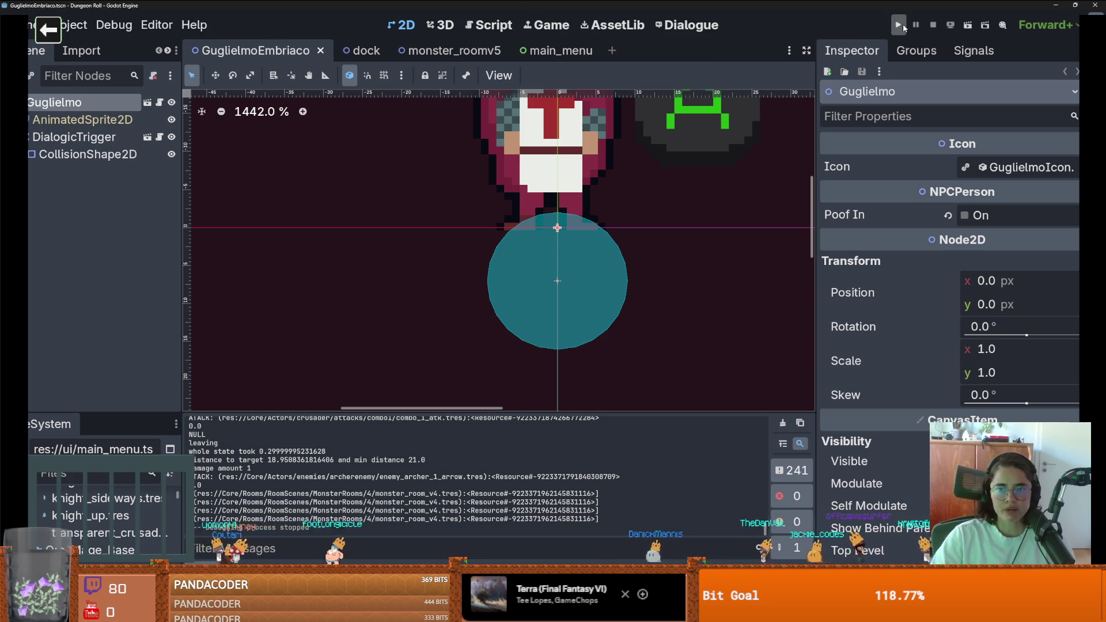
Run the project and load the Tripoli room from the debug room-selection menu
click(899, 24)
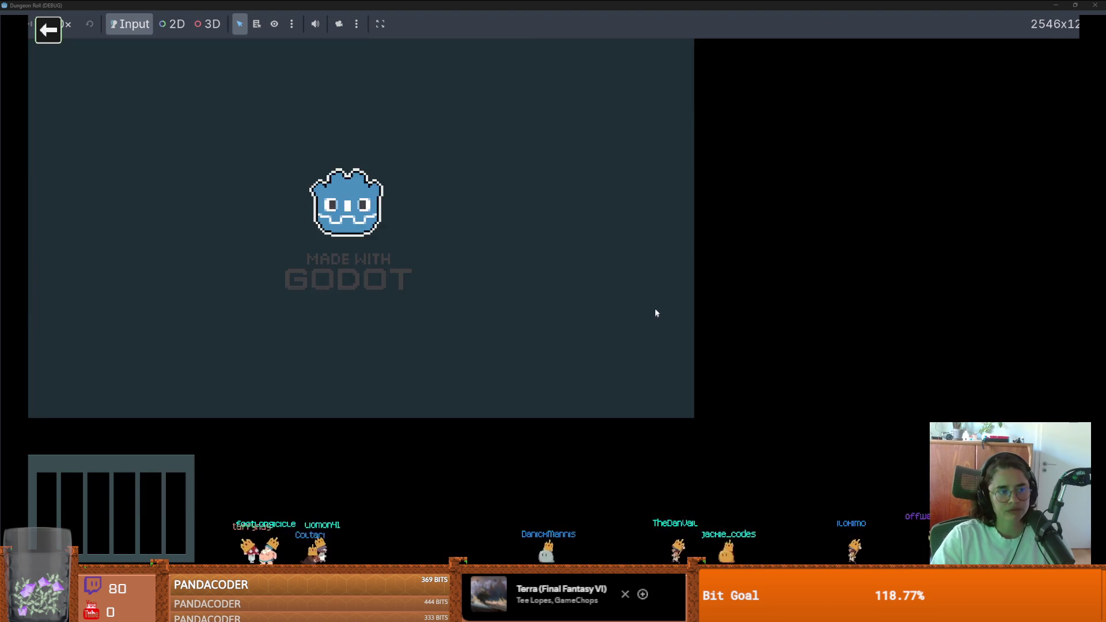
key(w)
key(e)
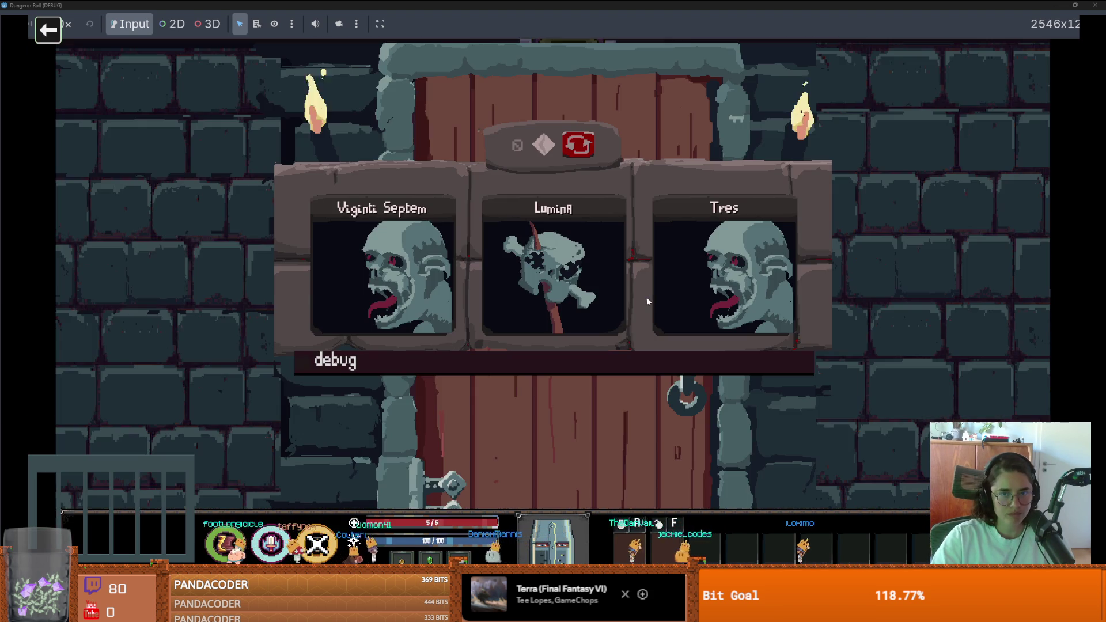
drag(812, 424, 803, 541)
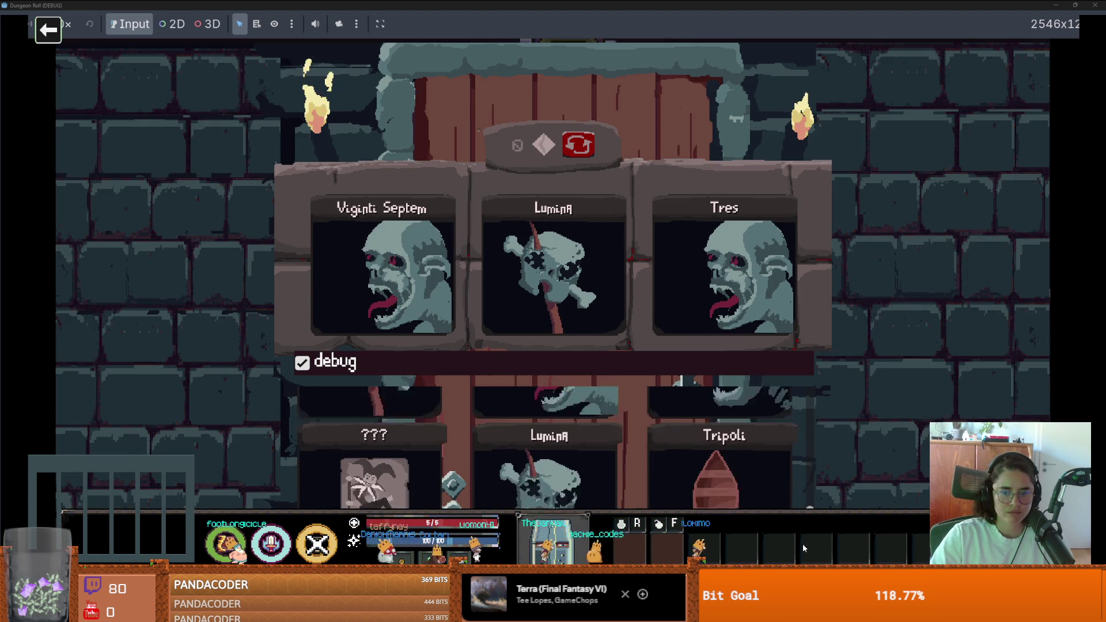
click(746, 458)
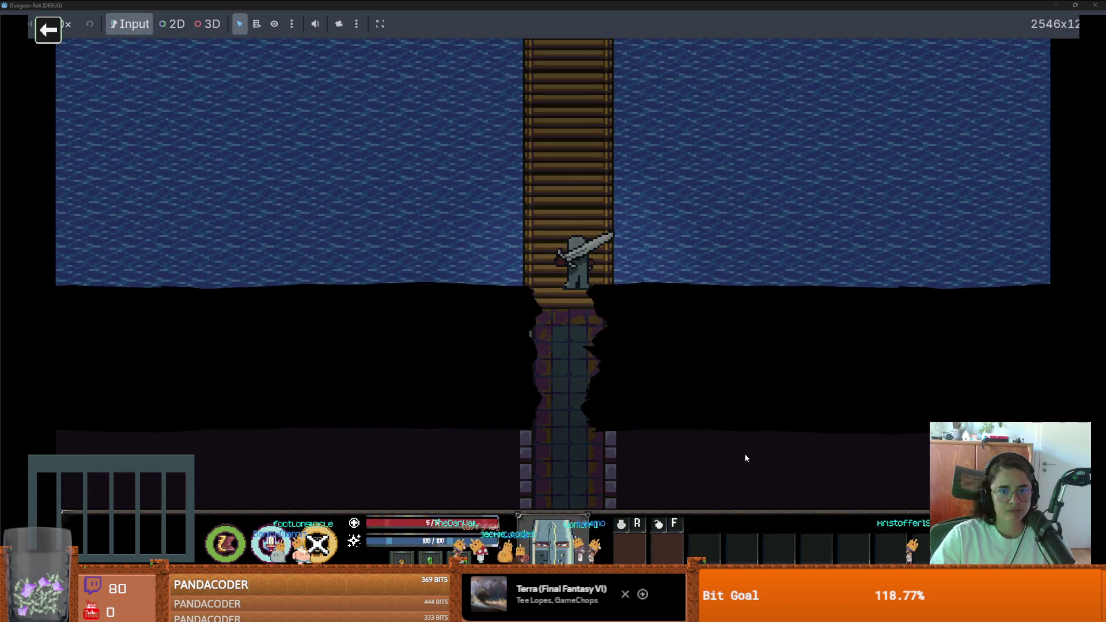
Walk the knight up the pier and along the dock past Guglielmo, cancelling the unlock-door prompt
key(w)
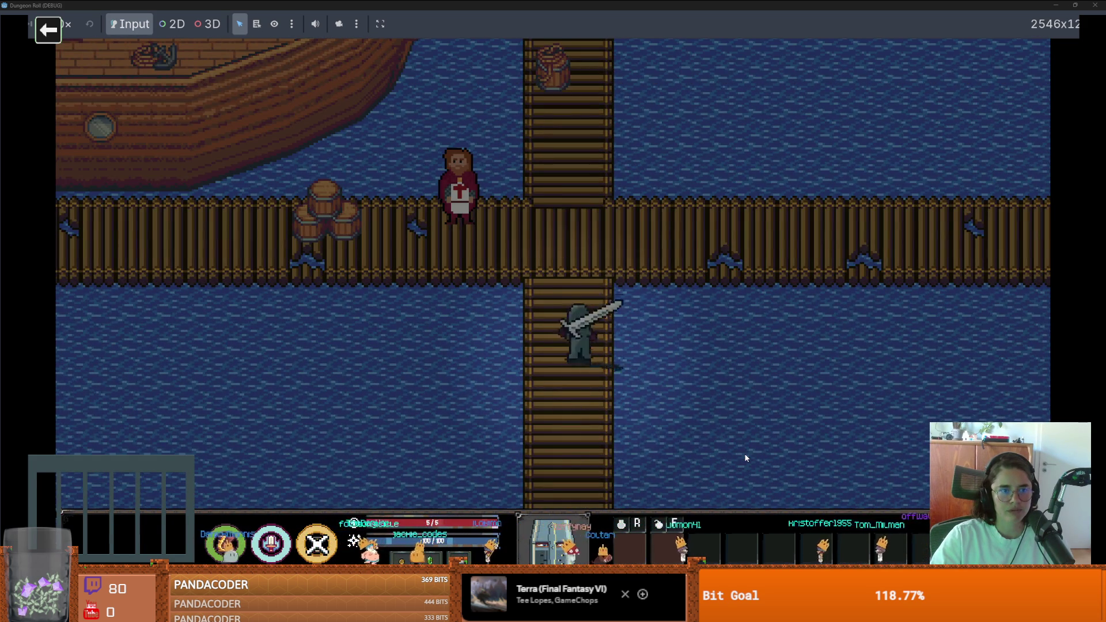
key(w)
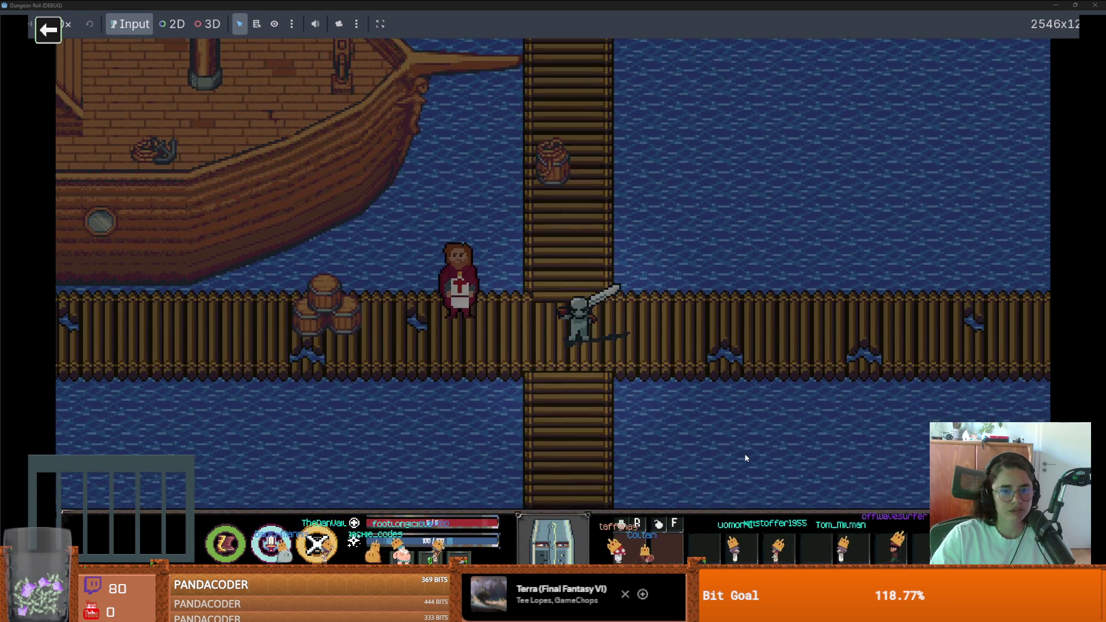
key(a)
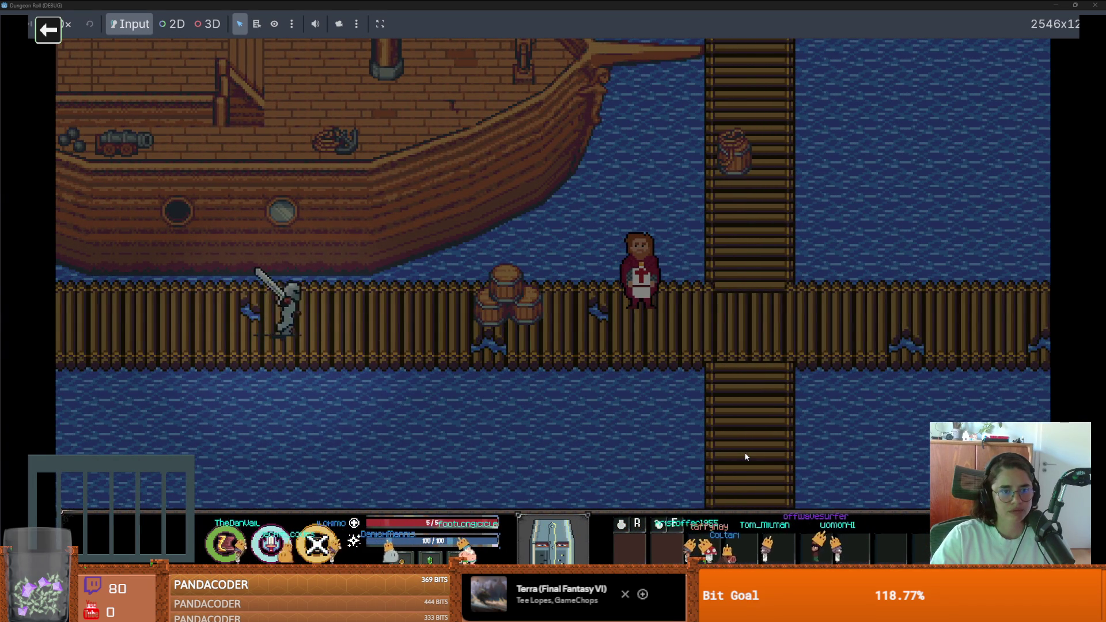
key(d)
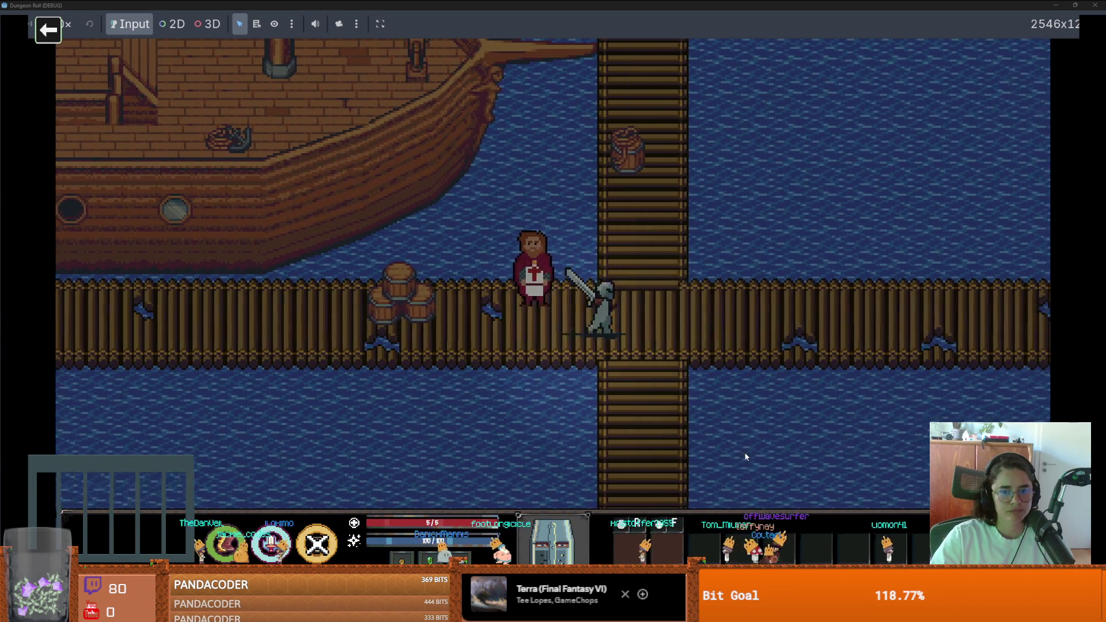
key(w)
key(w)
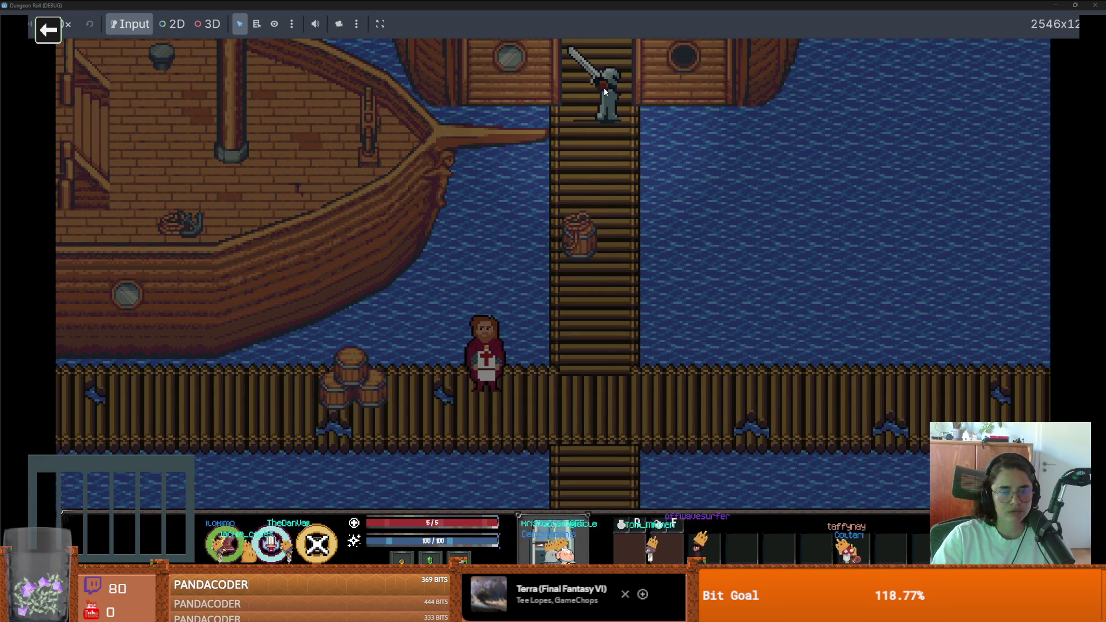
click(628, 323)
Walk the knight back down the pier and east onto the brick floor, then restore the game window
key(s)
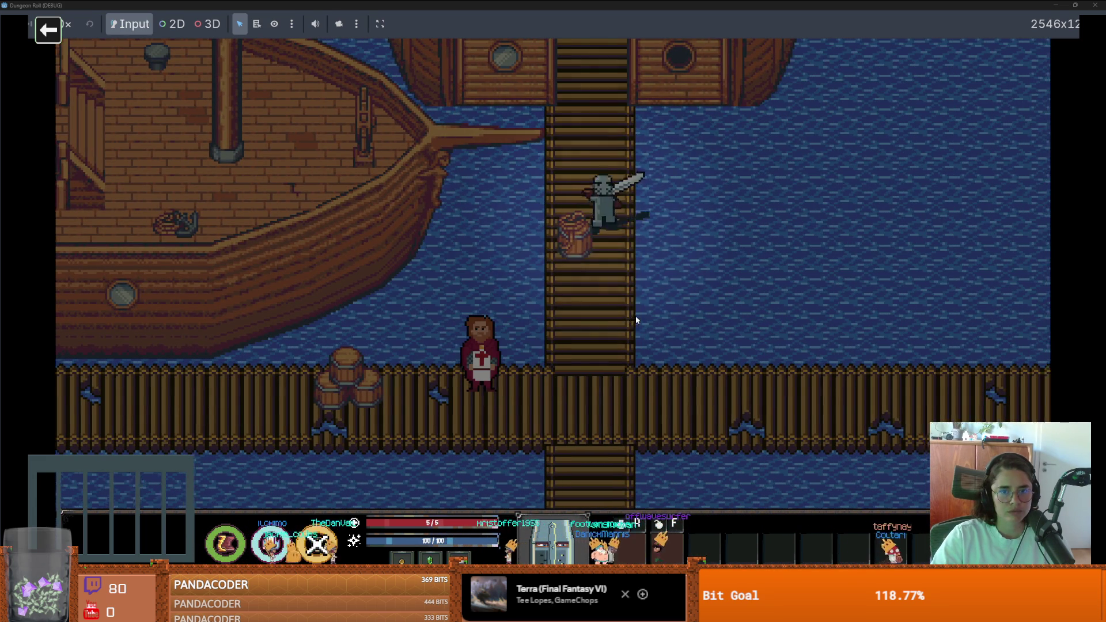
key(d)
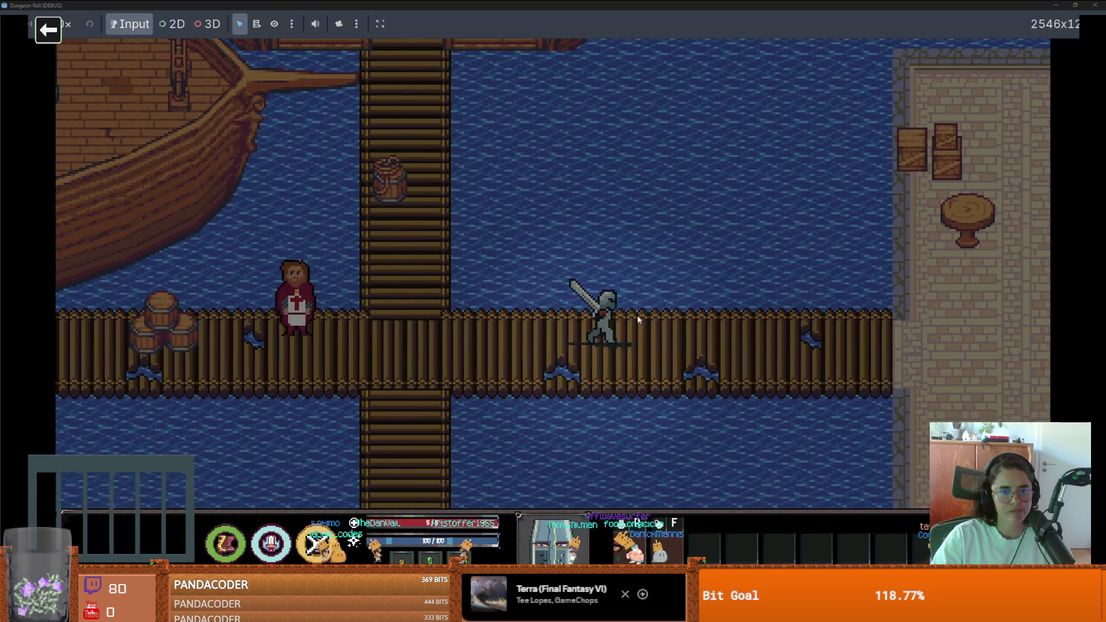
key(a)
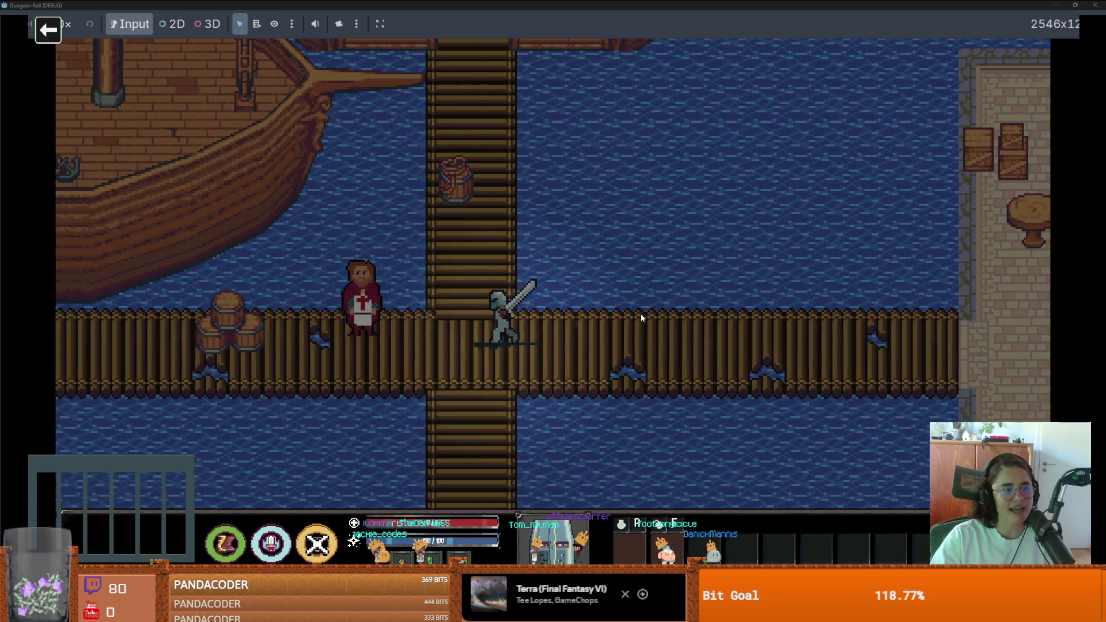
key(w)
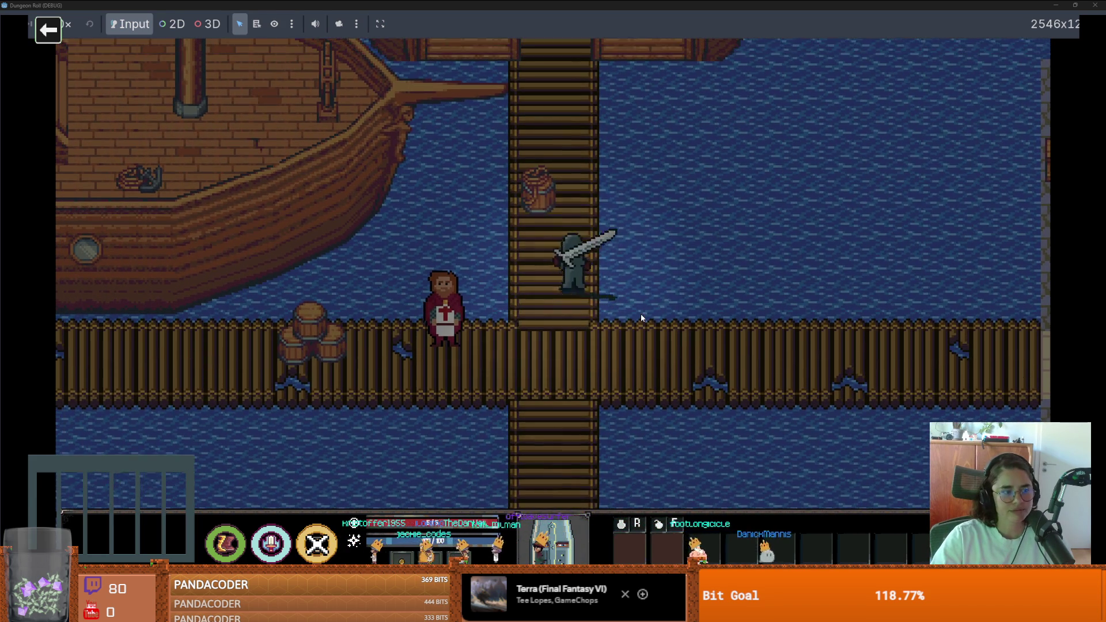
key(s)
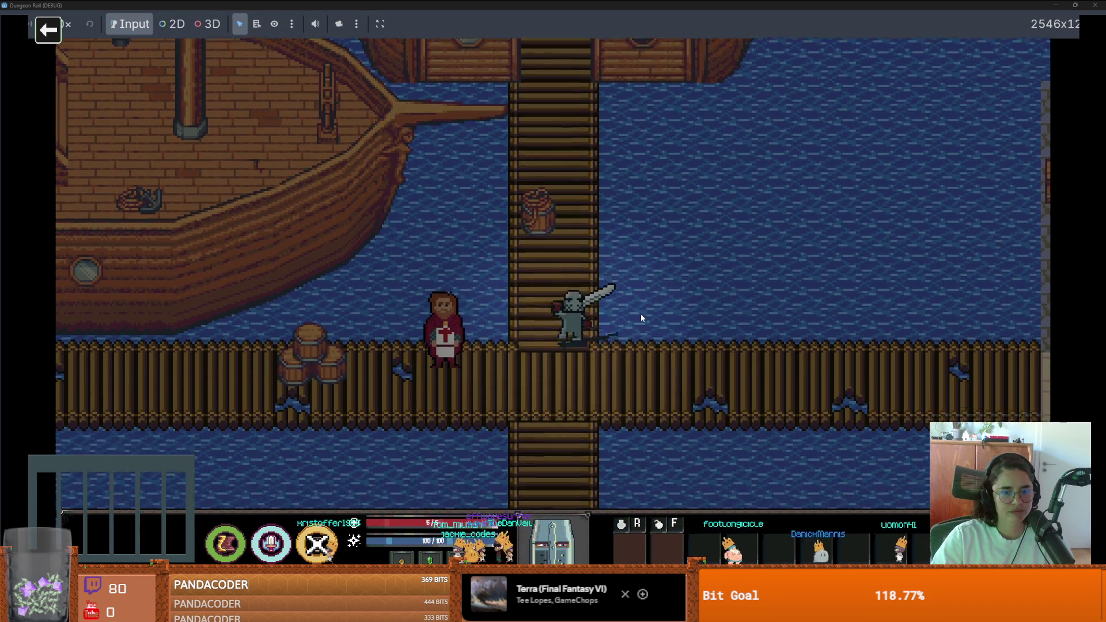
key(d)
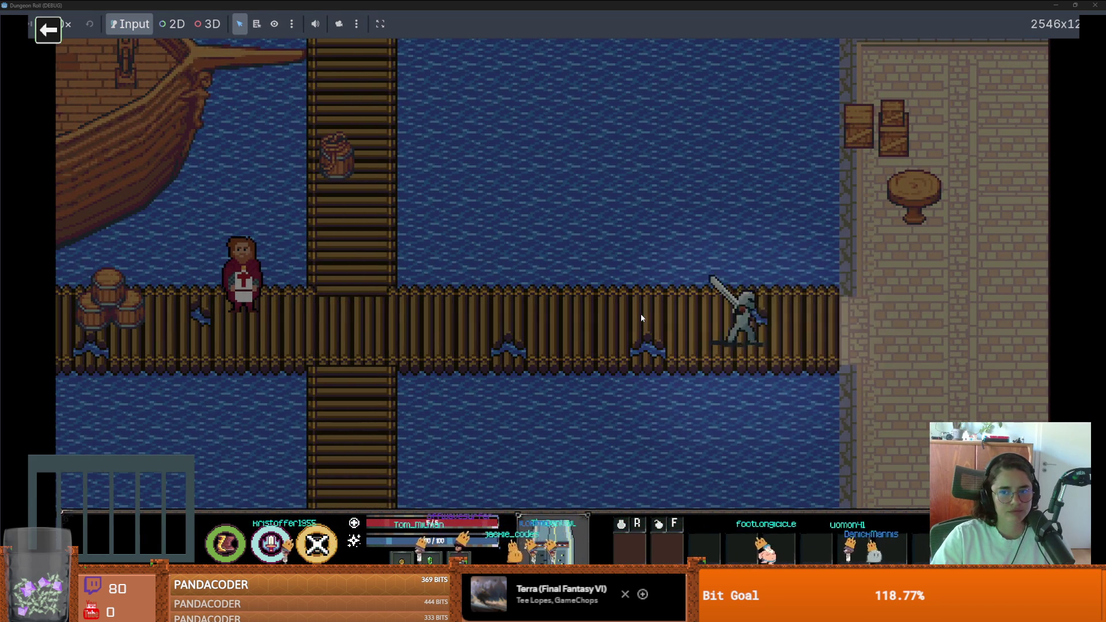
key(d)
key(a)
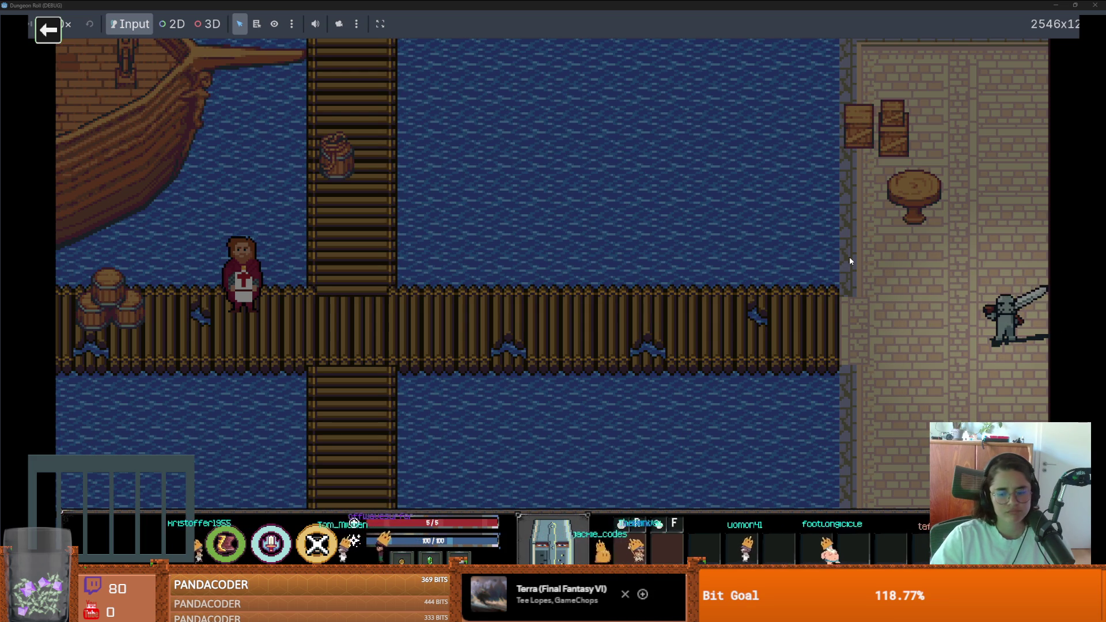
key(a)
mouse_move(718, 55)
mouse_down()
mouse_move(743, 59)
mouse_move(652, 59)
mouse_up()
key(alt+Tab)
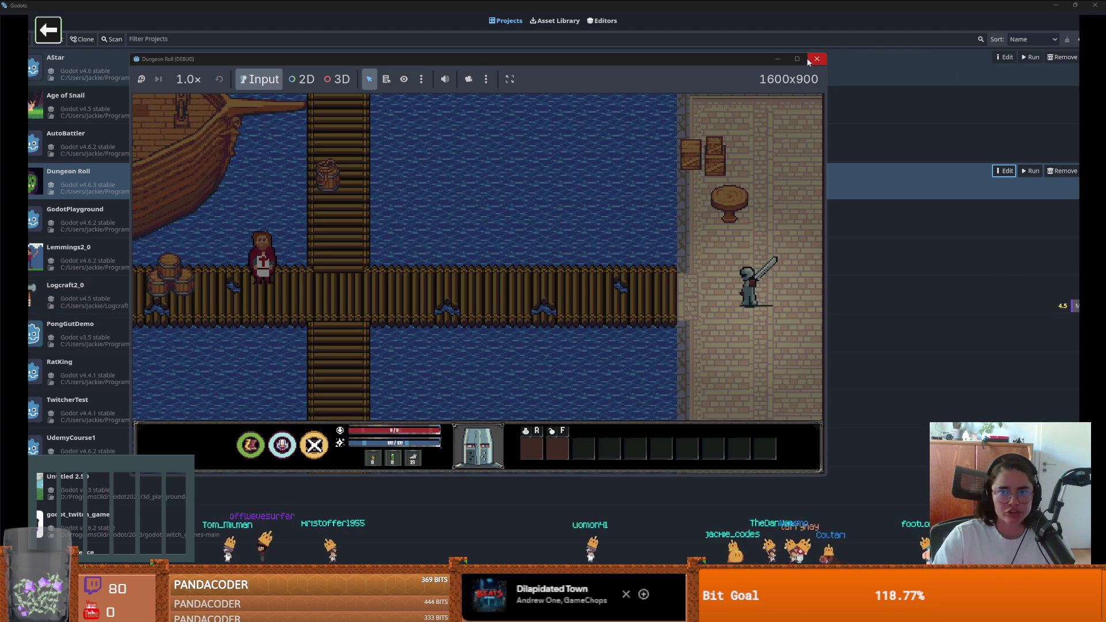
Maximize the game window again, then switch to the Idiocracy clip on YouTube
click(797, 59)
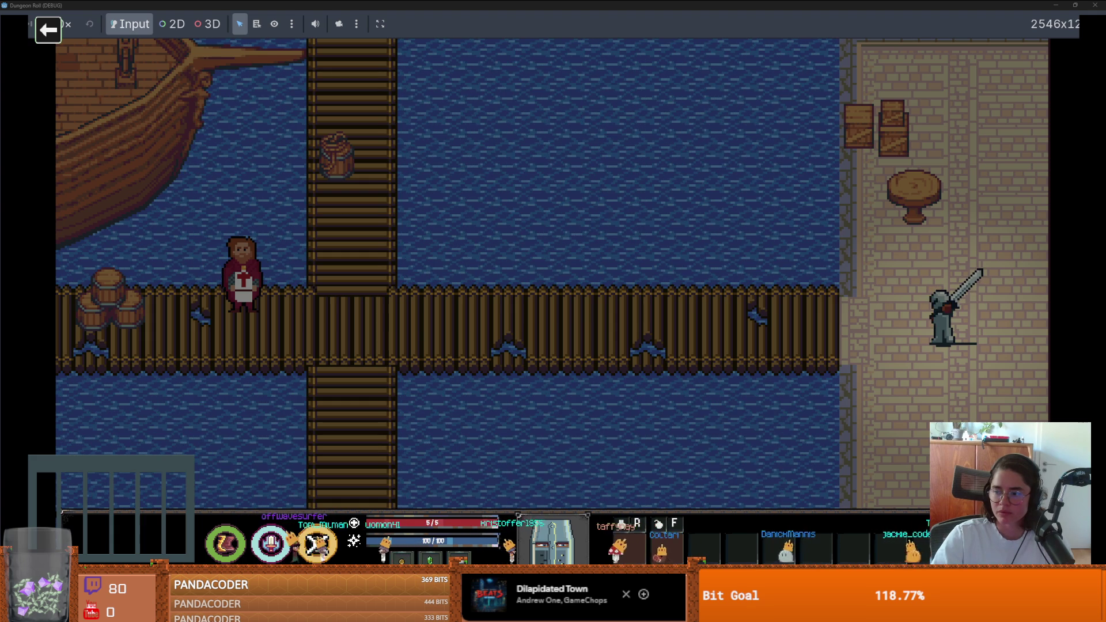
key(alt+Tab)
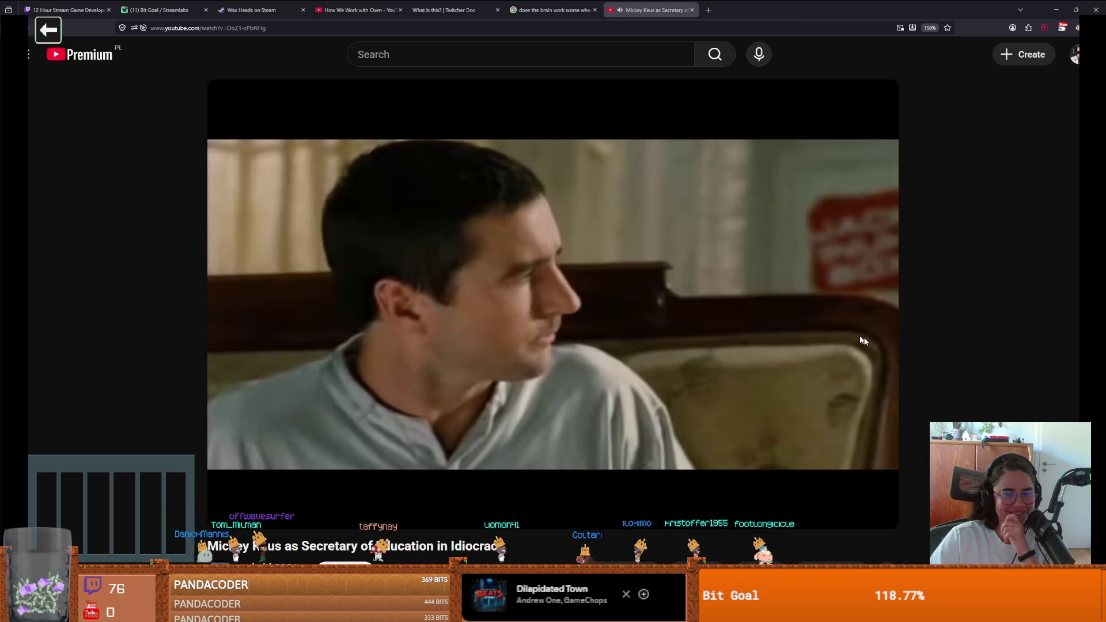
Pause the Idiocracy clip at 1:30 and return to the Dungeon Roll game window
mouse_move(856, 334)
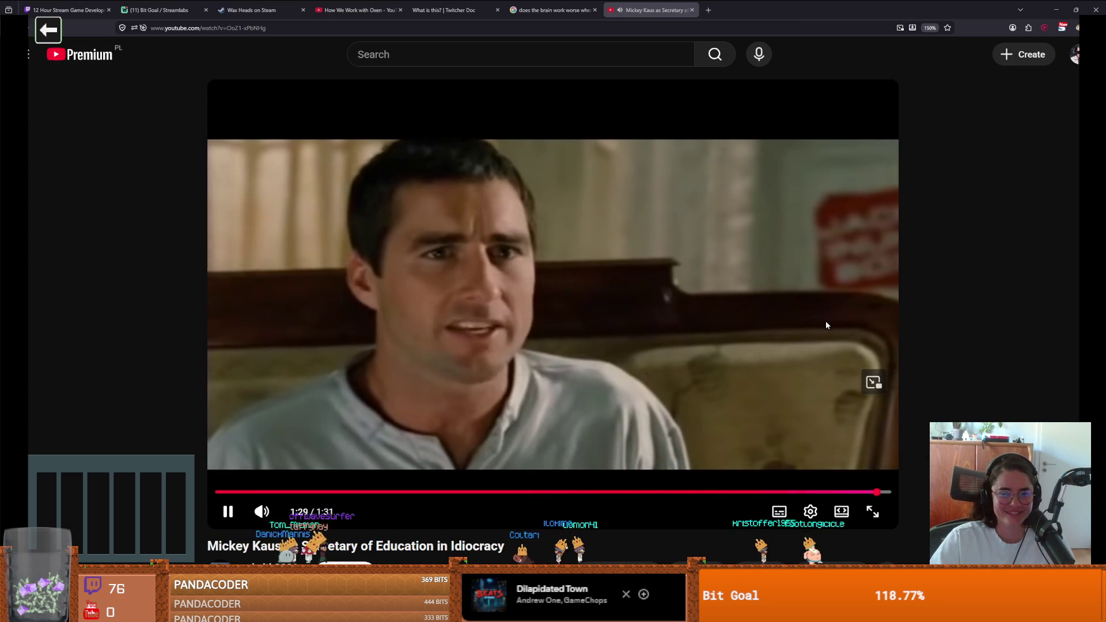
click(770, 294)
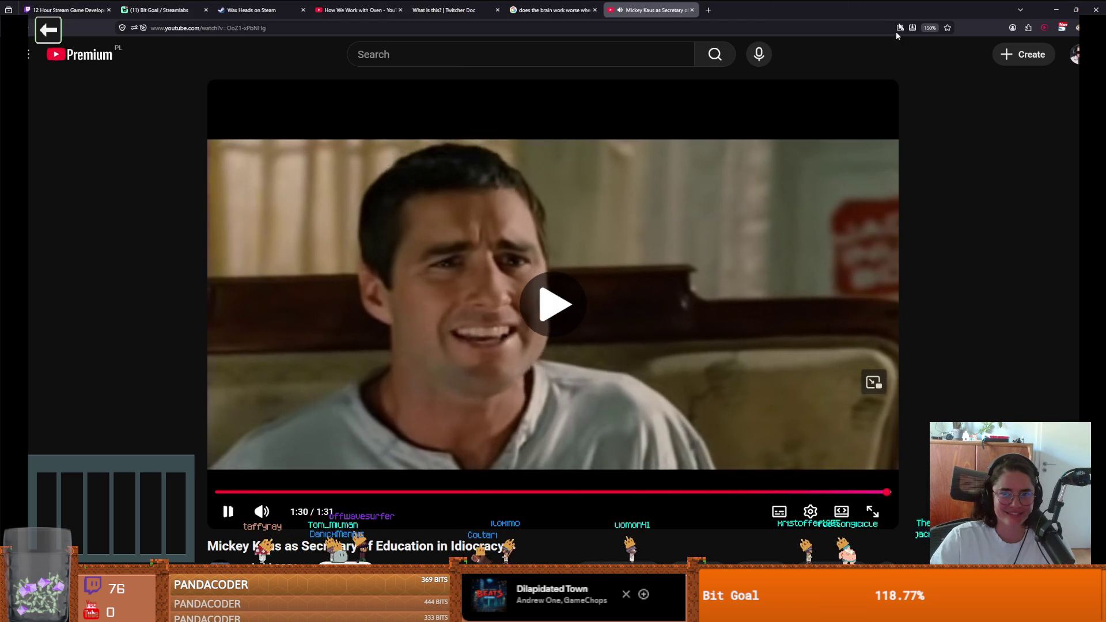
key(alt+Tab)
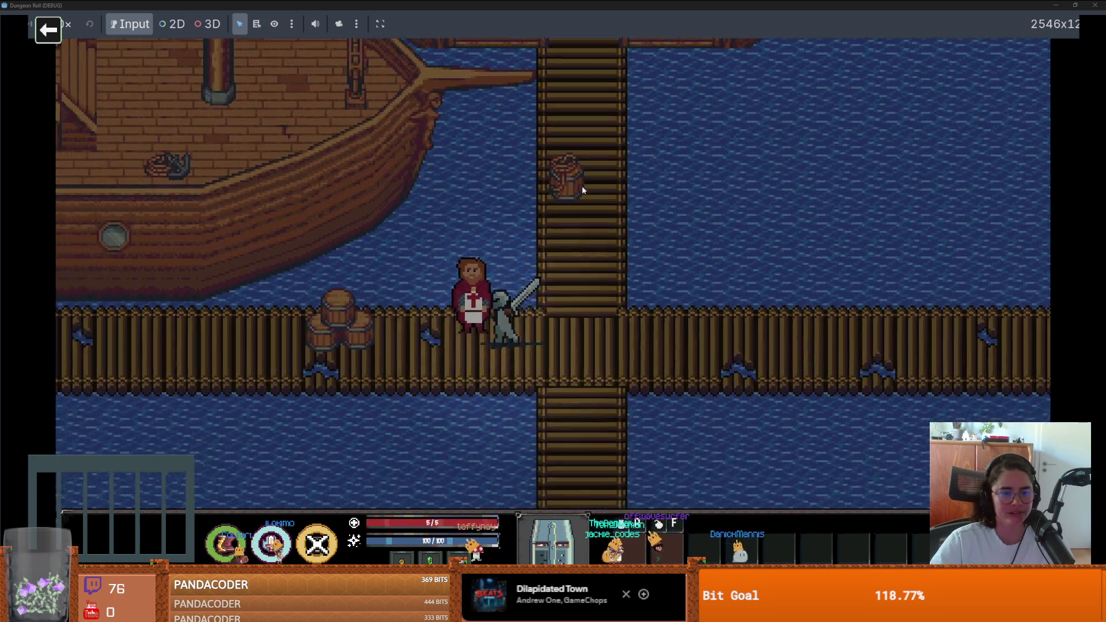
Walk the knight along the dock to Guglielmo's interaction prompt, then return to the editor
key(Left)
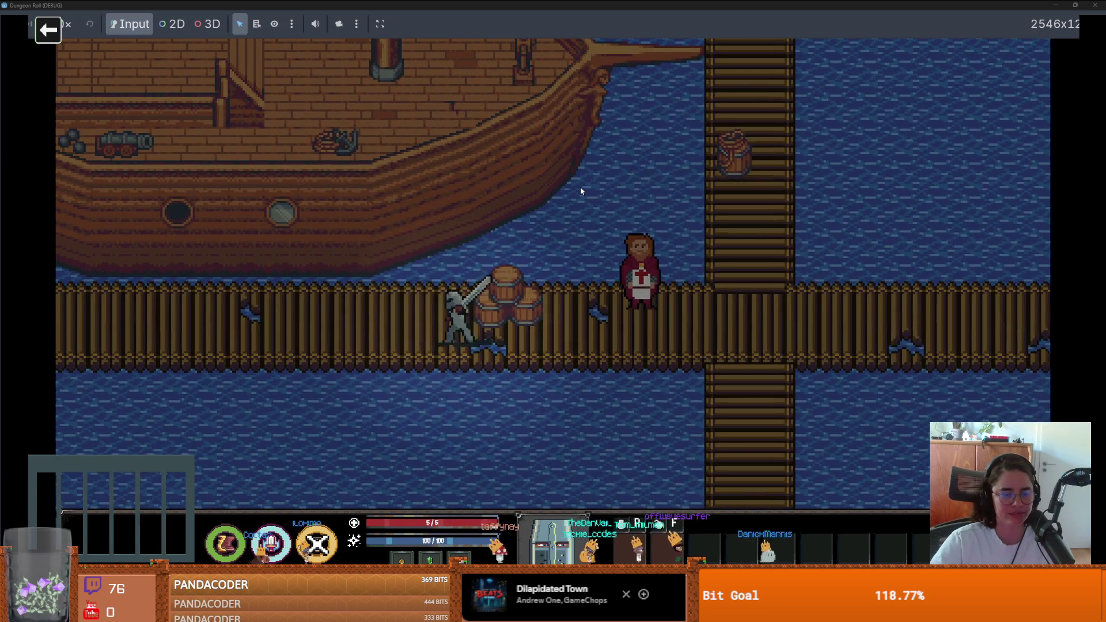
mouse_move(597, 6)
mouse_down()
mouse_move(615, 118)
mouse_move(566, 122)
mouse_up()
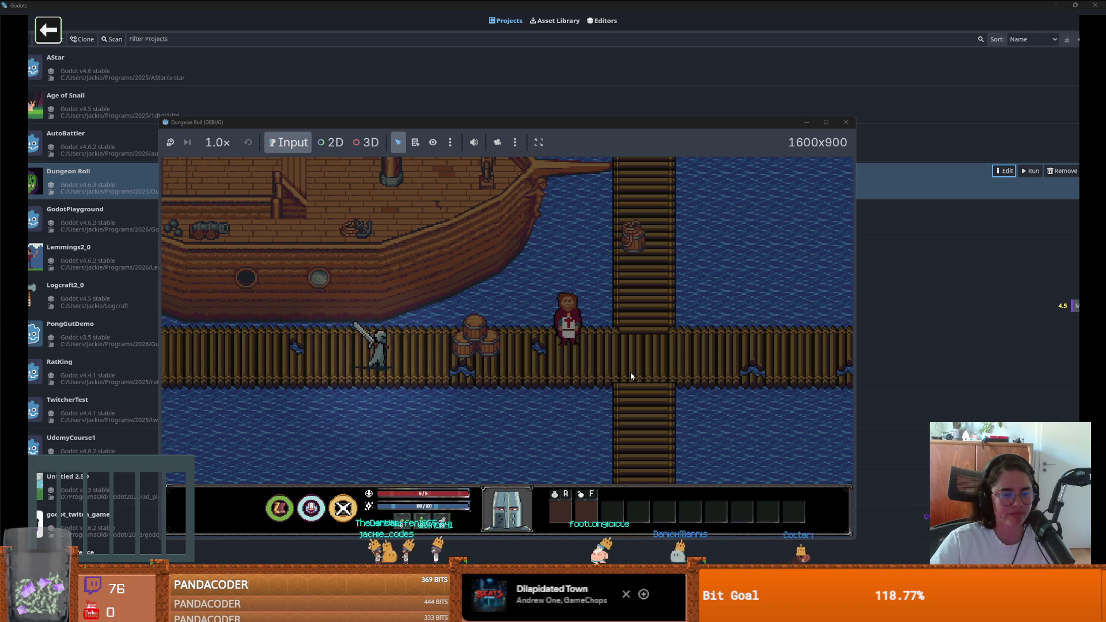
key(d)
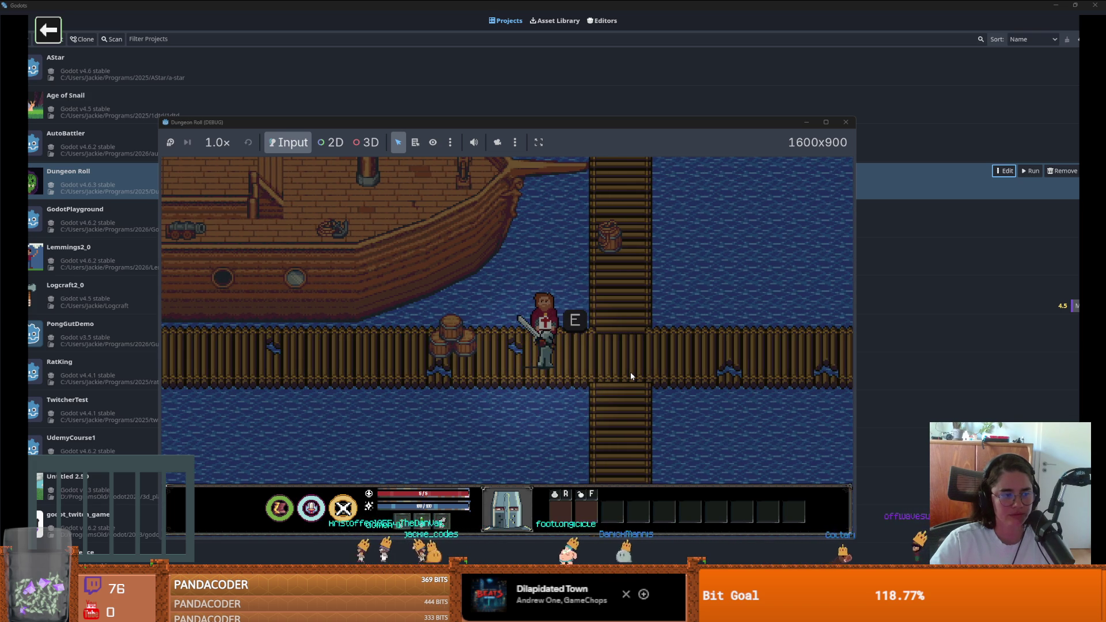
key(d)
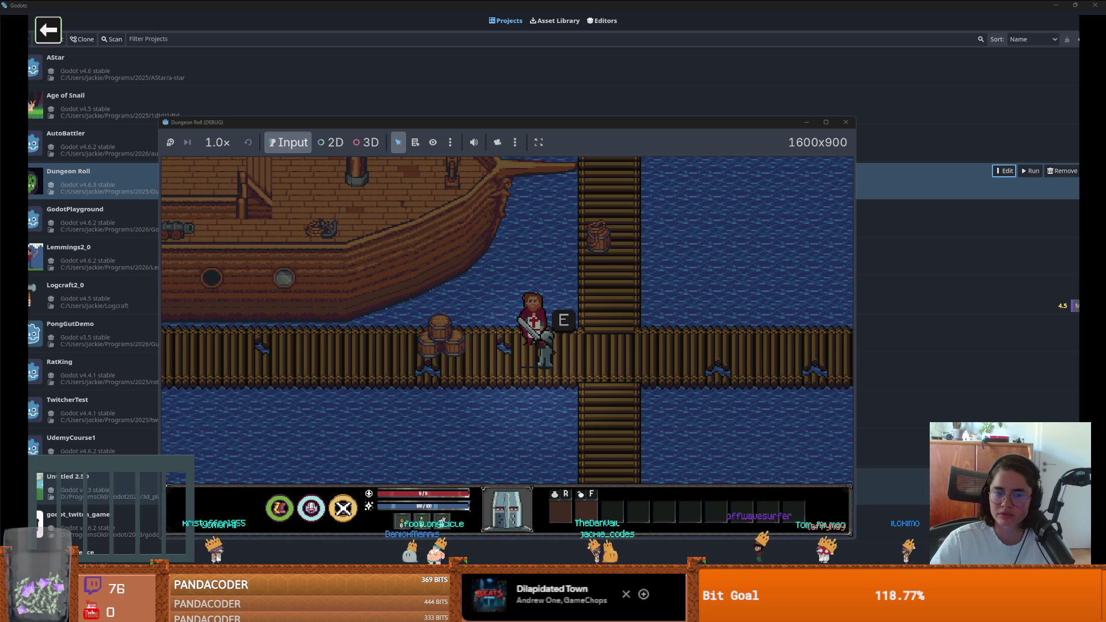
key(alt+Tab)
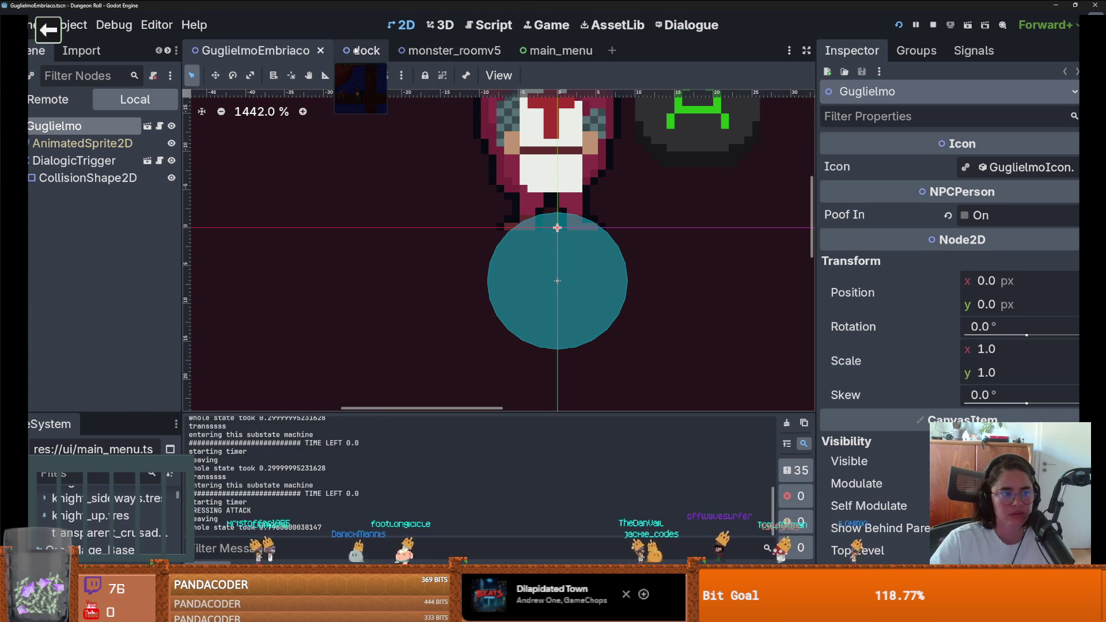
Check the dock scene's Room Res is root_room_final.tres and open its room_generation.gd script
click(347, 50)
scroll(498, 195, up, 2)
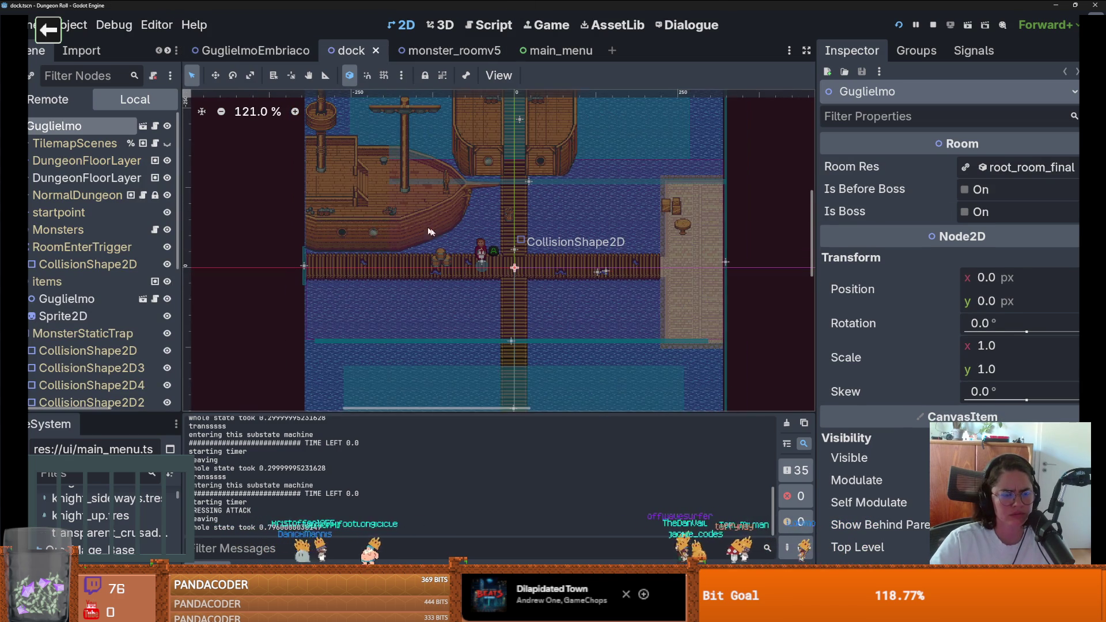
scroll(494, 234, up, 1)
scroll(495, 233, down, 2)
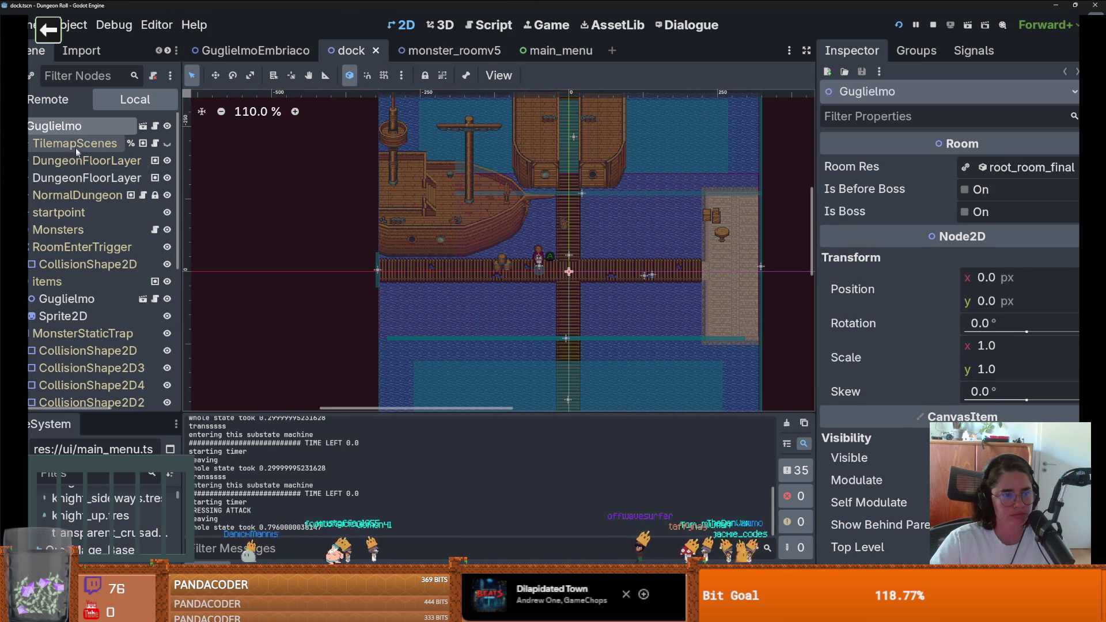
click(112, 142)
click(55, 125)
click(994, 168)
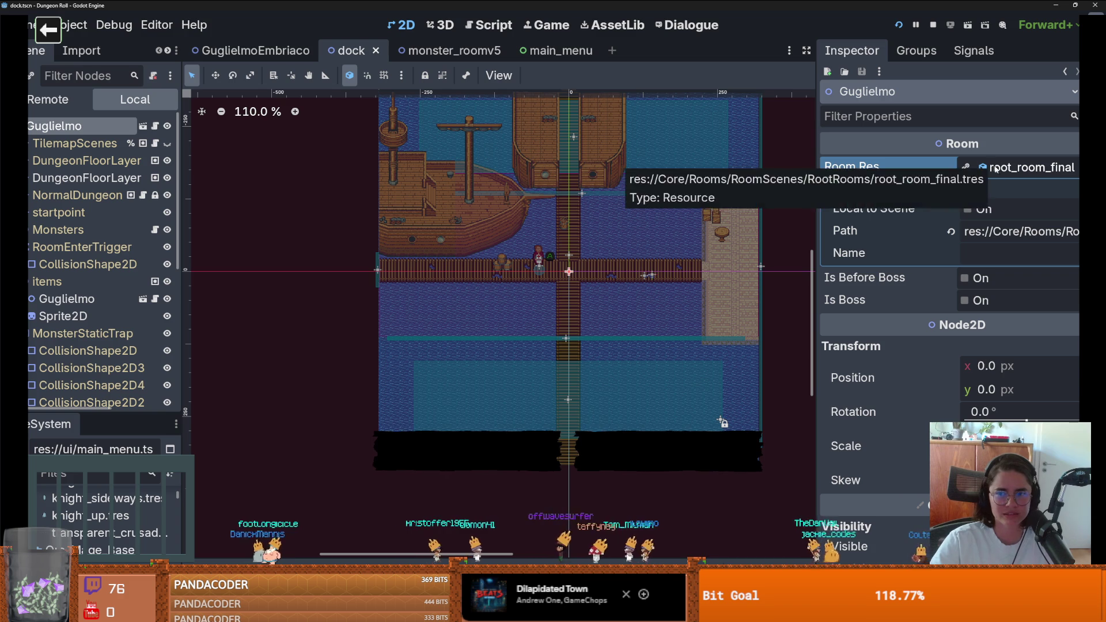
drag(802, 183, 540, 183)
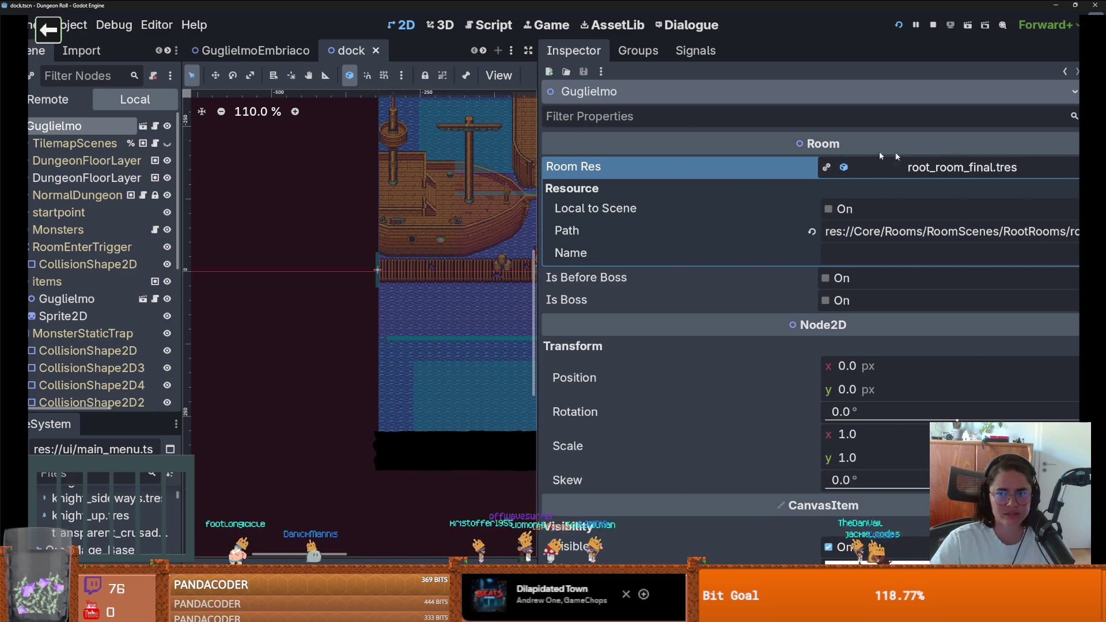
click(950, 169)
click(950, 168)
click(950, 171)
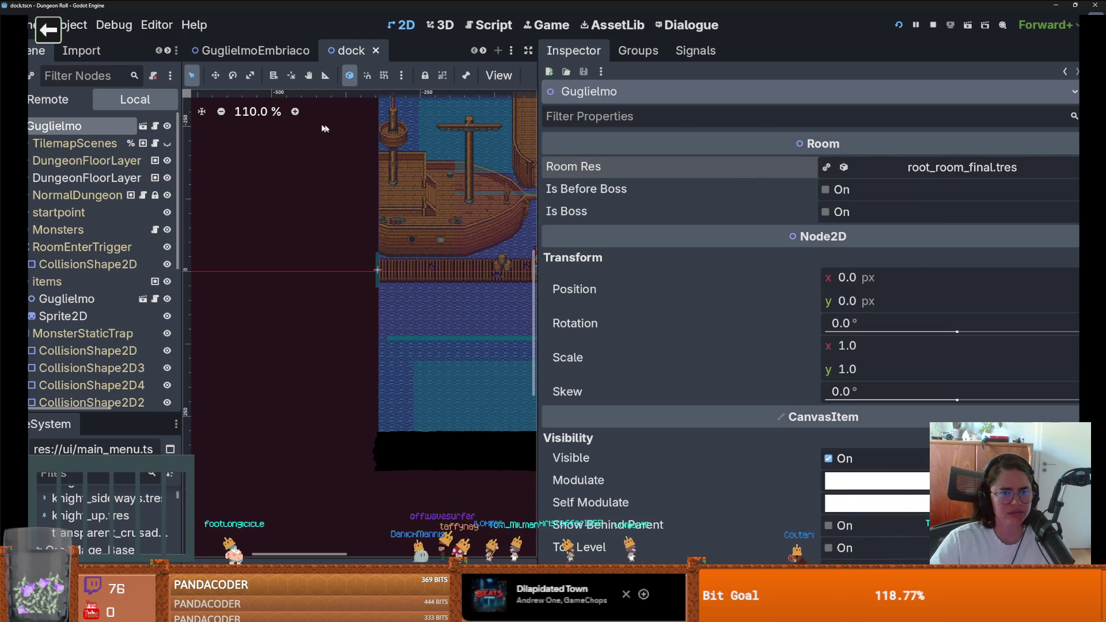
click(155, 127)
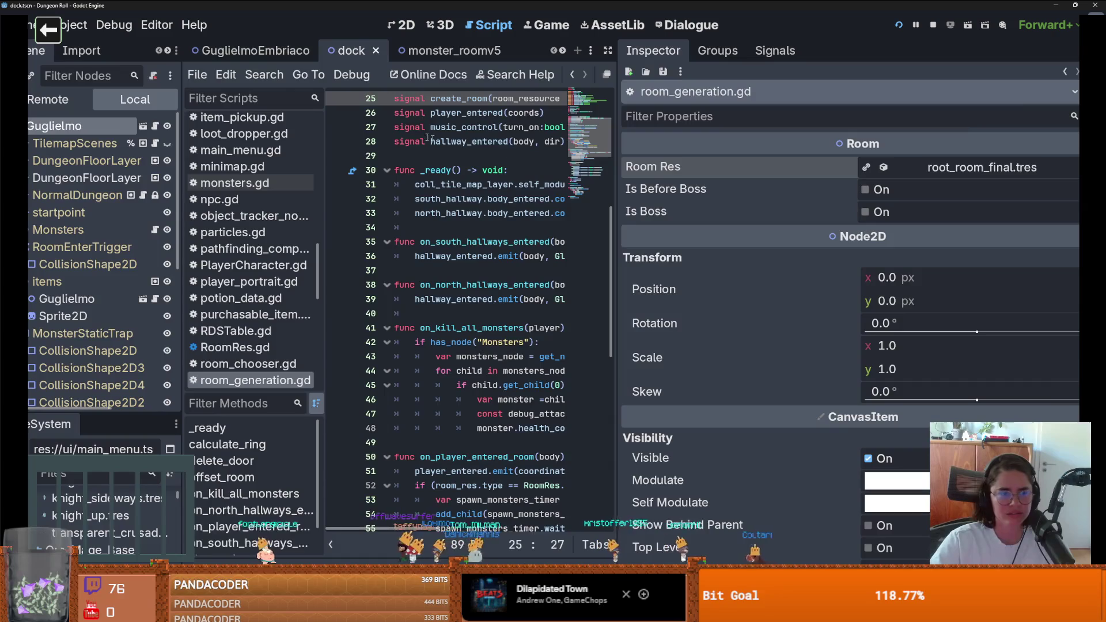
click(300, 51)
click(358, 51)
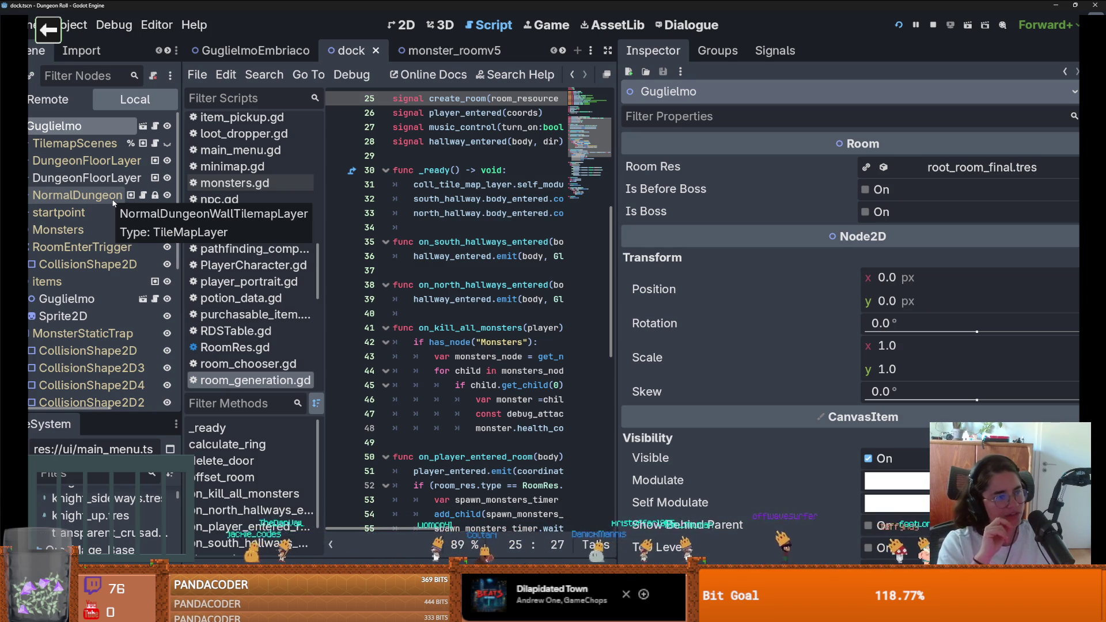
Make Room Res unique with Rds Probability 4.0 and Rds Enabled, and save the dock scene
click(968, 169)
right_click(969, 169)
click(973, 208)
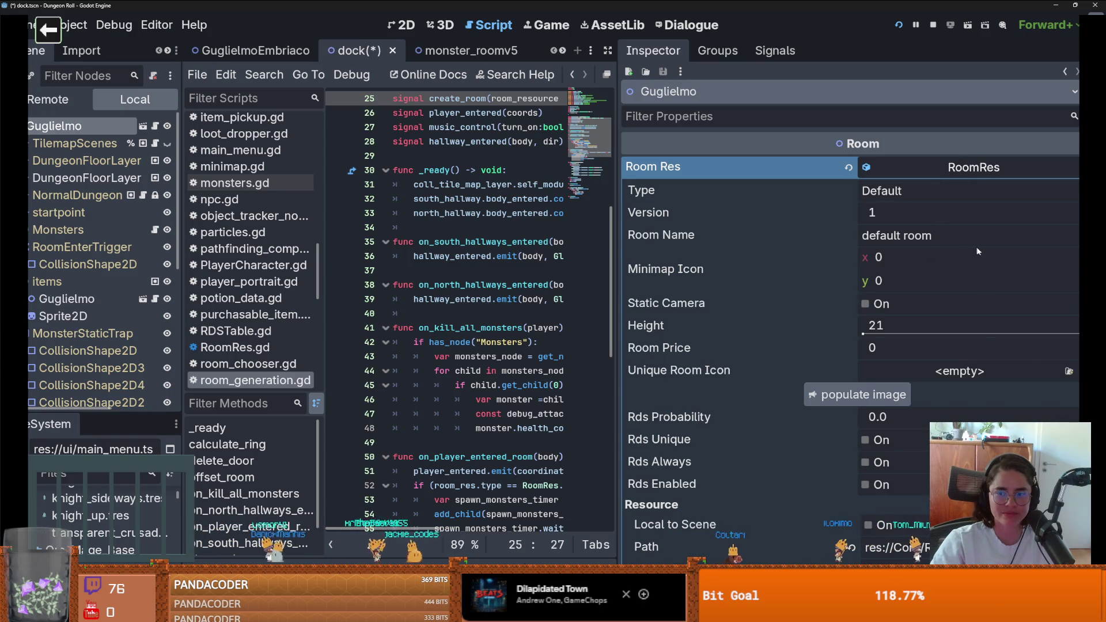
scroll(947, 356, down, 2)
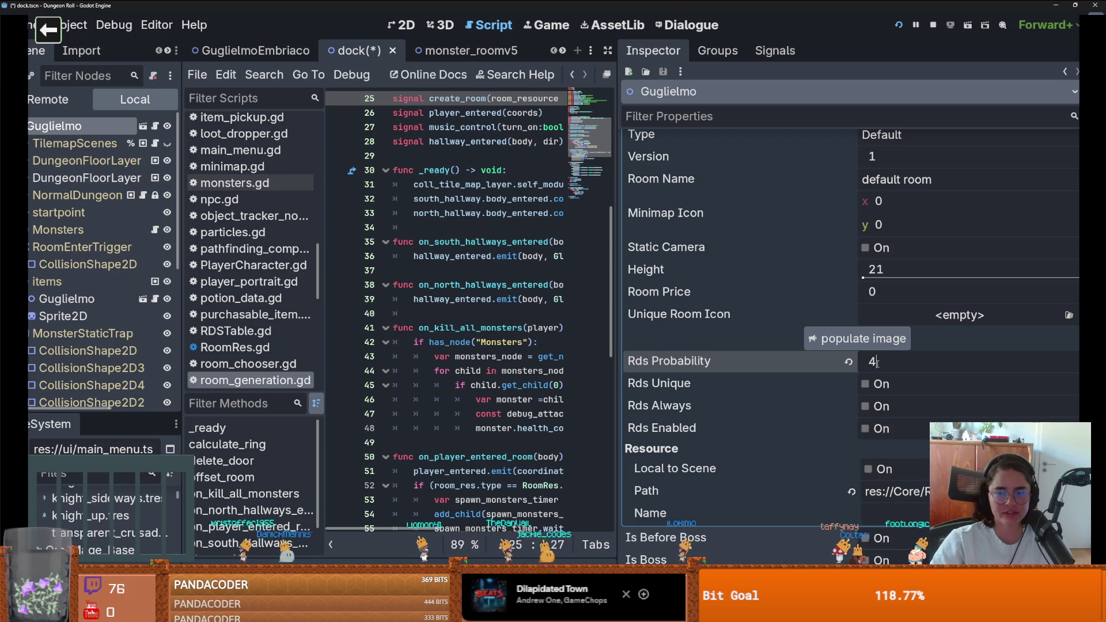
key(ctrl+s)
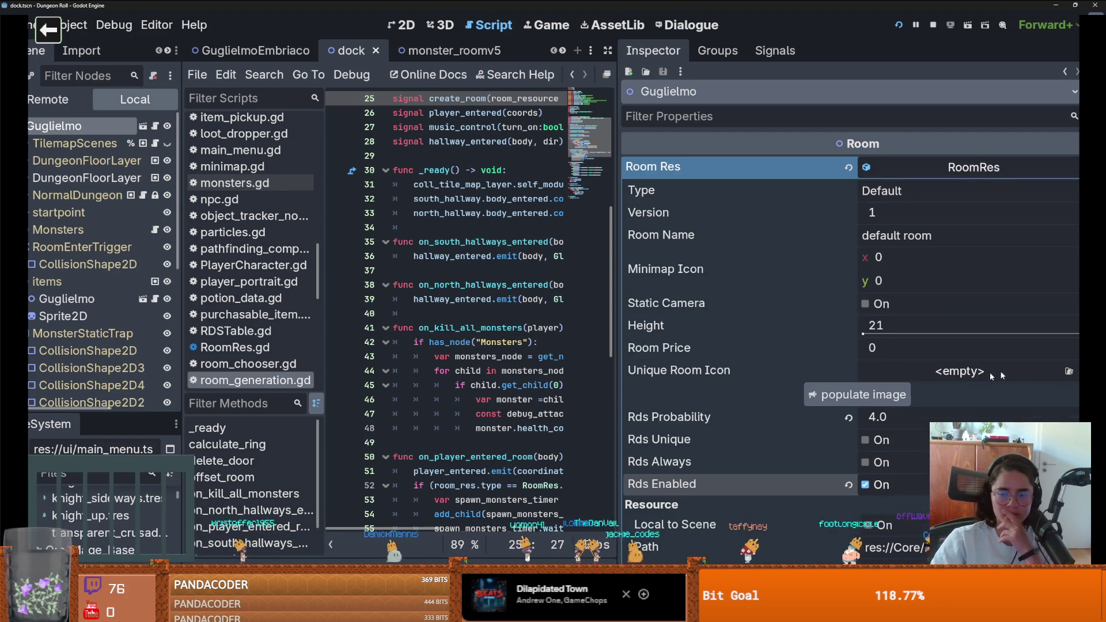
Glance at Unique Room Icon choices without picking one, then return to the dock scene in 2D
click(960, 371)
click(787, 360)
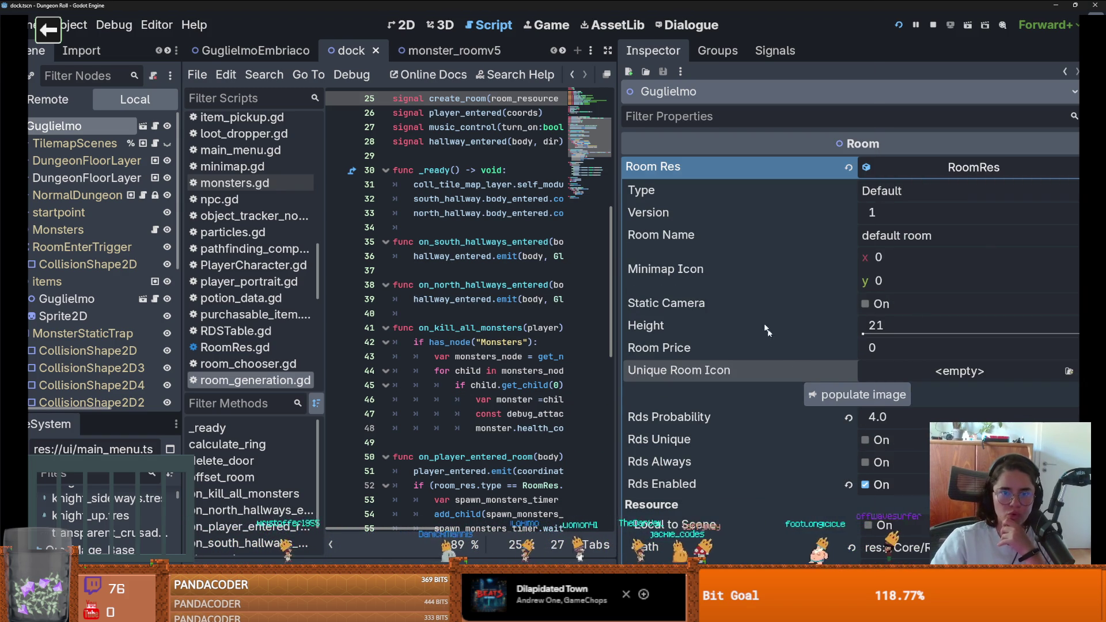
click(256, 51)
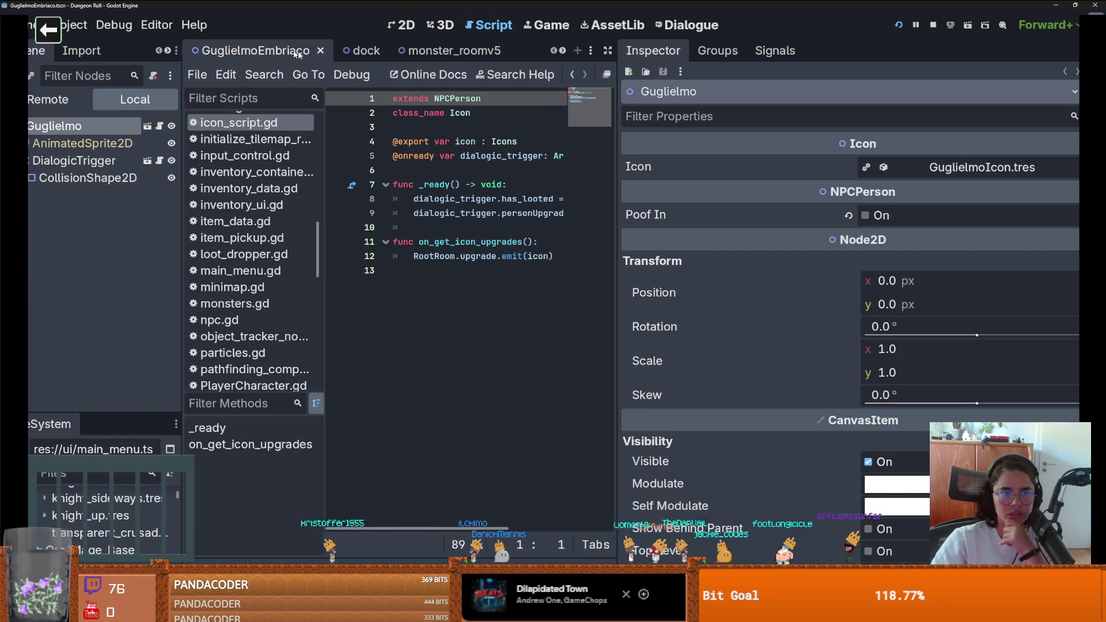
click(348, 51)
click(414, 26)
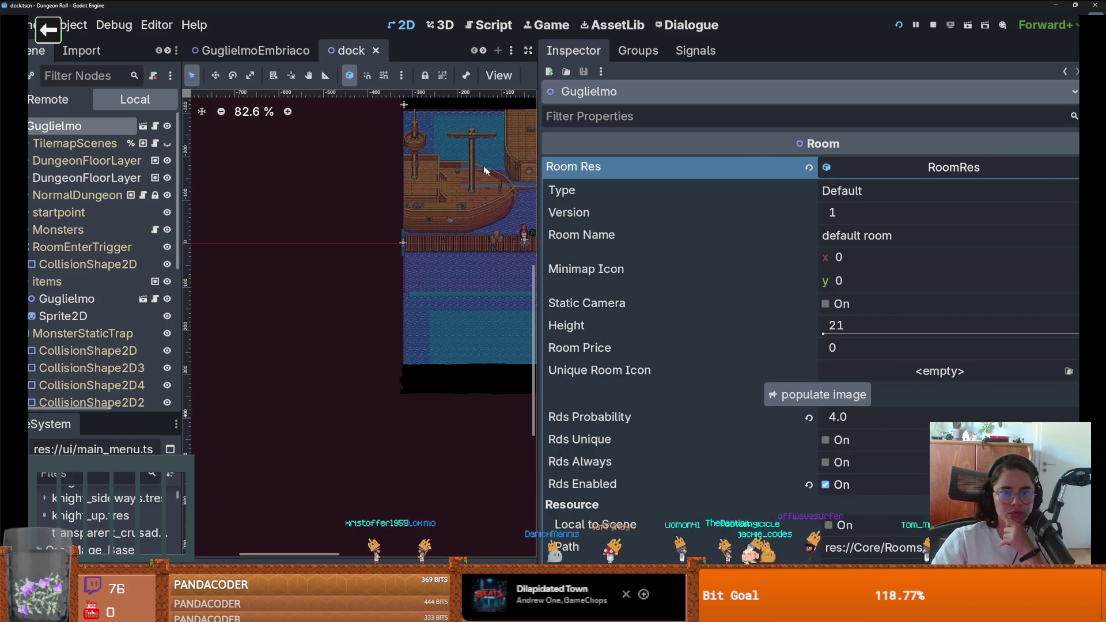
Assign the Ship.png texture as the dock room's Unique Room Icon and save
drag(538, 218, 748, 222)
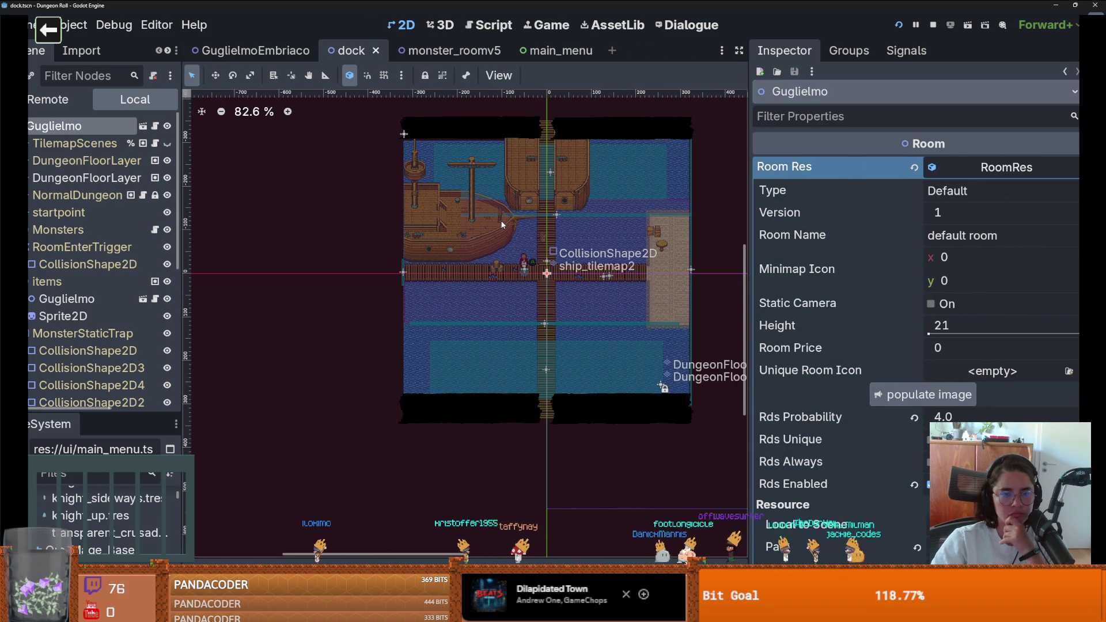
scroll(503, 222, up, 5)
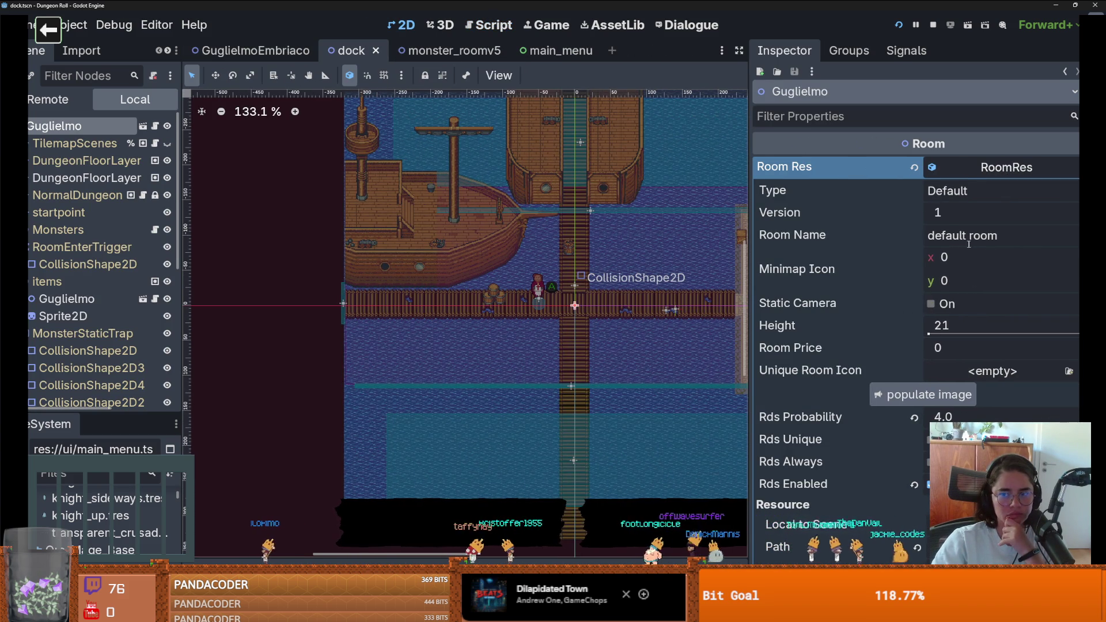
click(992, 371)
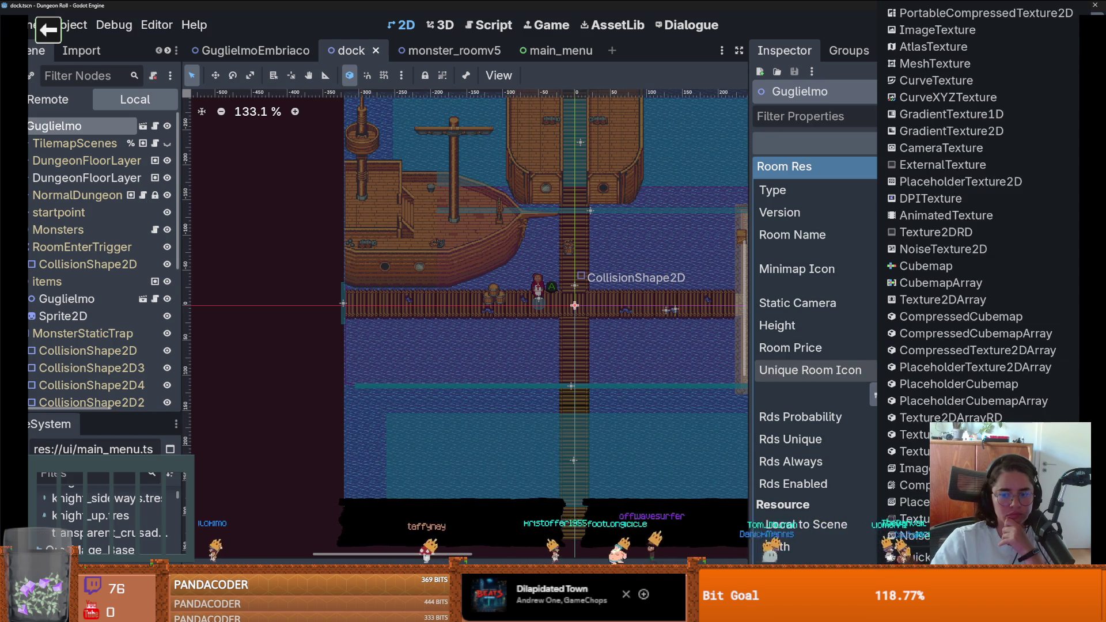
text(wh)
key(BackSpace)
key(BackSpace)
text(ship)
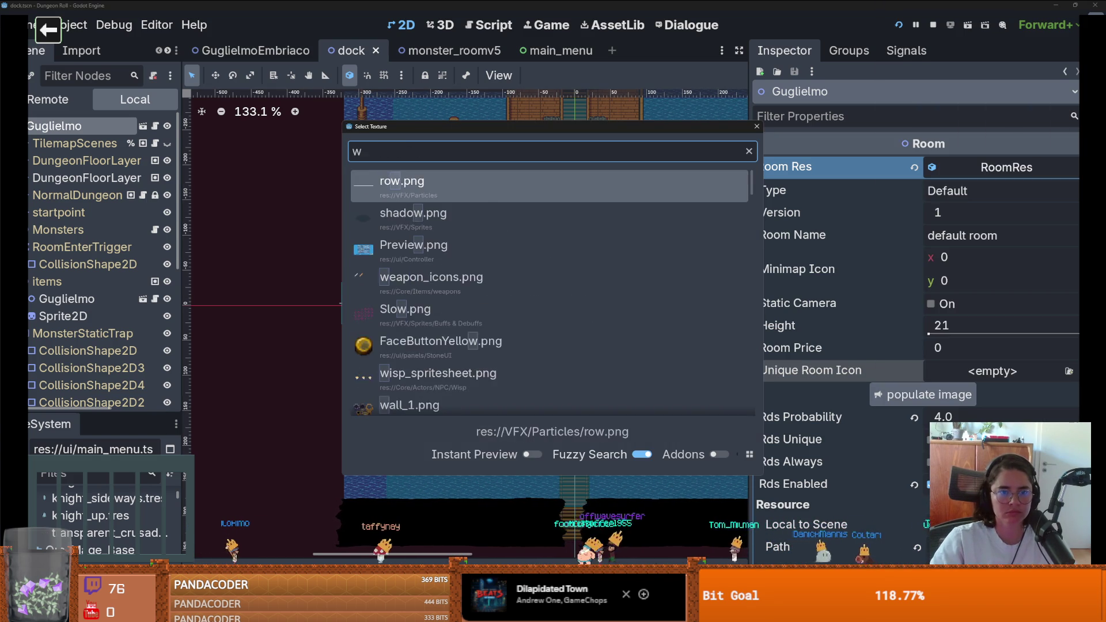
key(Down)
key(Down)
key(Down)
key(Down)
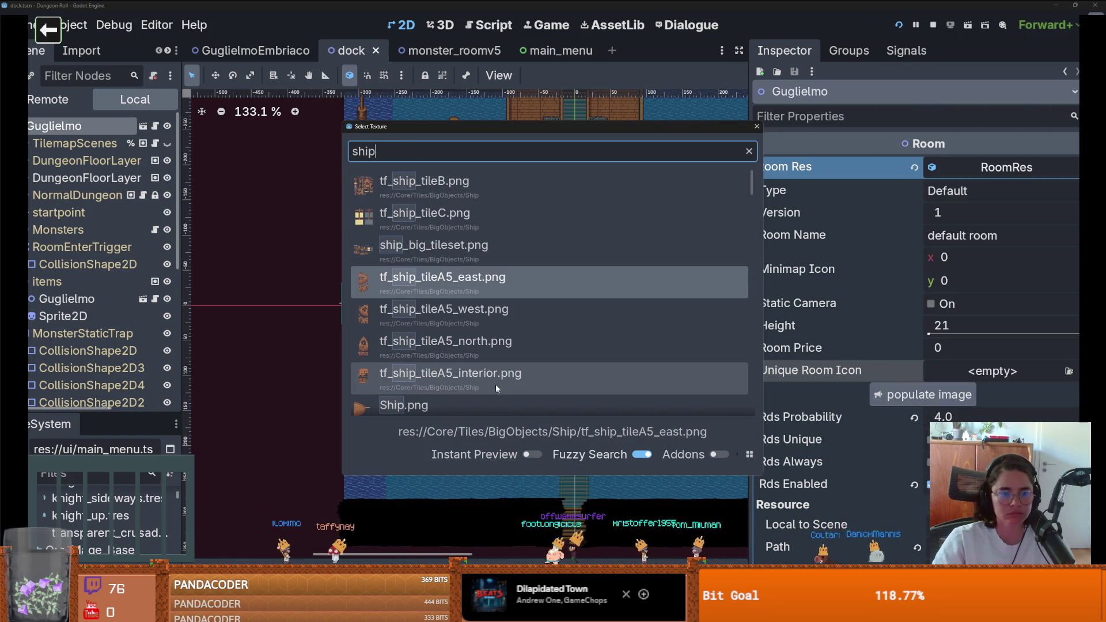
key(Return)
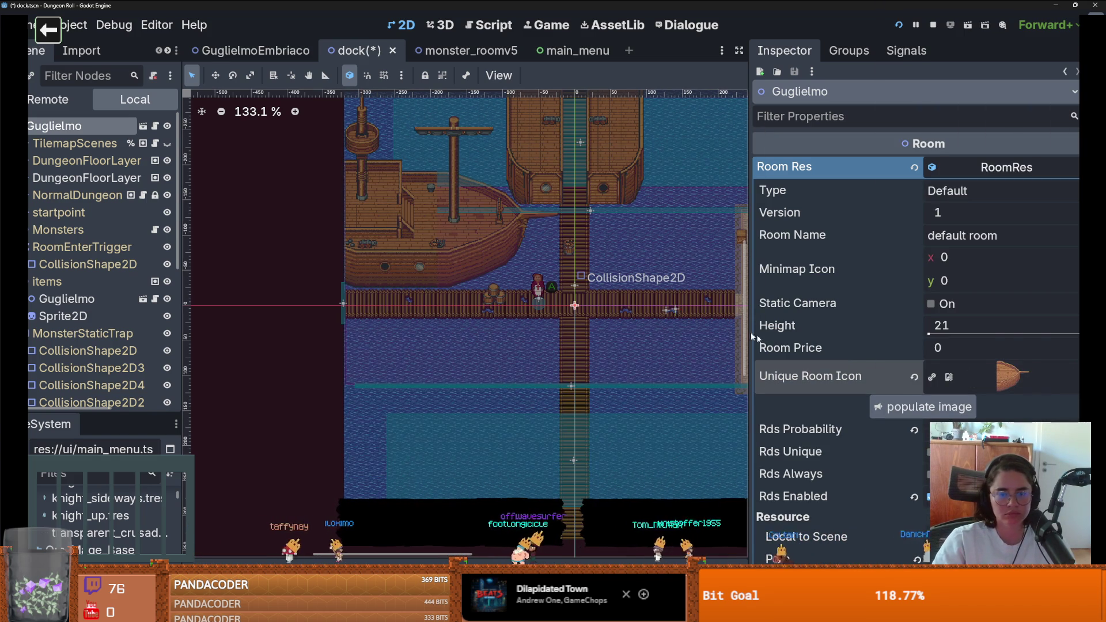
key(ctrl+s)
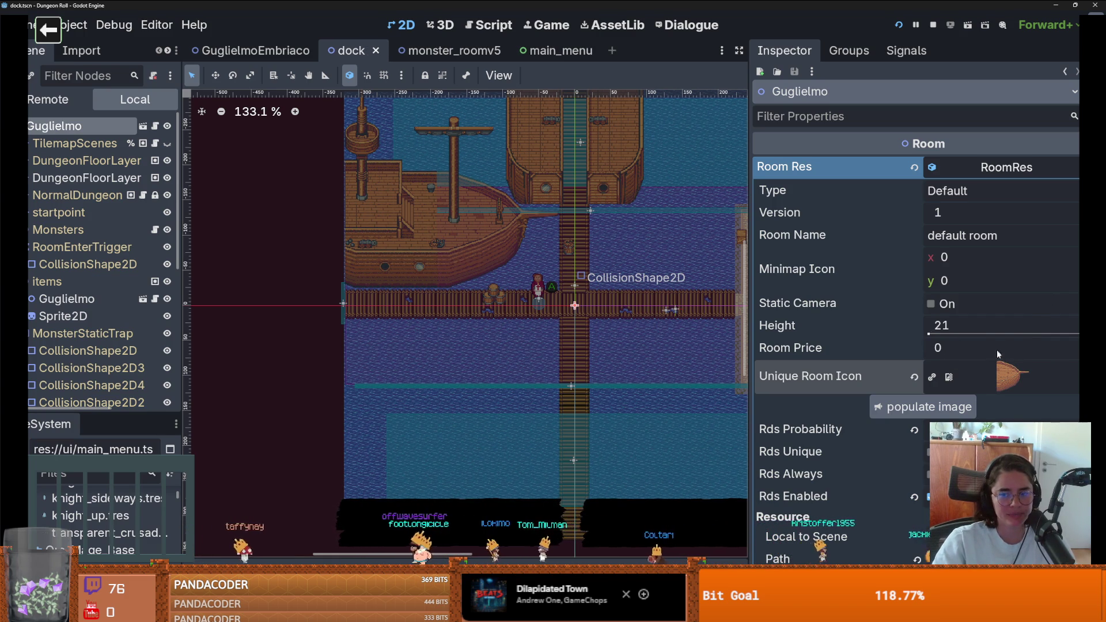
Toggle Static Camera, raise the room Height from 21 to 23, save, and start a test run
click(1013, 377)
key(ctrl+s)
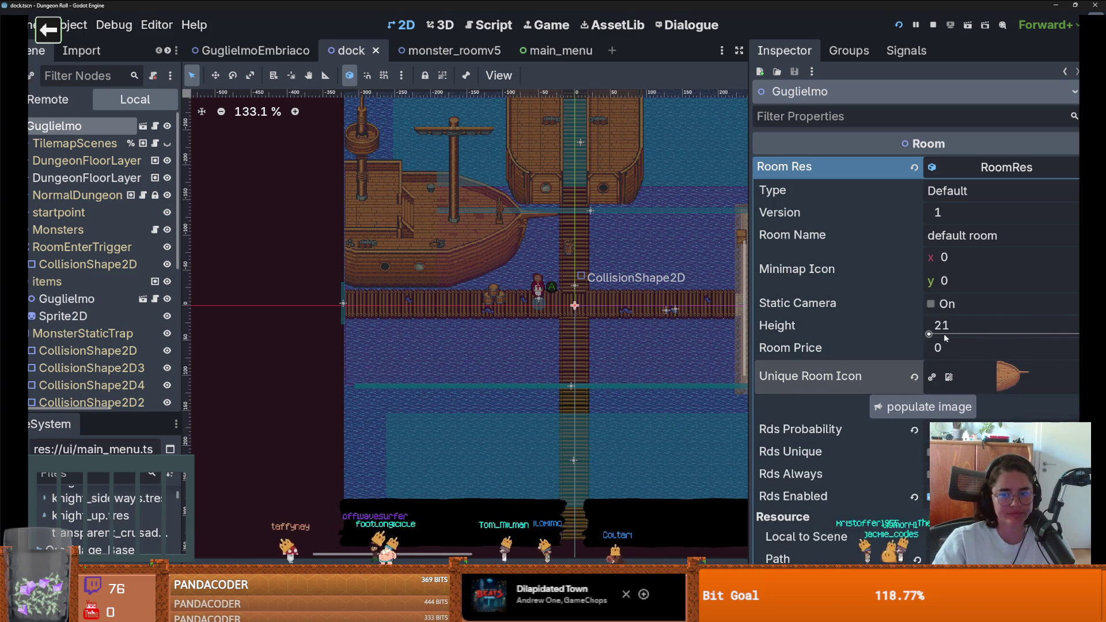
click(931, 305)
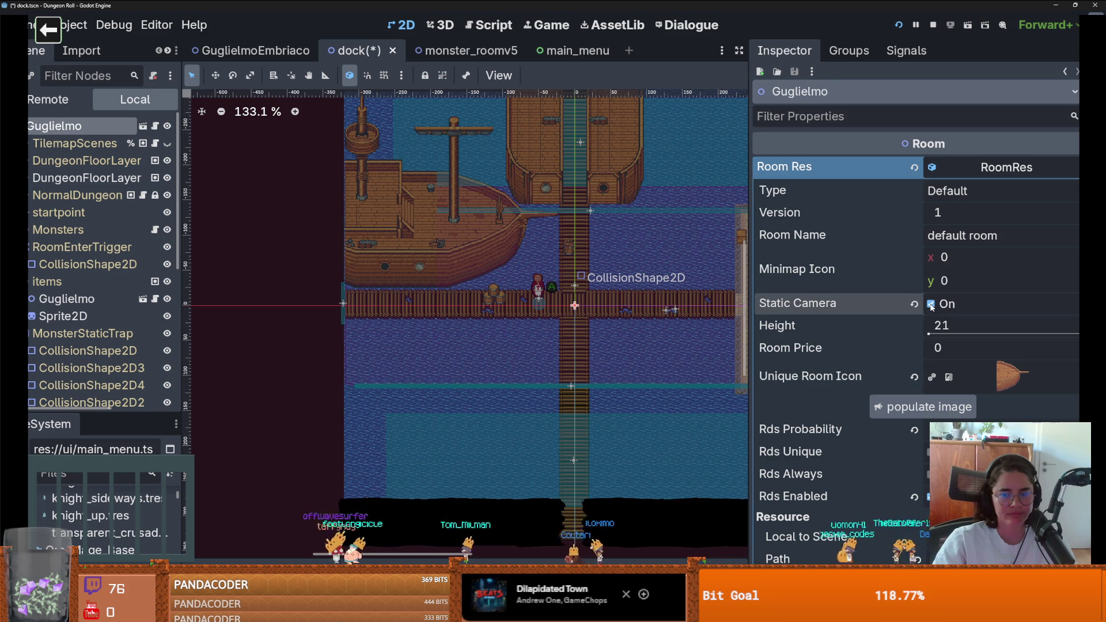
key(ctrl+s)
drag(934, 332, 940, 336)
key(ctrl+s)
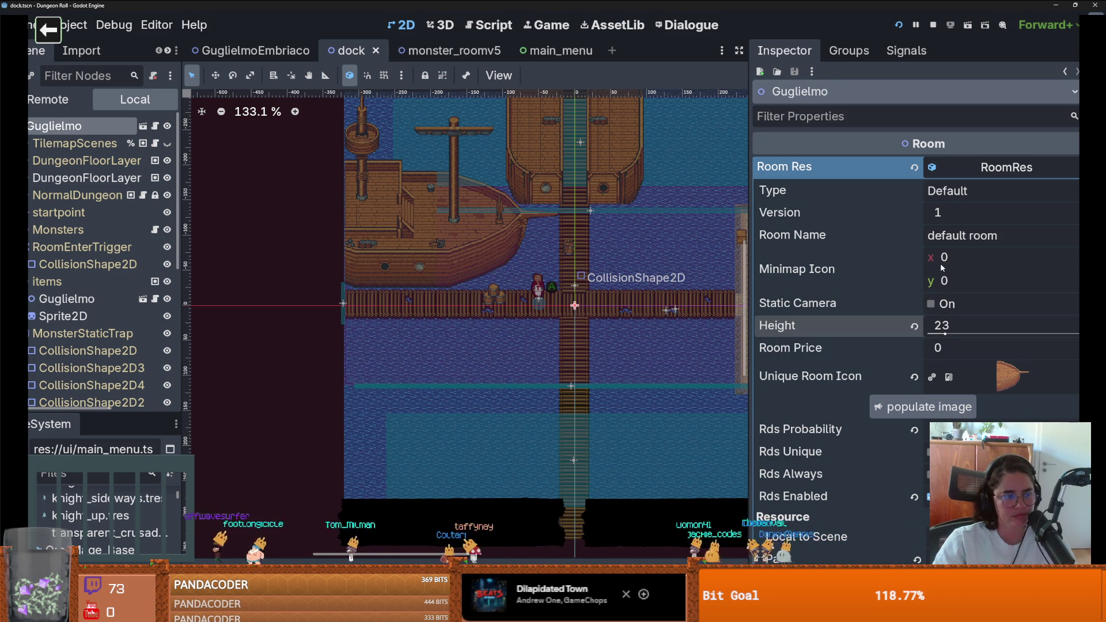
click(899, 24)
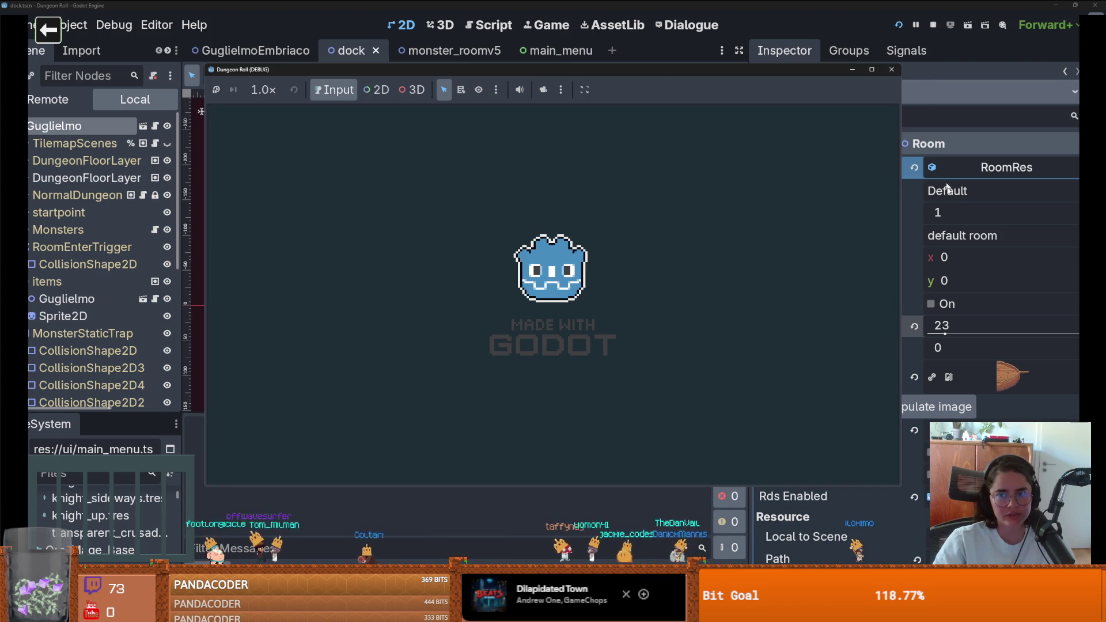
Stop the test run, save the dock scene, and enlarge the FileSystem dock to find Dungeon.tscn
click(896, 69)
click(947, 220)
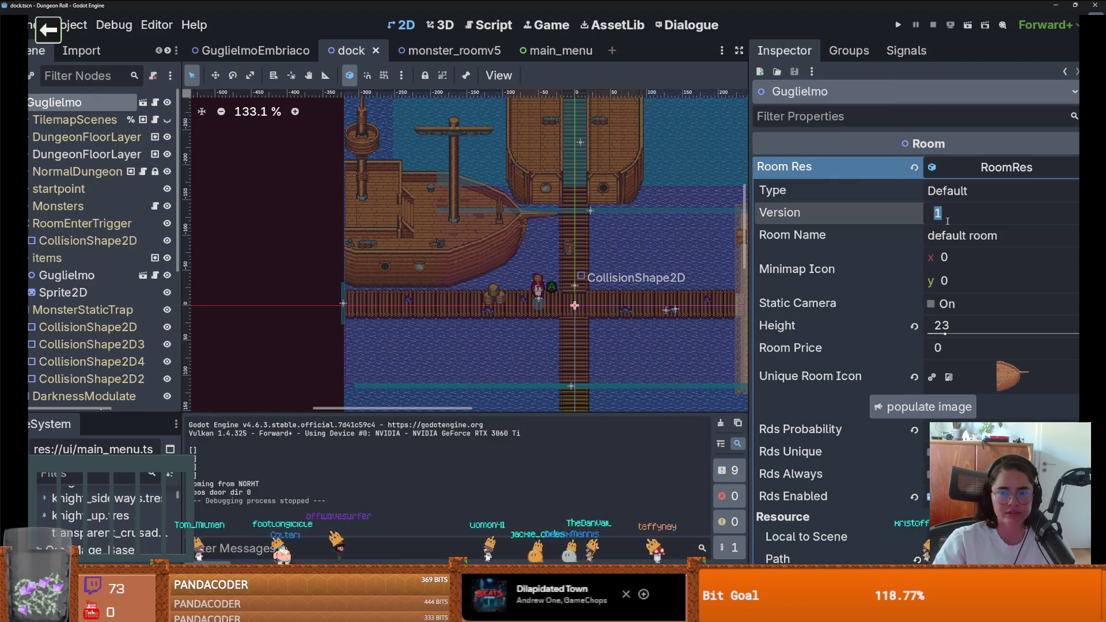
key(ctrl+s)
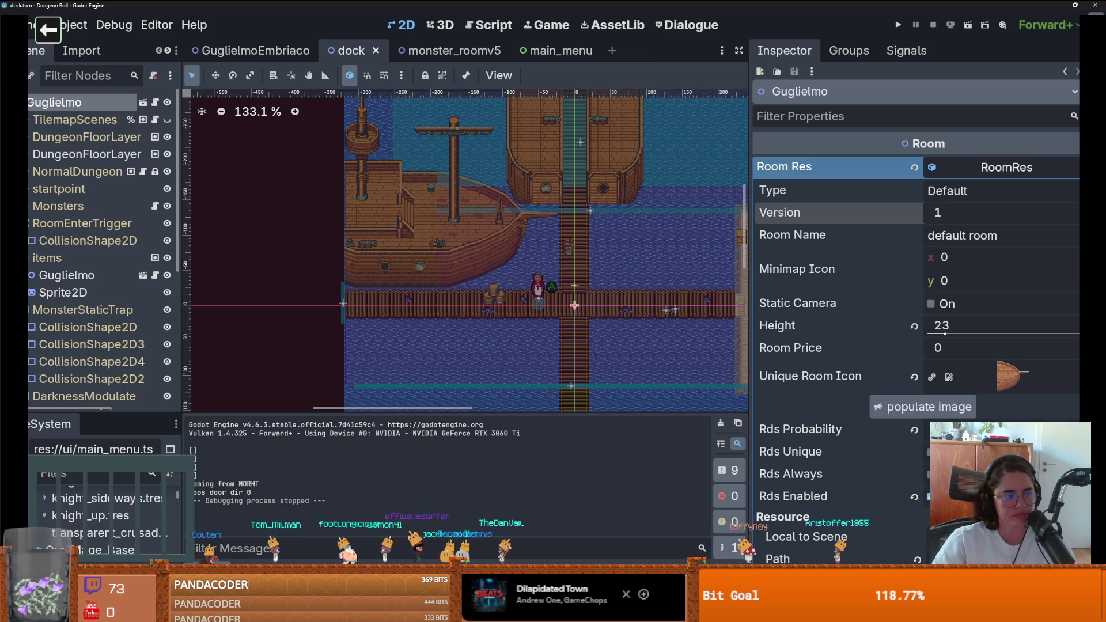
scroll(104, 513, down, 5)
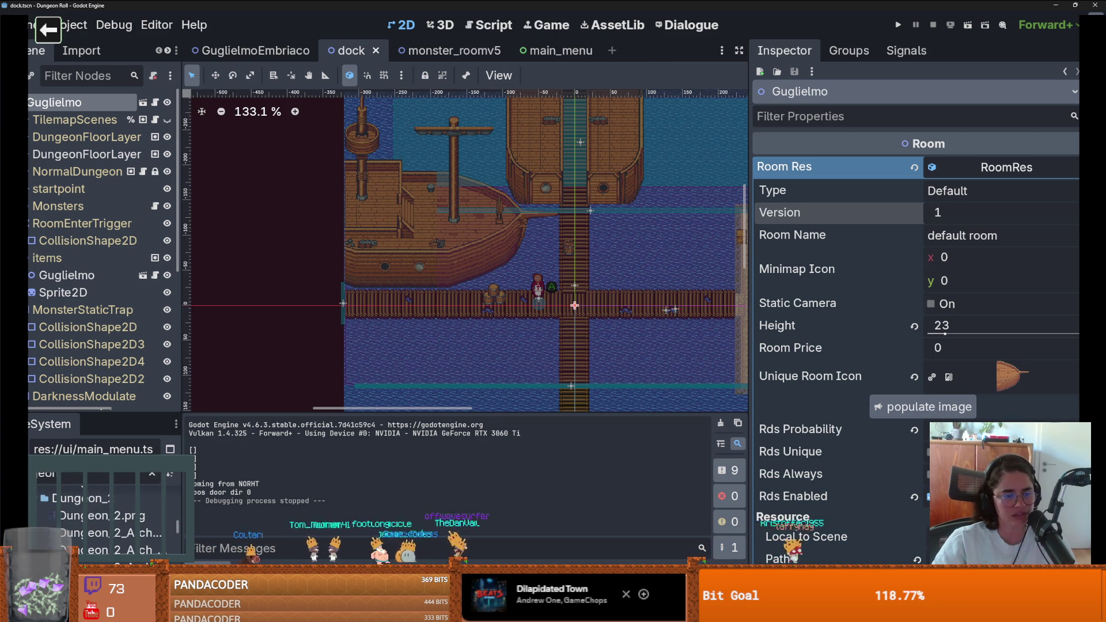
drag(104, 412, 104, 166)
scroll(162, 350, up, 3)
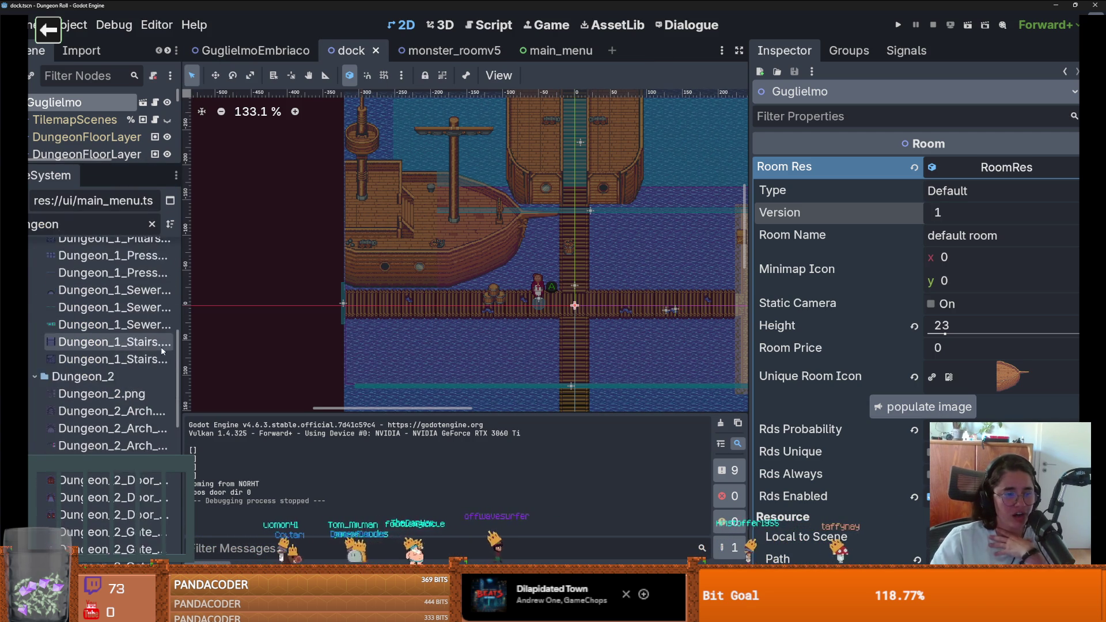
scroll(115, 311, up, 10)
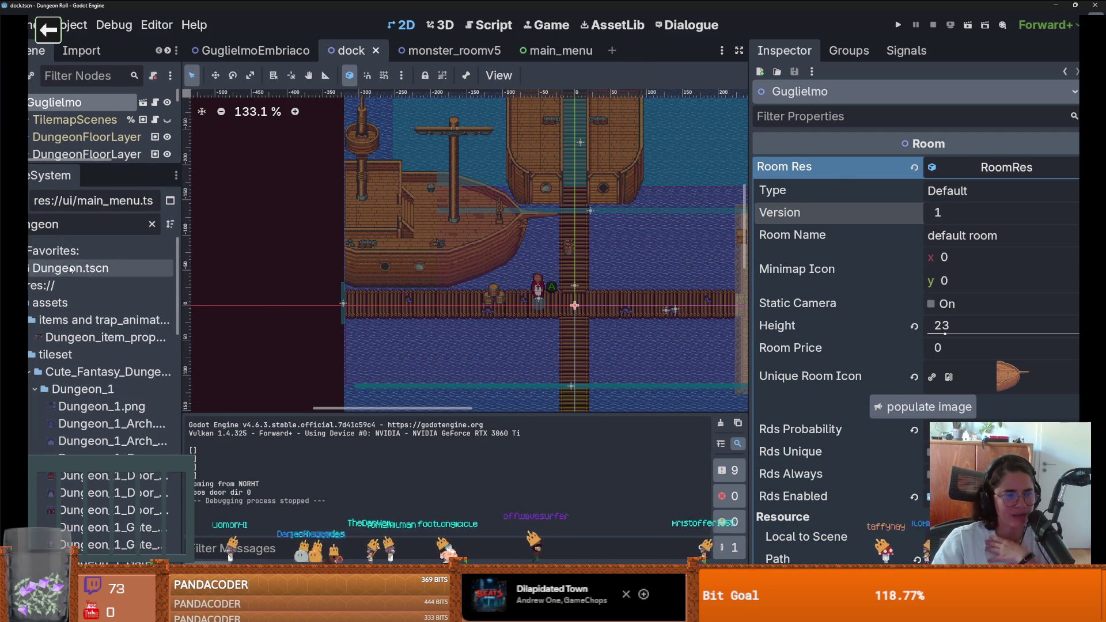
Open Dungeon.tscn and show the RoomTilemapLayer's tile sources in an enlarged, widened panel
double_click(71, 269)
drag(106, 165, 105, 431)
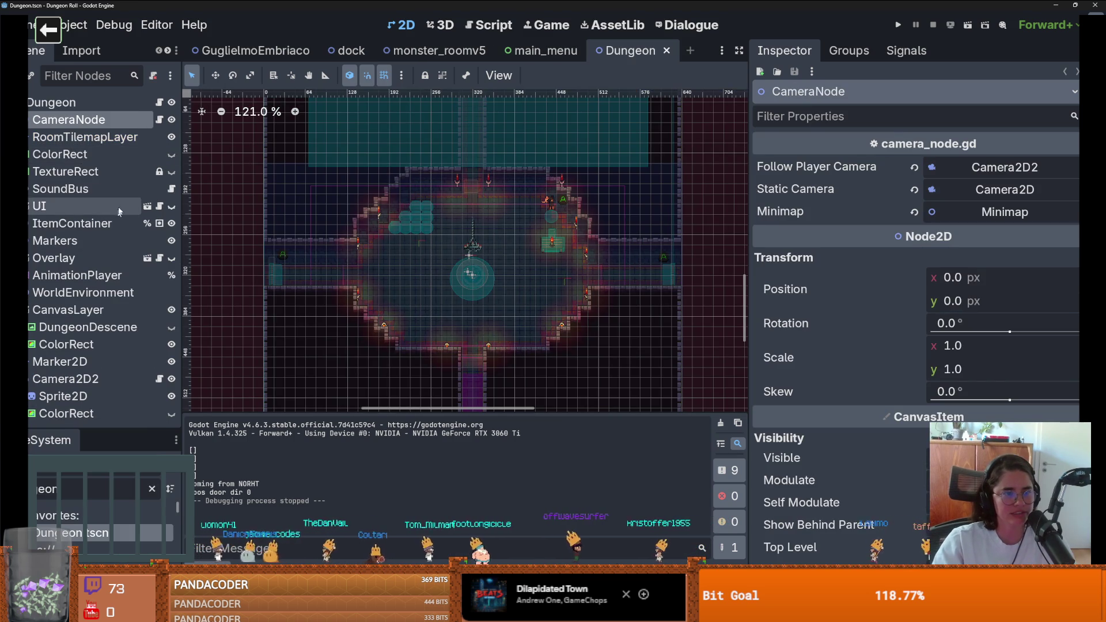
click(85, 137)
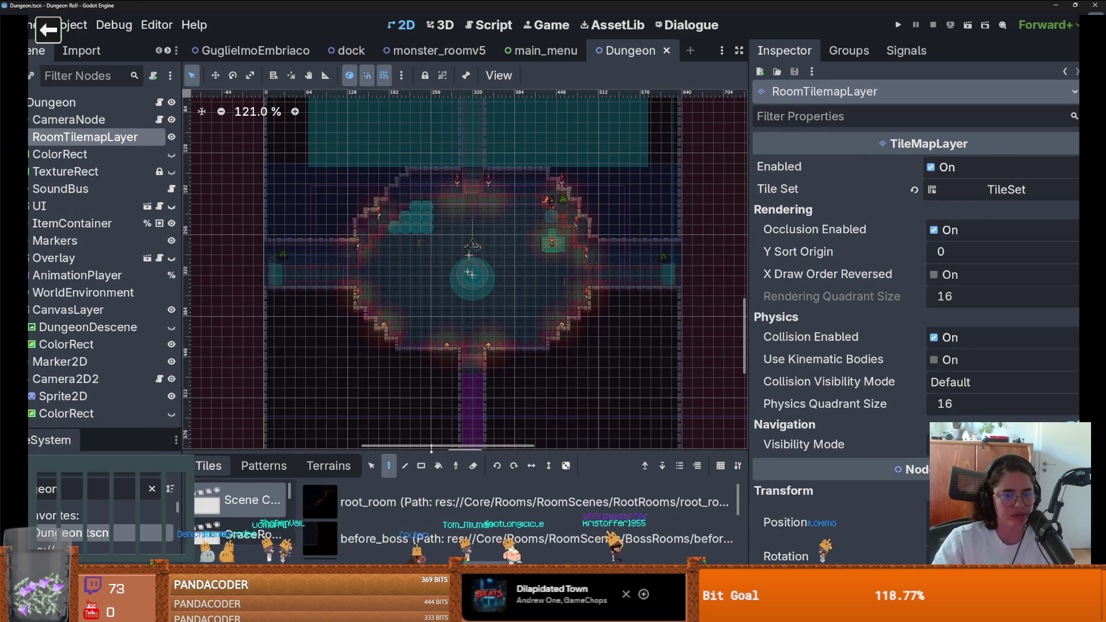
key(shift+F12)
drag(293, 332, 396, 335)
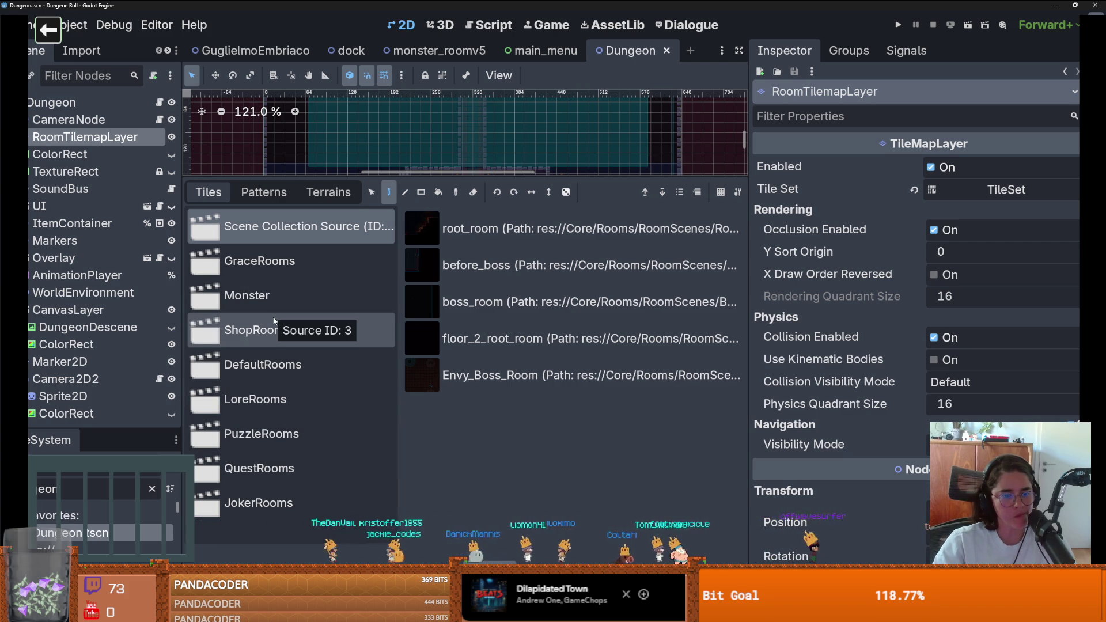
Browse the GraceRooms, Monster, ShopRoom, DefaultRooms and LoreRooms tile sources, then return to the dock scene
click(294, 264)
click(299, 299)
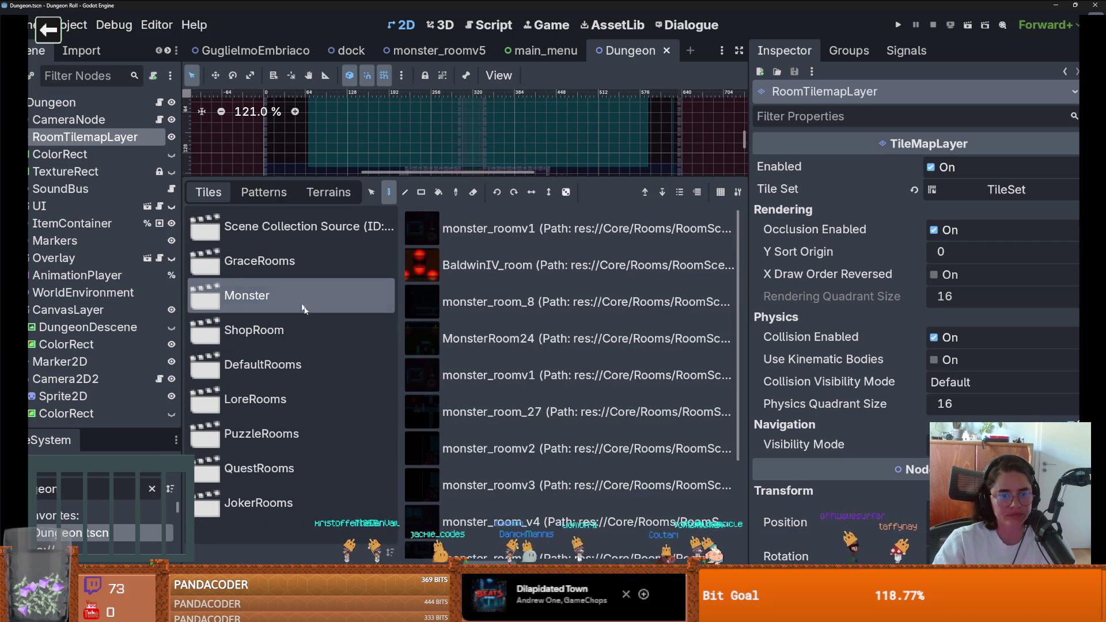
click(289, 335)
click(347, 371)
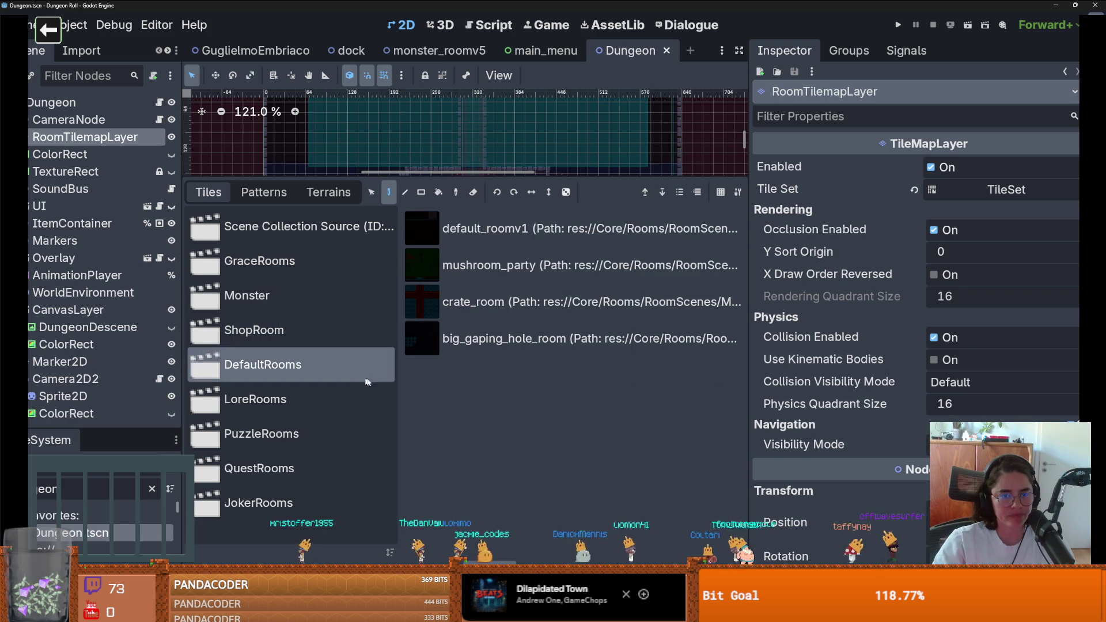
click(299, 406)
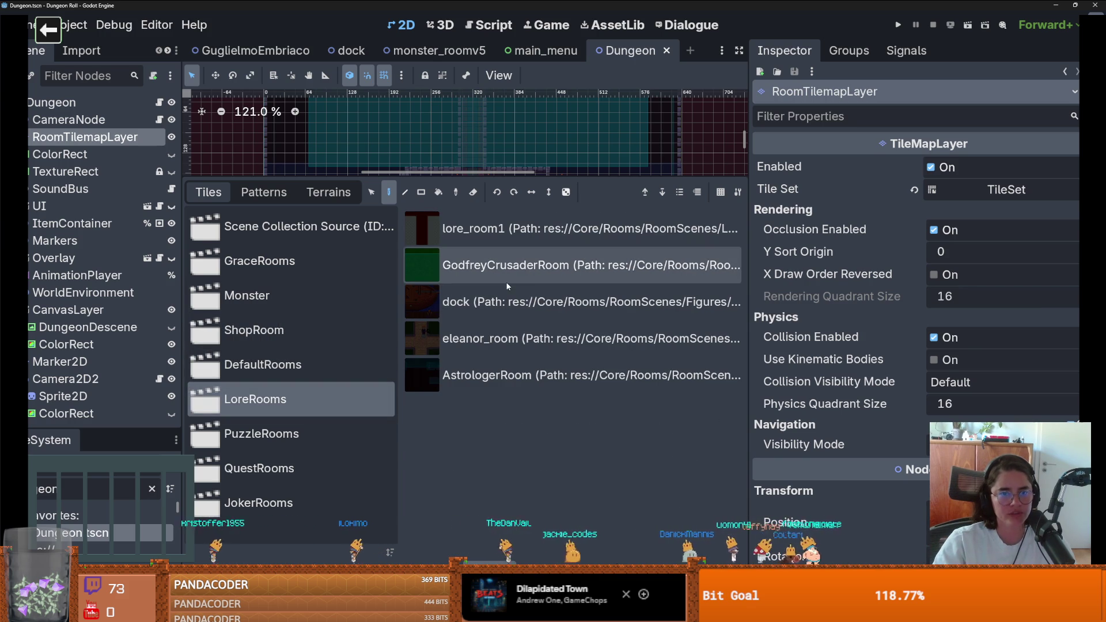
click(346, 50)
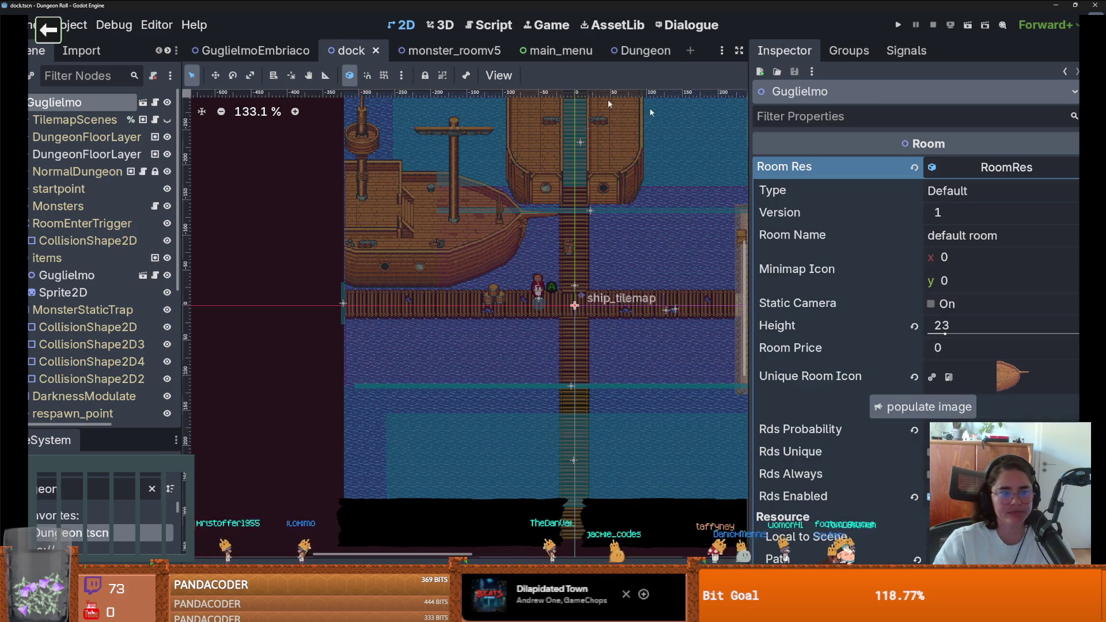
Set the room resource Version to 3 and enter the room name Acre
text(3)
key(ctrl+s)
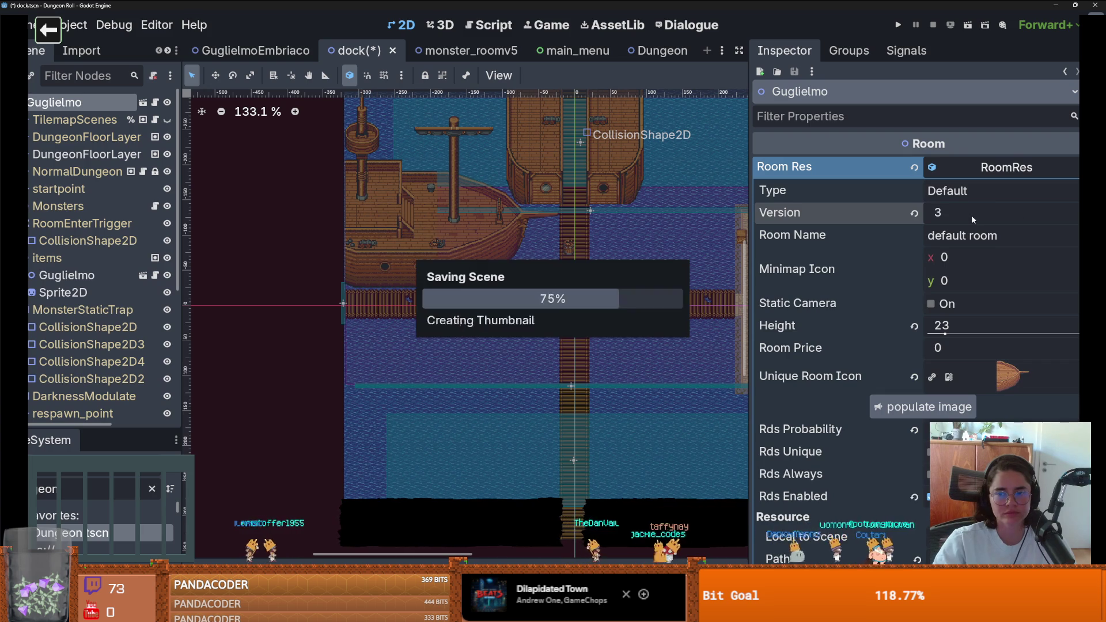
text(A)
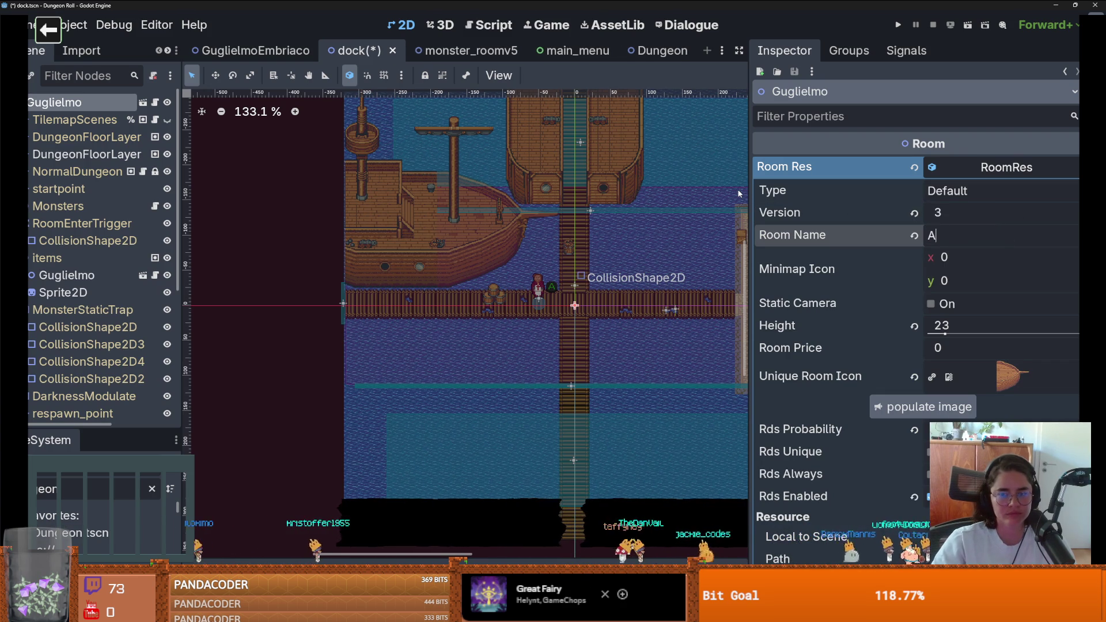
scroll(464, 230, down, 4)
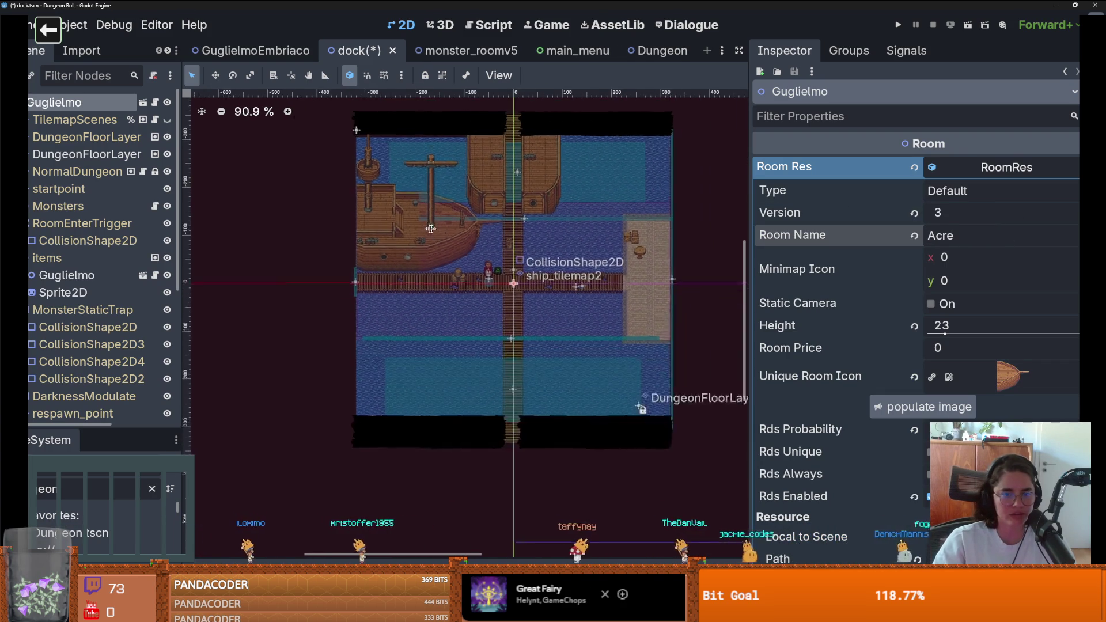
scroll(679, 227, up, 4)
scroll(361, 227, down, 1)
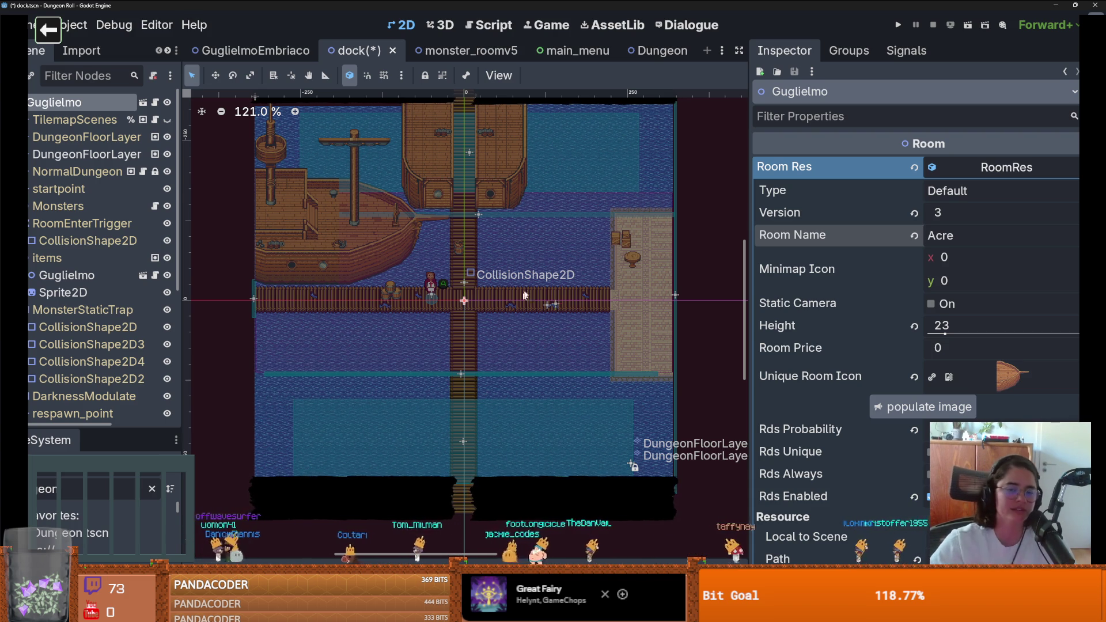
Choose Lore as the room type and save the dock scene
scroll(516, 314, up, 2)
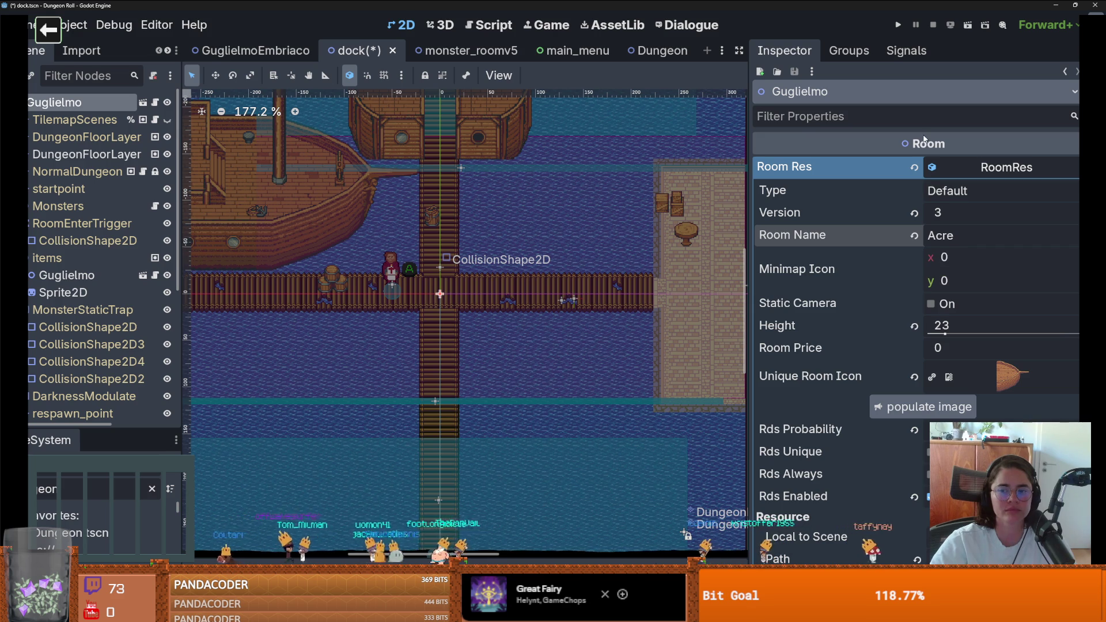
click(959, 199)
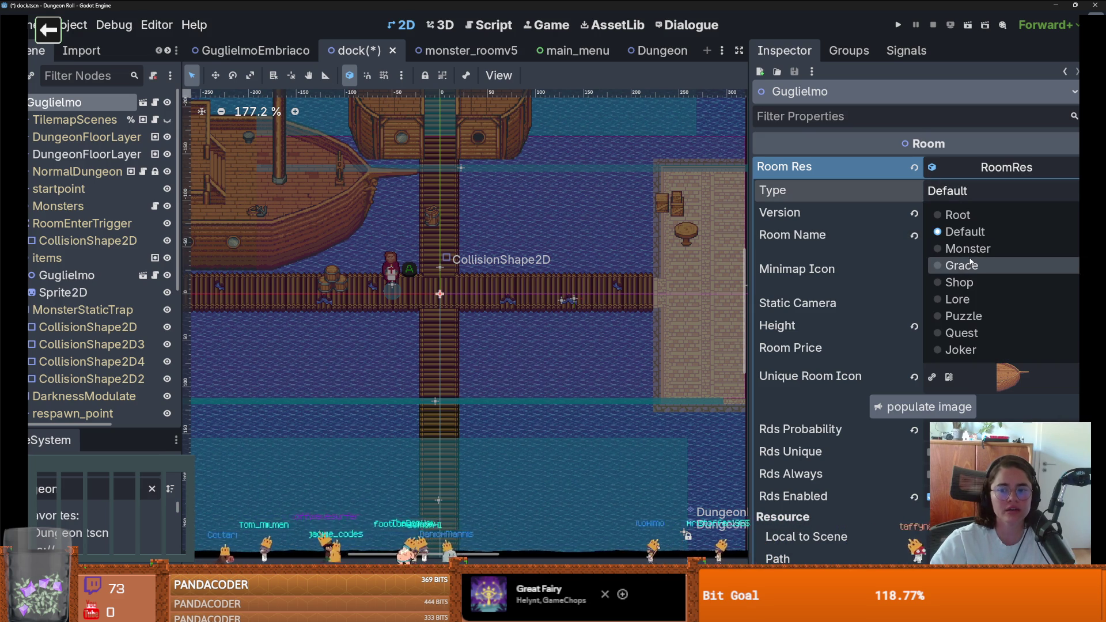
click(981, 301)
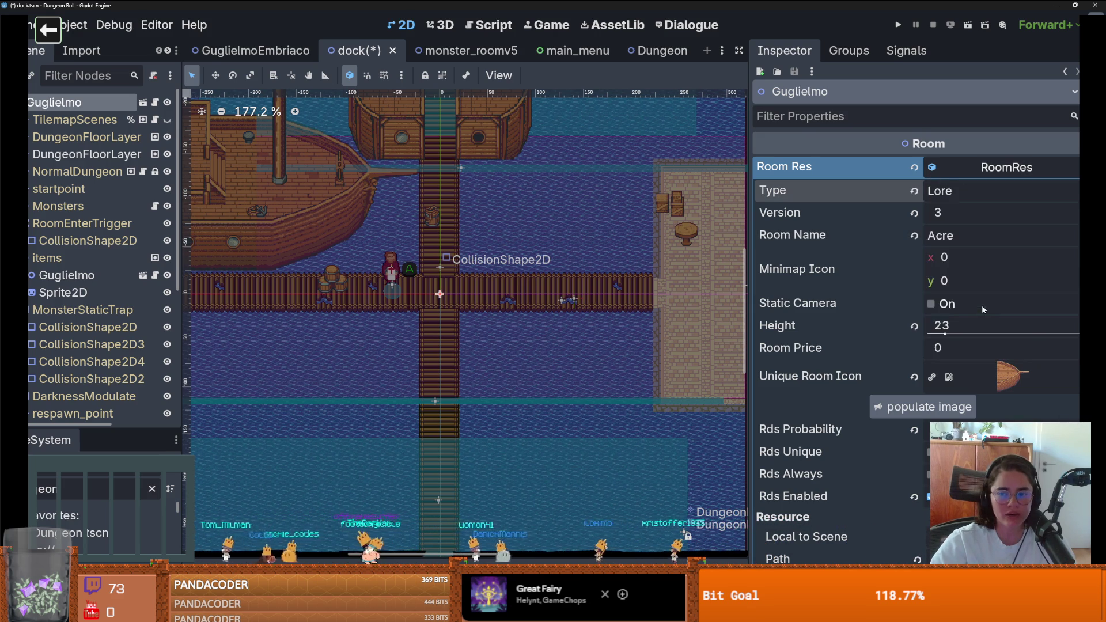
scroll(876, 304, down, 1)
key(ctrl+s)
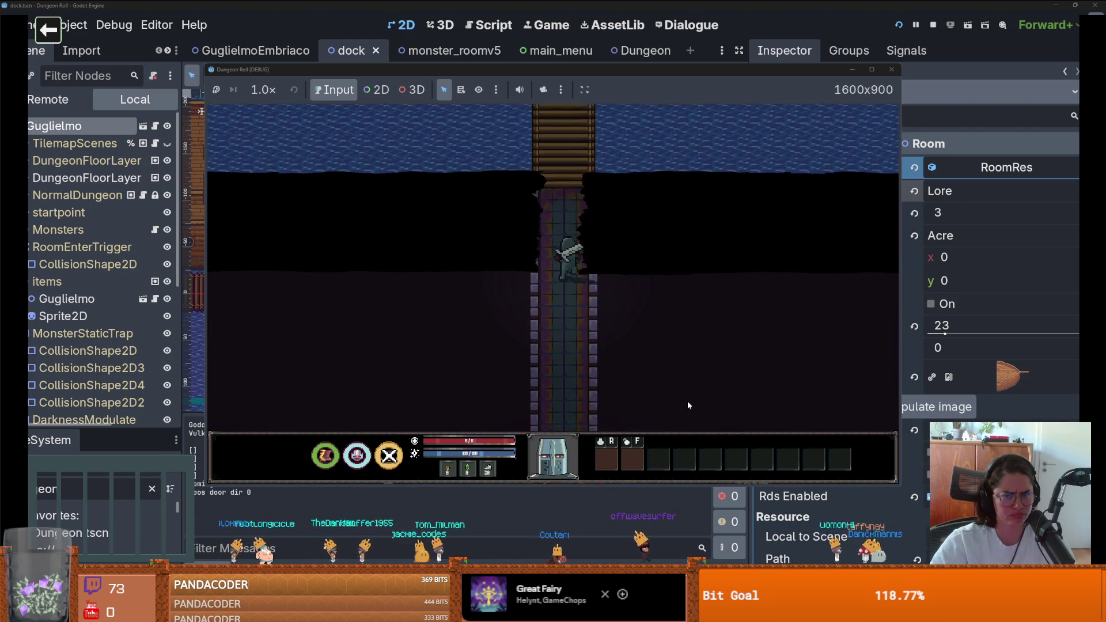
Walk the knight down the pier and back toward the ship, then stop the game
key(s)
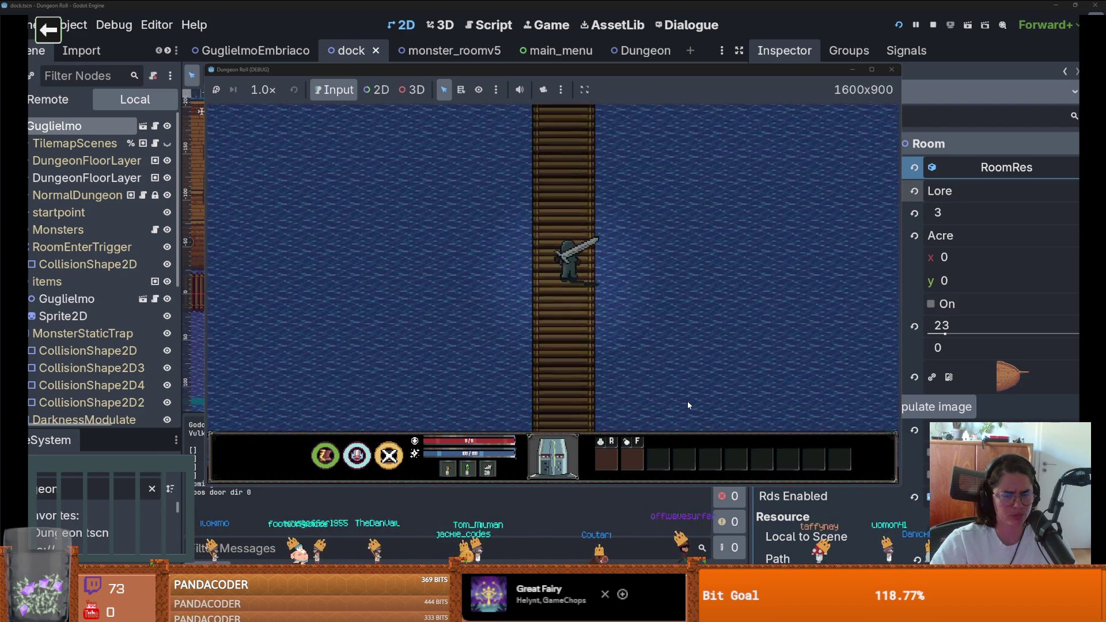
key(w)
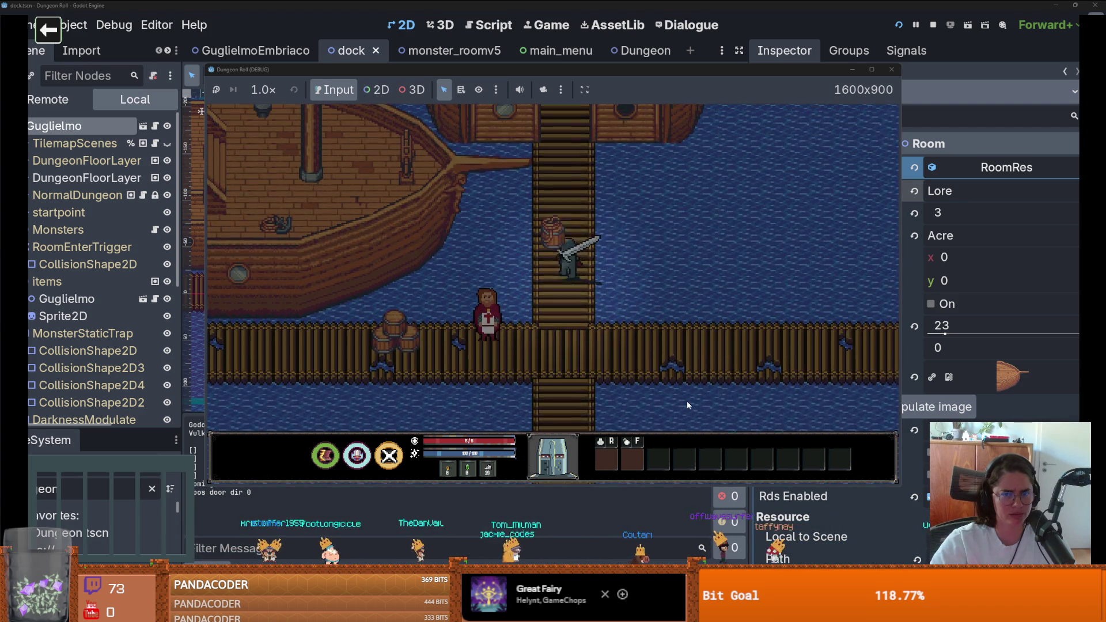
click(892, 70)
key(ctrl+s)
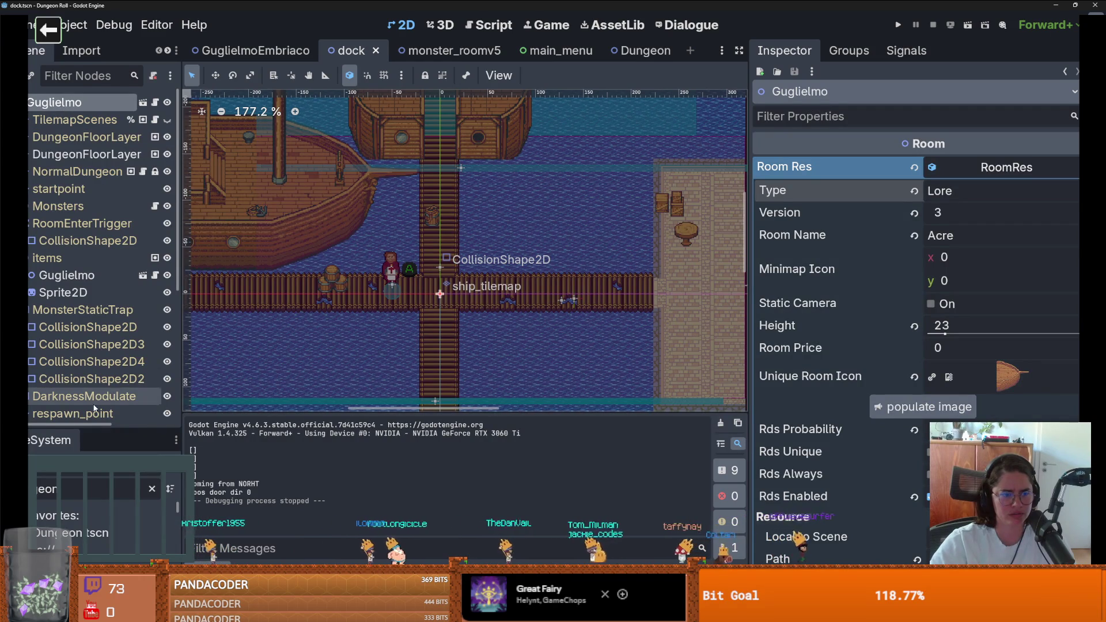
Open room.tscn from the file browser and enlarge the room canvas vertically
mouse_move(88, 430)
mouse_down()
mouse_move(95, 210)
mouse_move(106, 416)
mouse_up()
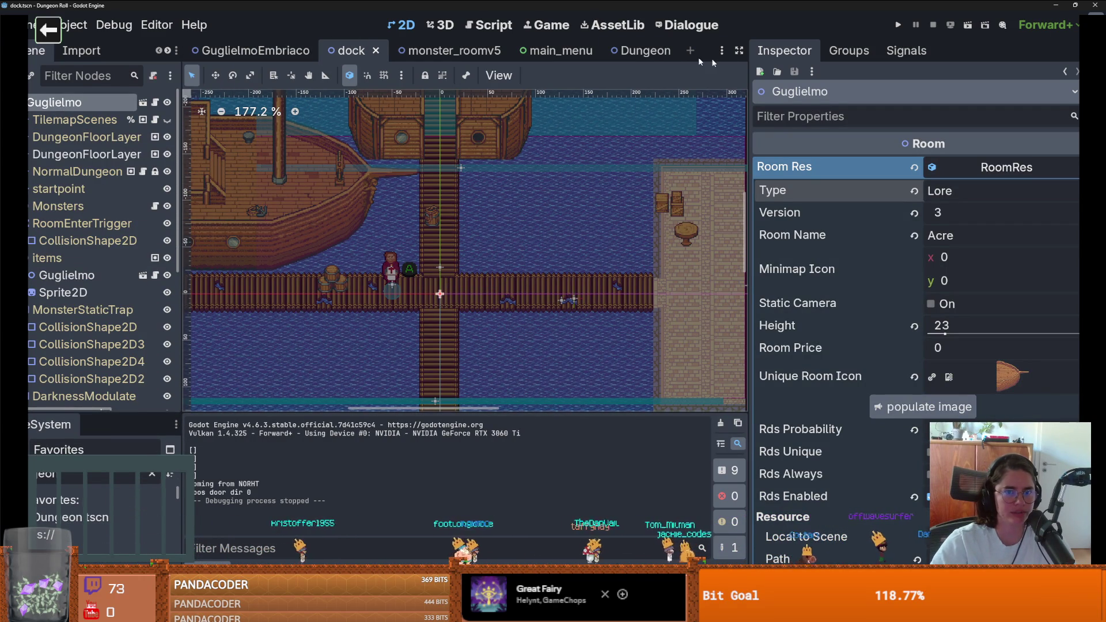
click(641, 51)
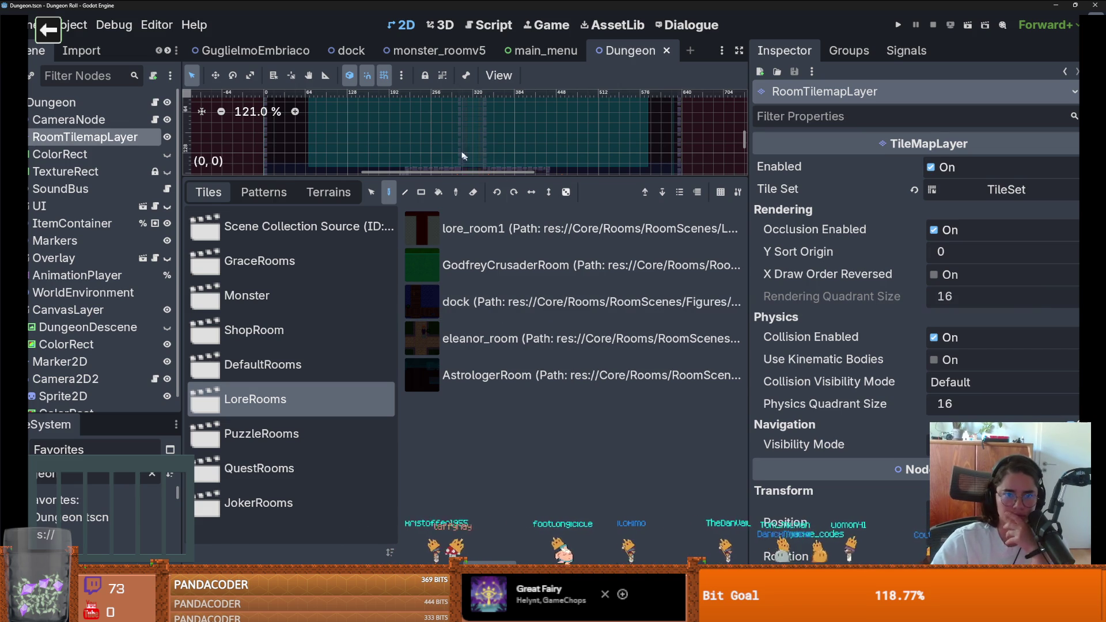
click(347, 51)
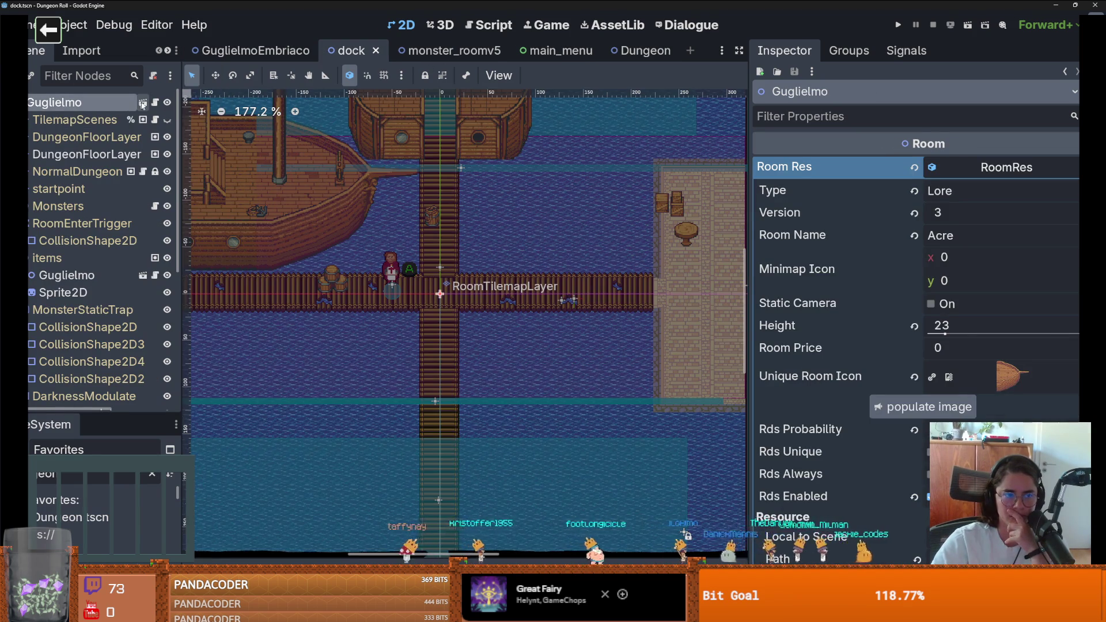
click(141, 104)
drag(411, 185, 411, 414)
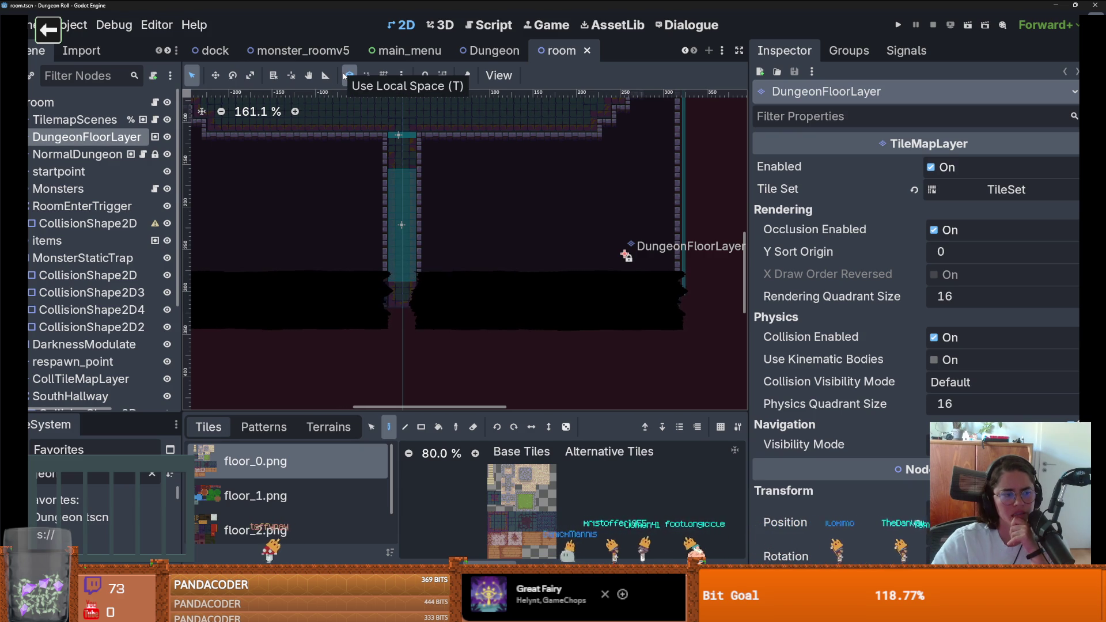
Zoom in and out on the room canvas, then switch to the browser's YouTube video
scroll(473, 240, down, 7)
scroll(472, 240, down, 7)
scroll(487, 287, up, 9)
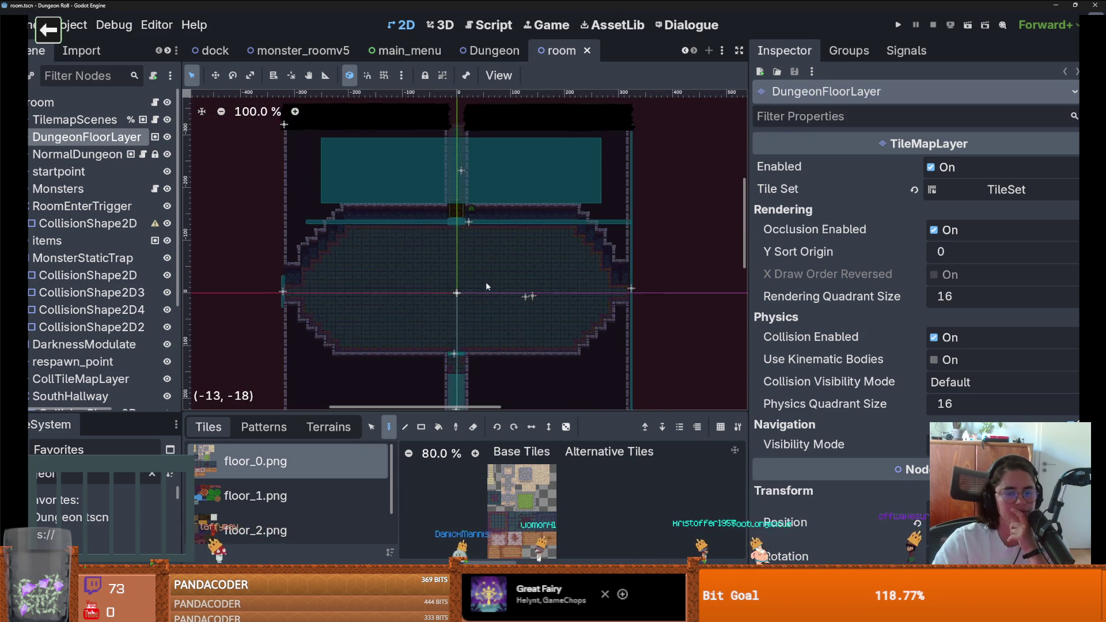
scroll(487, 287, up, 3)
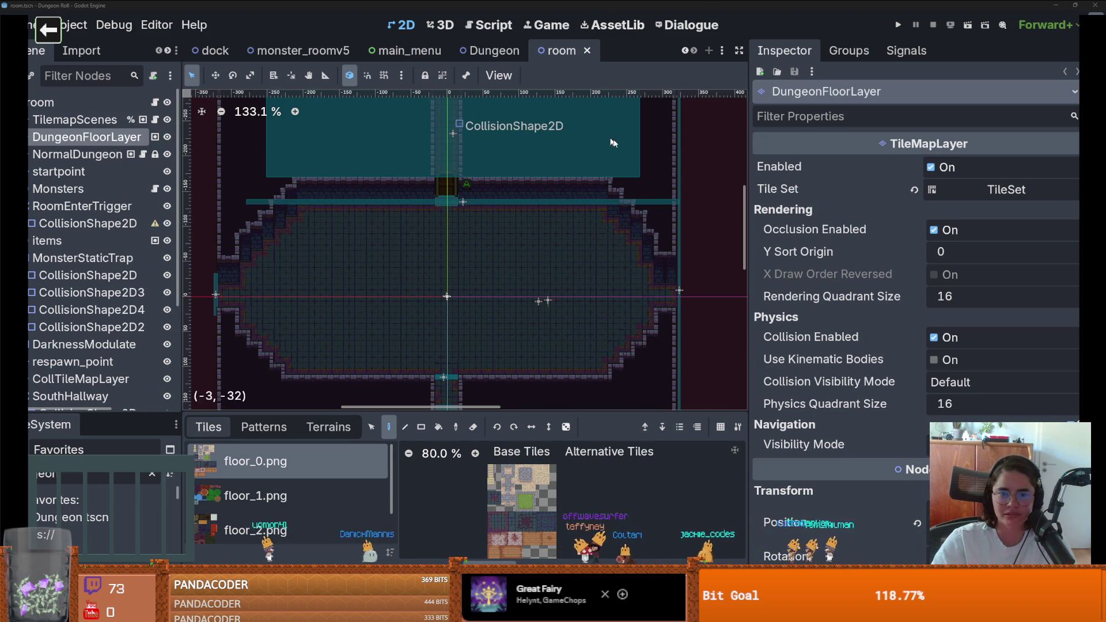
key(alt+Tab)
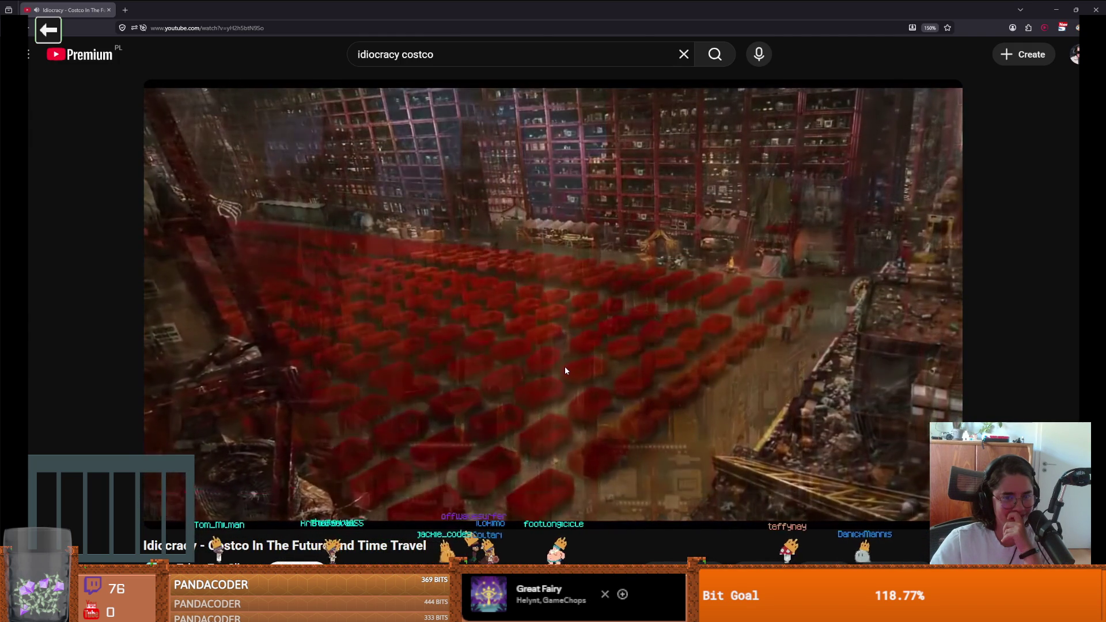
Watch the Idiocracy Costco clip to about 2:15, pausing and resuming it along the way
mouse_move(565, 370)
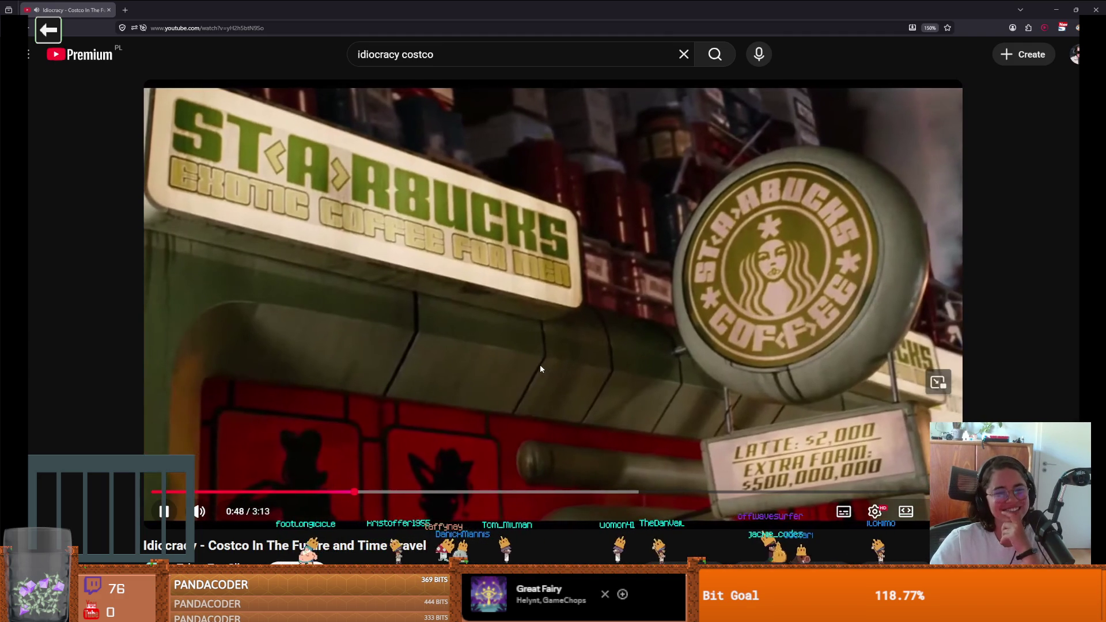
click(384, 279)
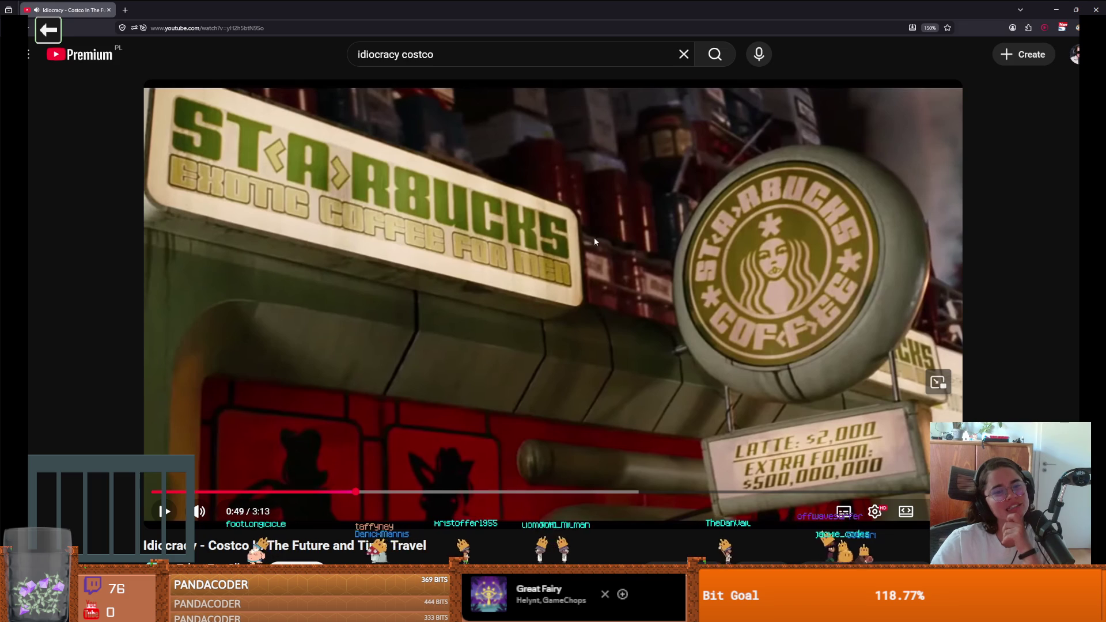
click(538, 281)
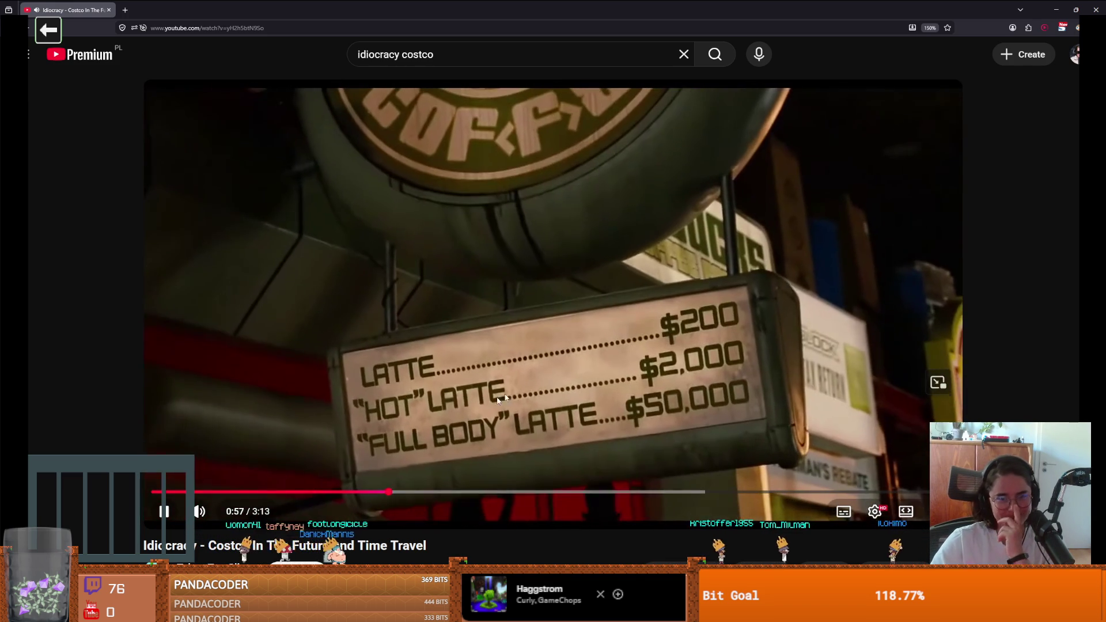
click(483, 397)
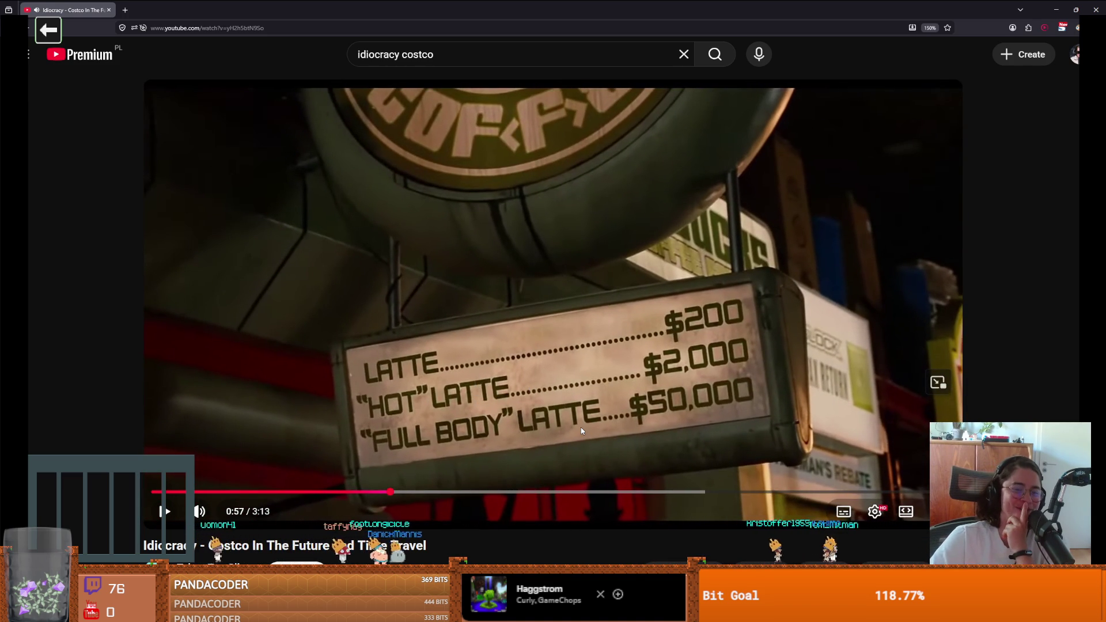
click(769, 382)
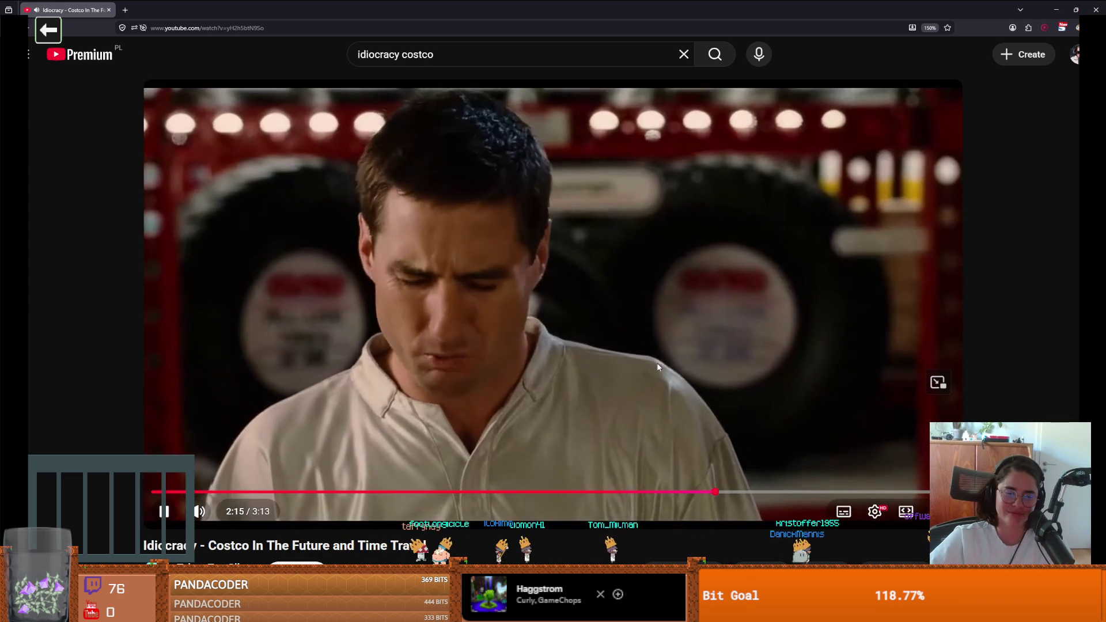
click(657, 362)
Return to Godot and save the room scene
key(alt+Tab)
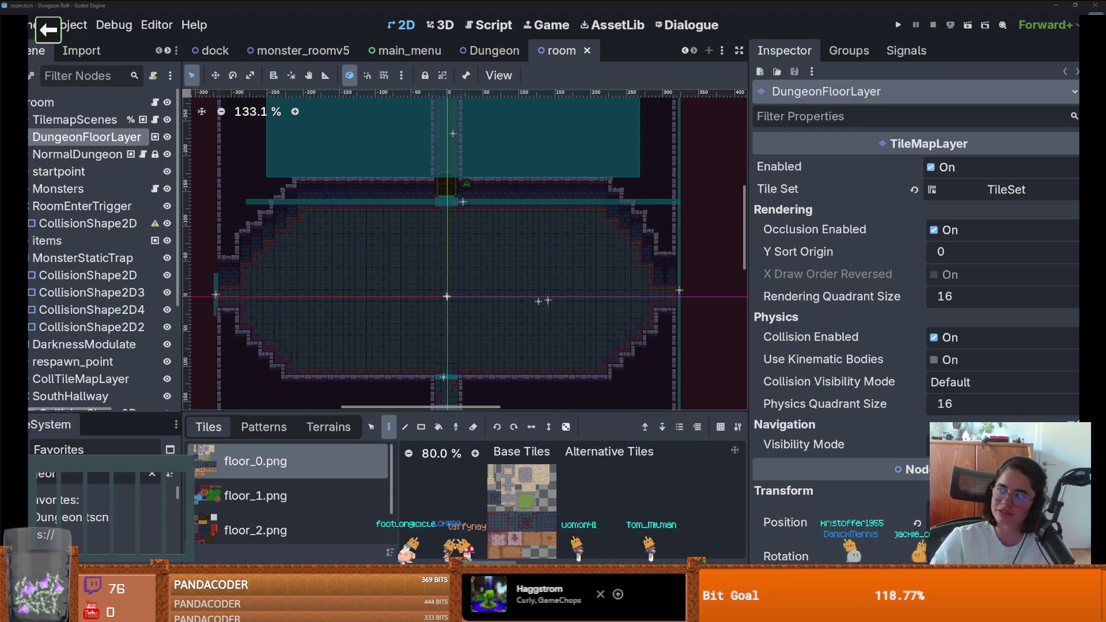
scroll(448, 258, up, 2)
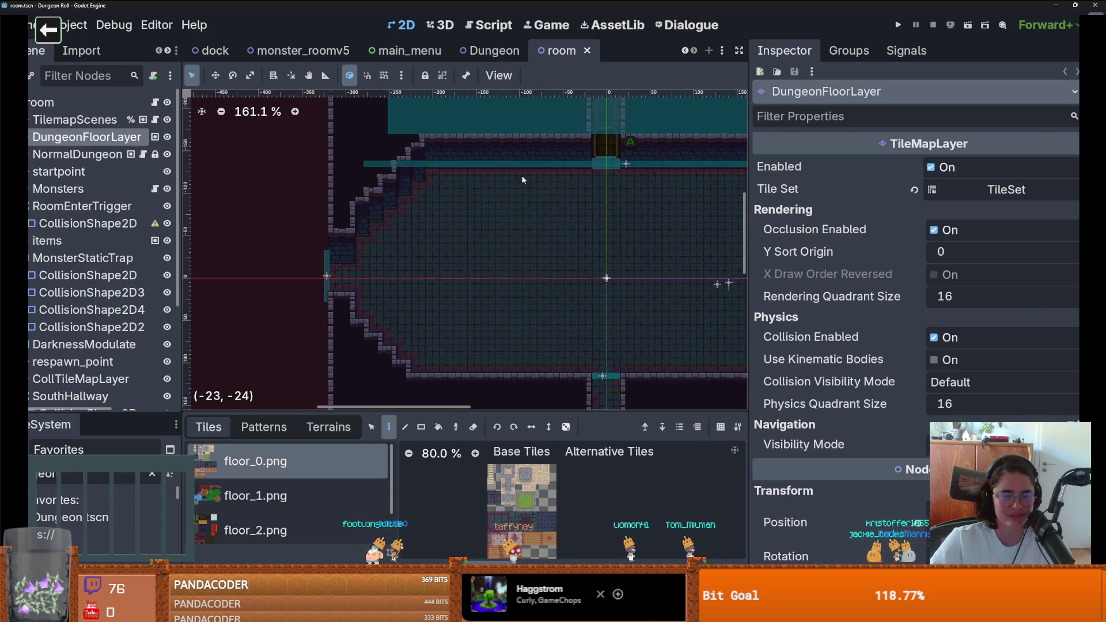
key(ctrl+s)
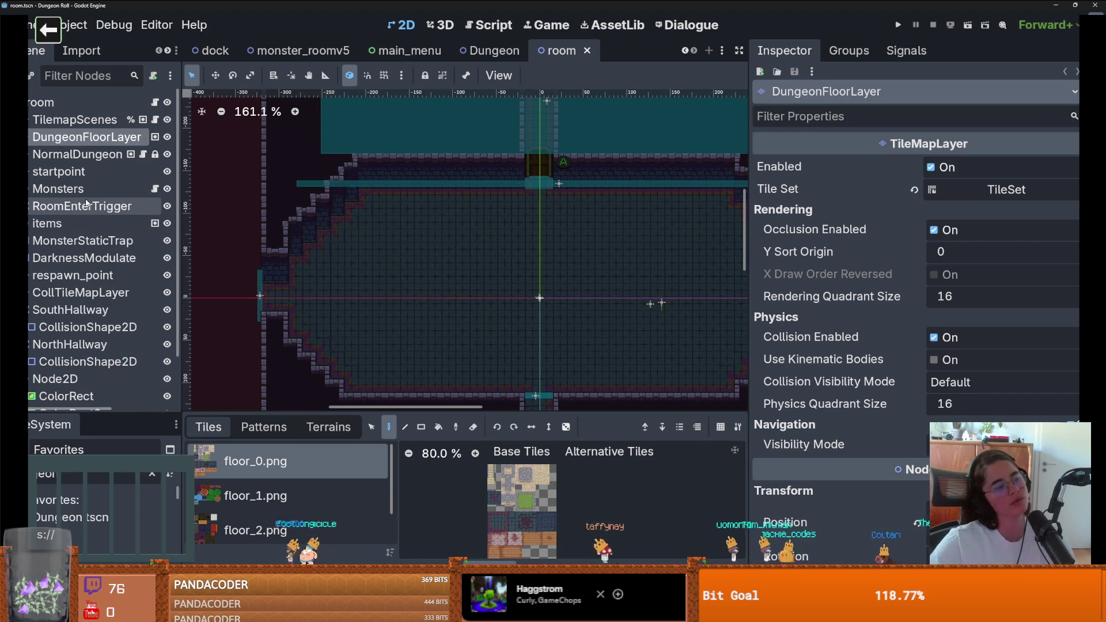
scroll(366, 304, down, 2)
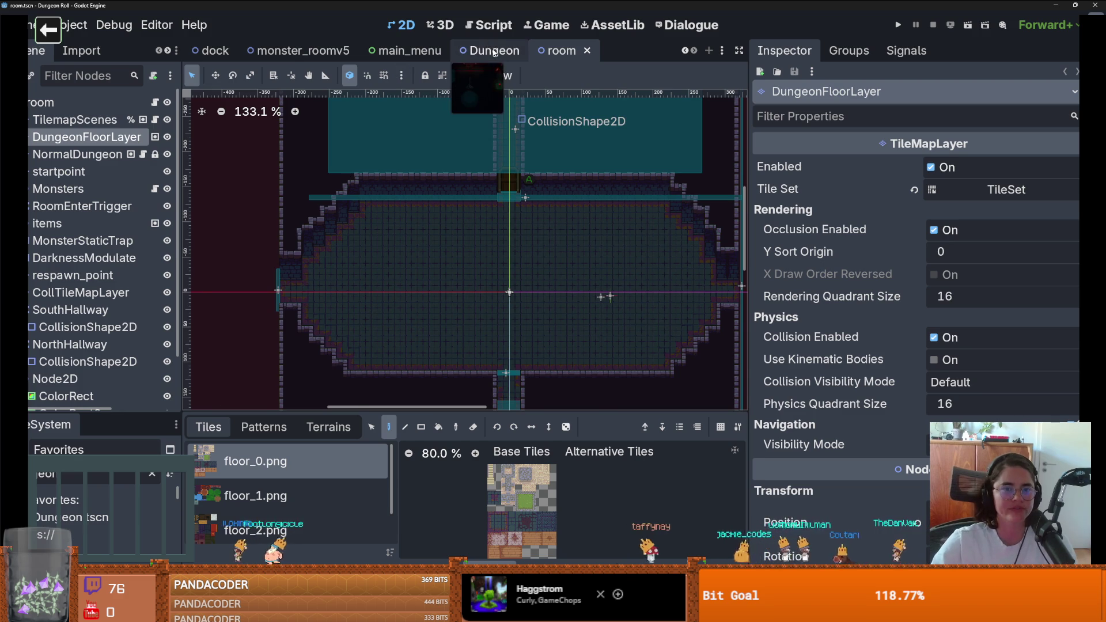
Switch to the dock scene, save it, and enlarge the FileSystem panel
click(494, 50)
click(215, 50)
scroll(458, 234, down, 1)
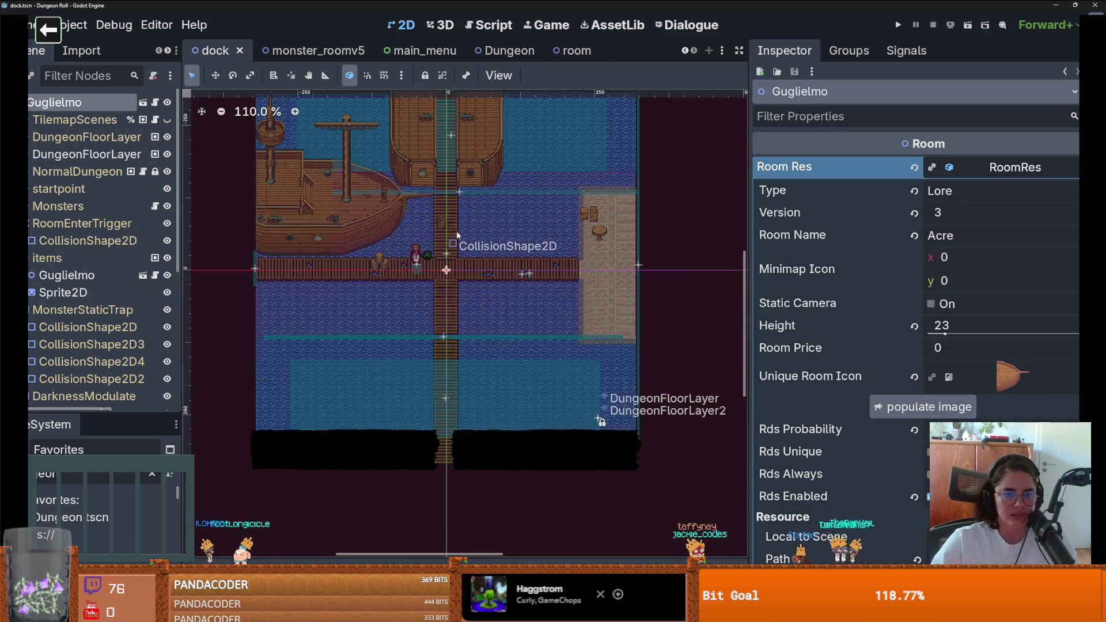
key(ctrl+s)
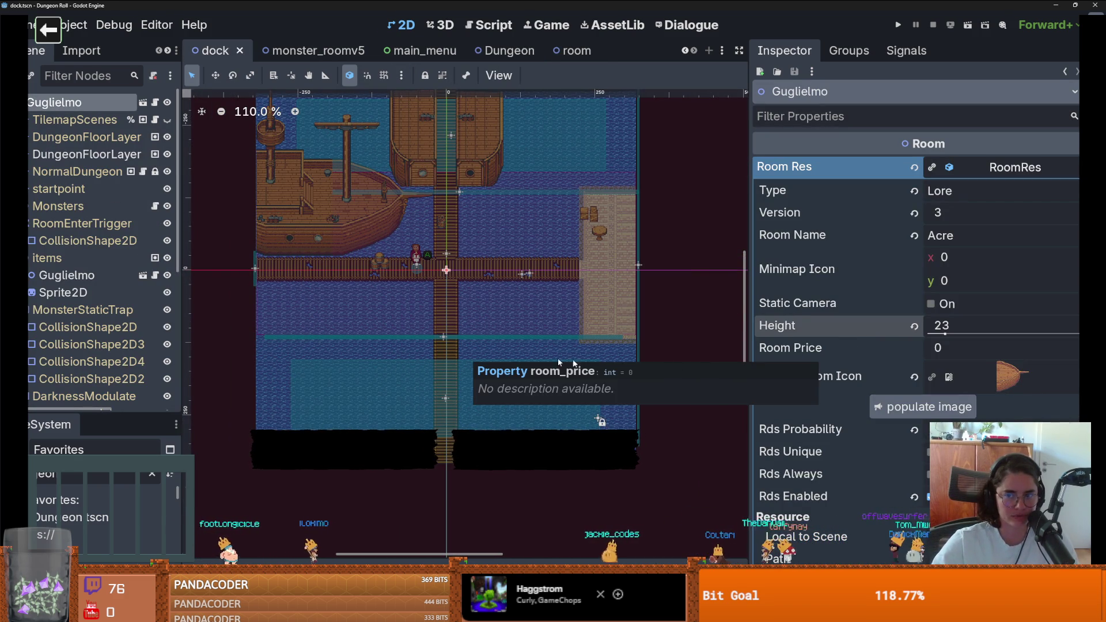
drag(95, 410, 95, 280)
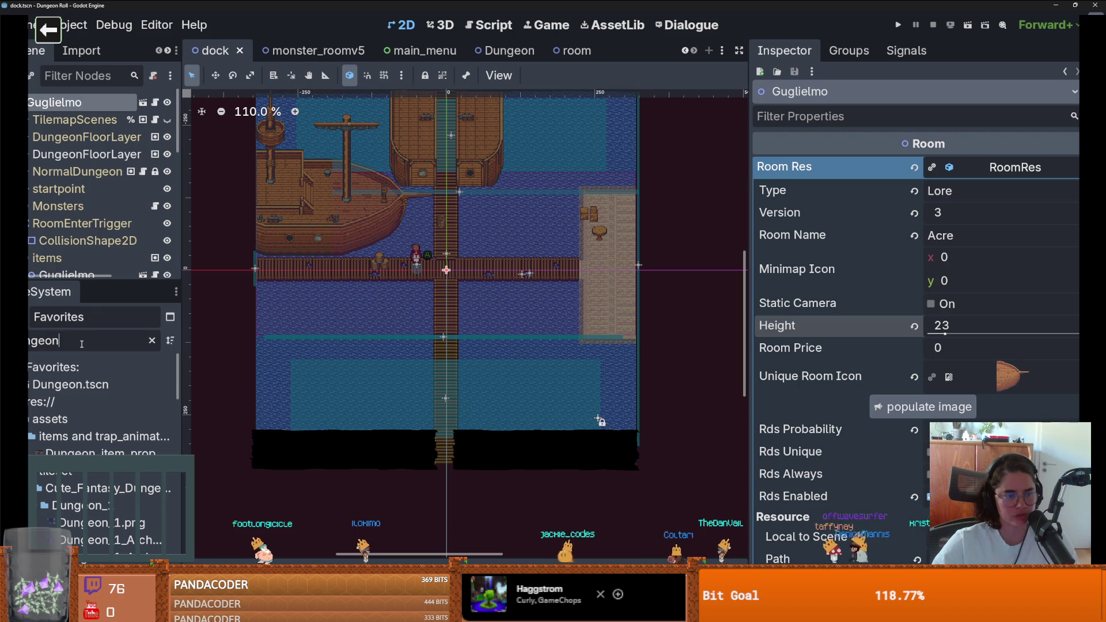
Filter the files by 'room' and open RoomLootTable.tres, widening the property panel
click(152, 341)
text(room)
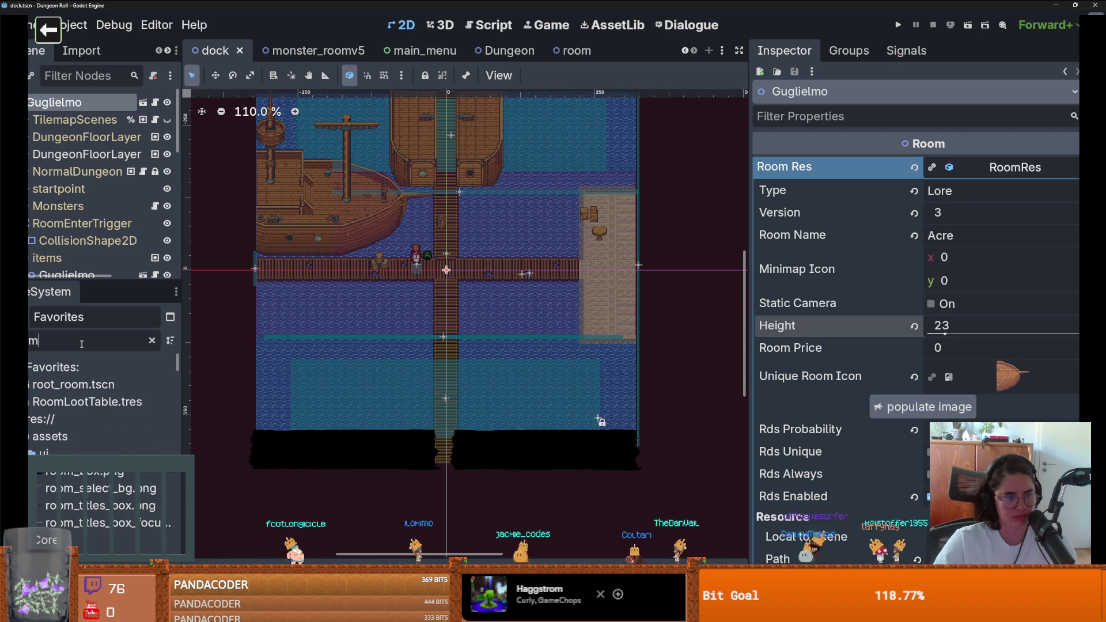
double_click(86, 402)
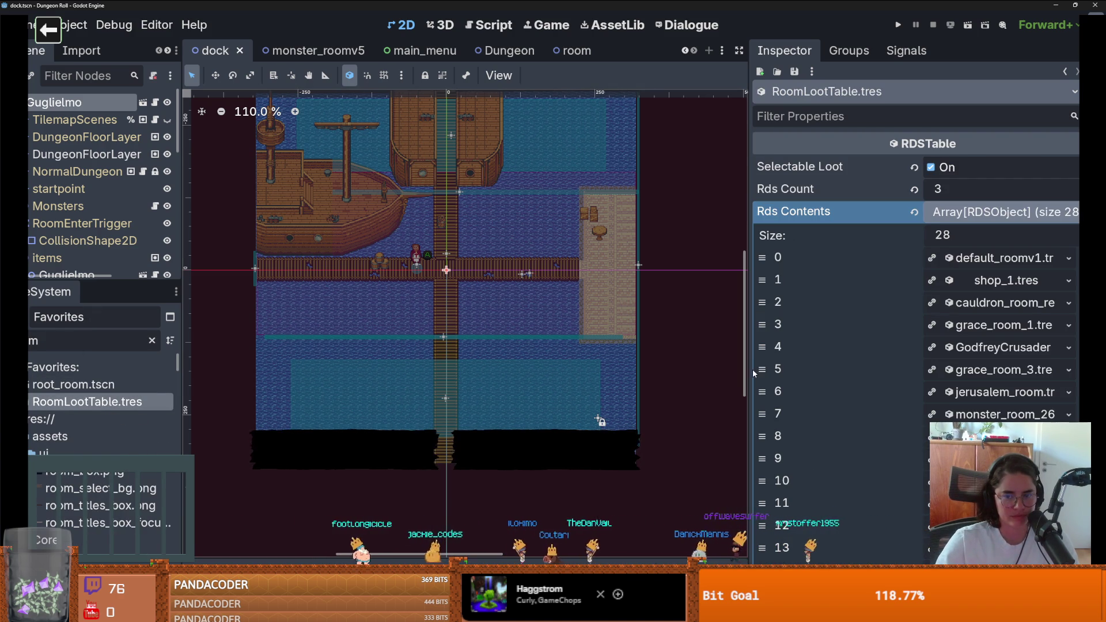
drag(747, 371, 574, 383)
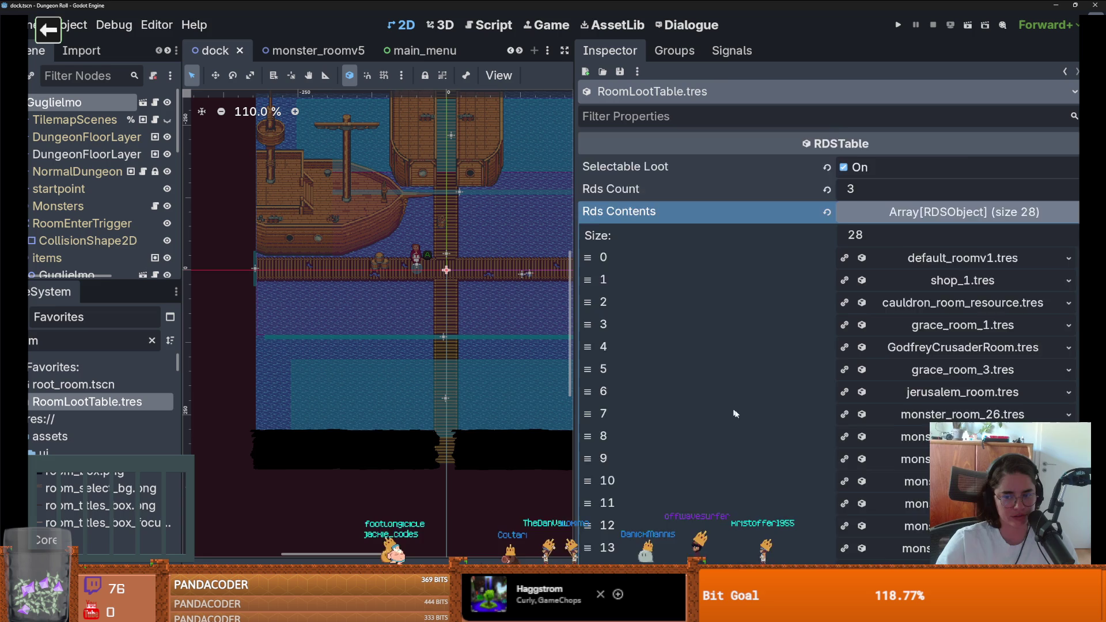
scroll(715, 403, down, 5)
Locate entry 20, GuglielmoFigureRoom.tres, in FileSystem and reselect the Guglielmo node
click(874, 424)
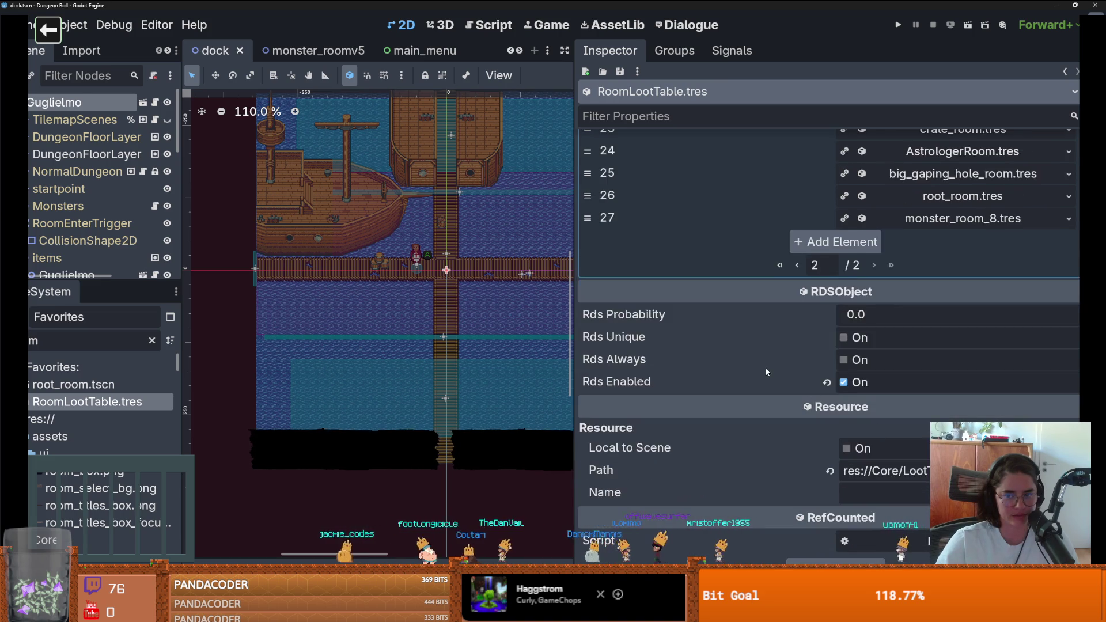
scroll(785, 371, up, 5)
click(953, 259)
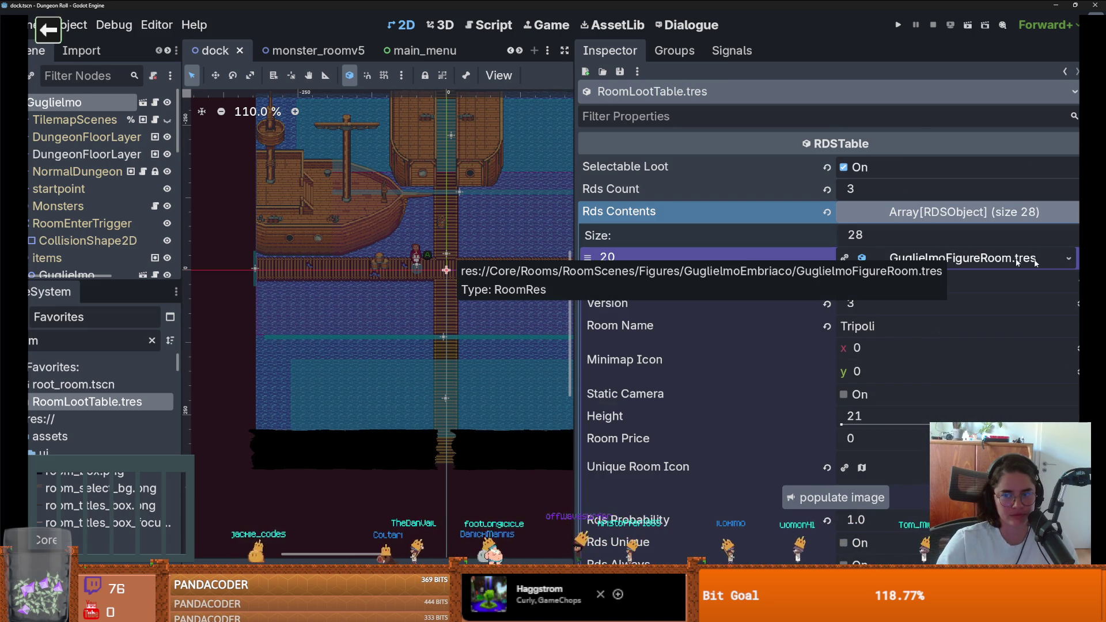
click(1069, 259)
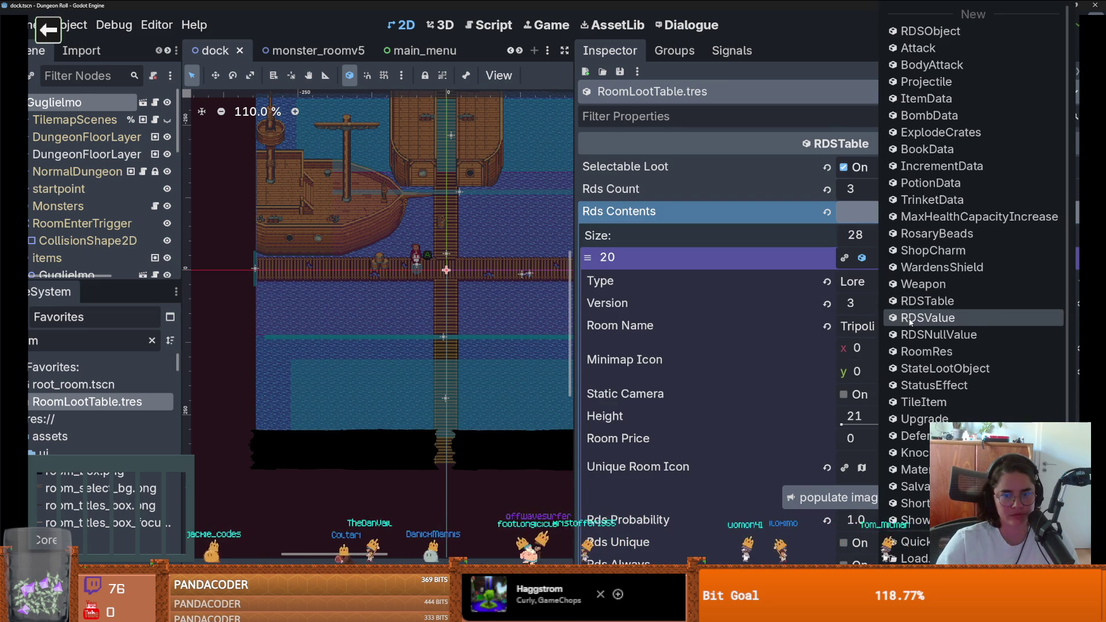
scroll(979, 403, down, 3)
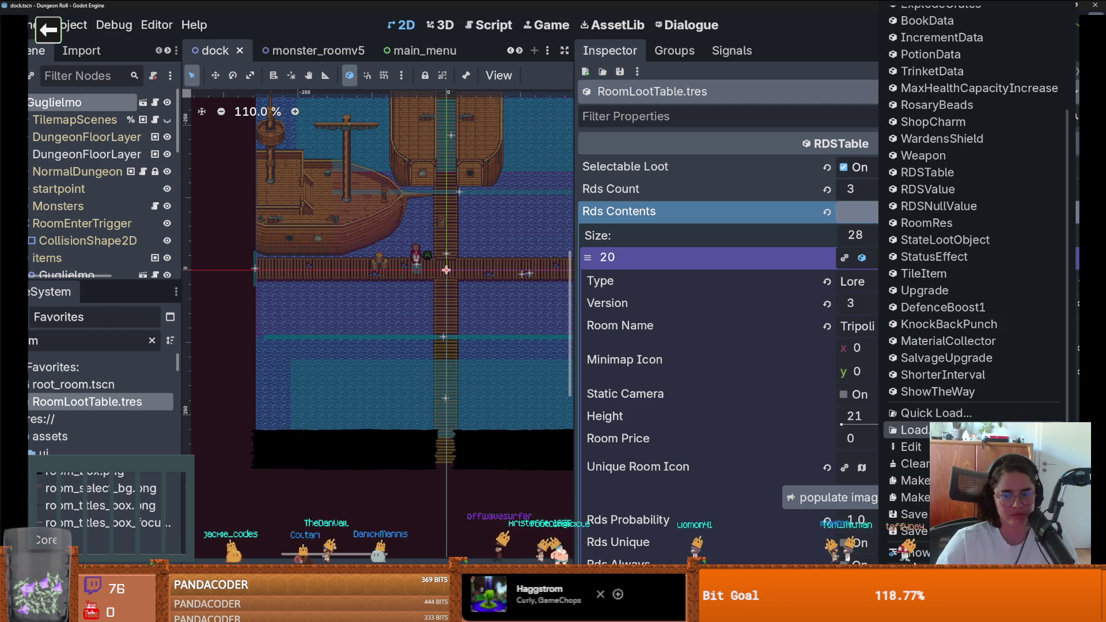
click(910, 547)
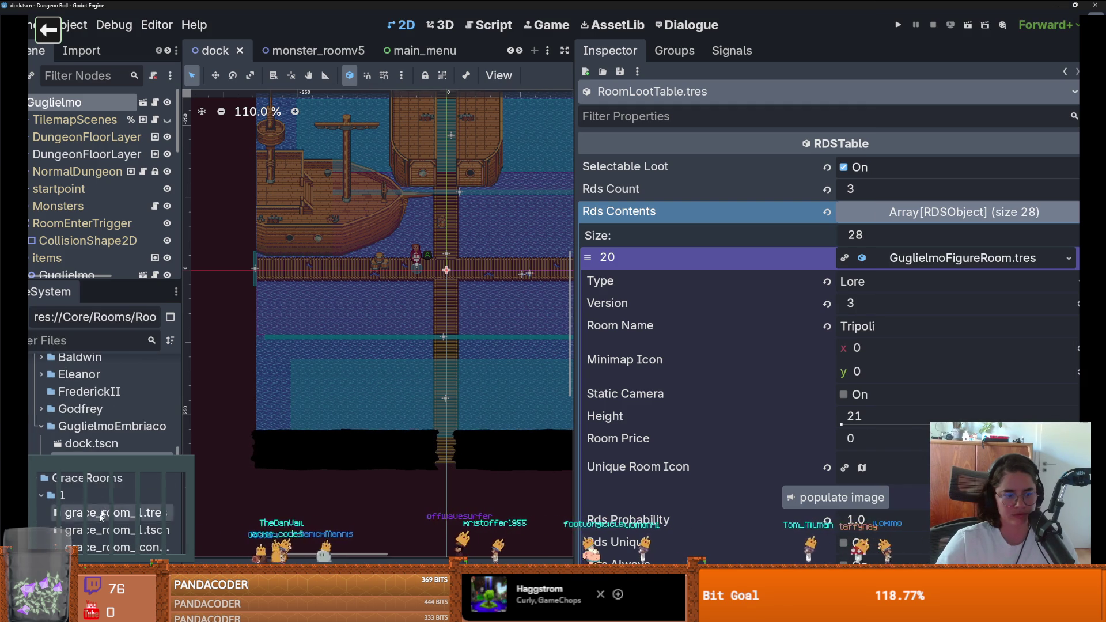
click(950, 258)
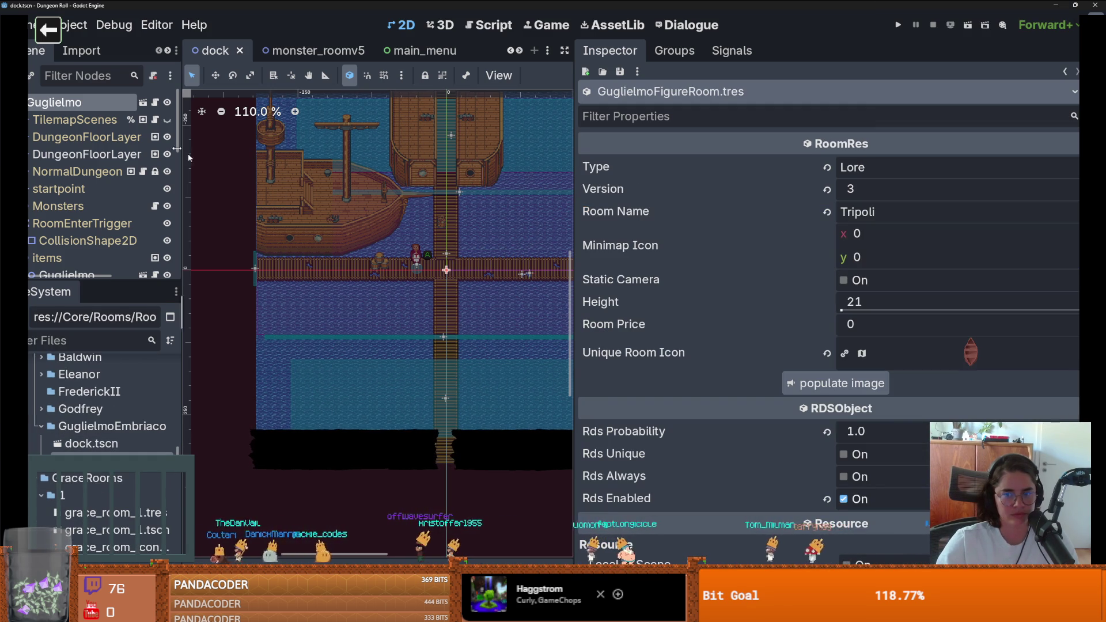
click(58, 102)
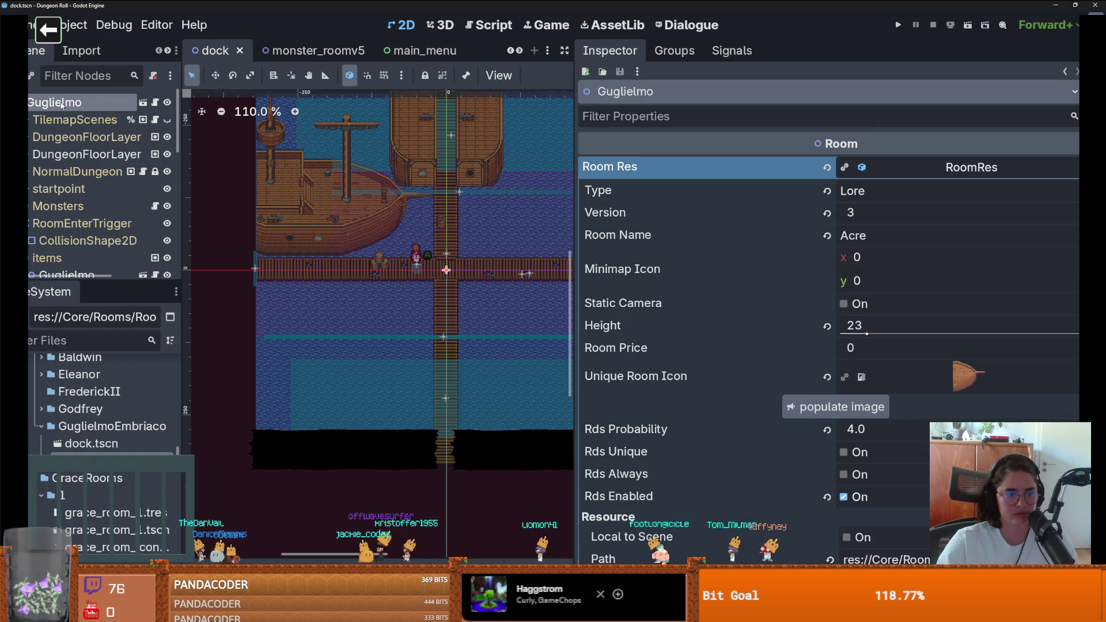
Assign GuglielmoFigureRoom.tres as the Guglielmo node's Room Res, checking the unique room icon choices
mouse_move(92, 461)
mouse_down()
mouse_move(468, 347)
mouse_move(864, 168)
mouse_up()
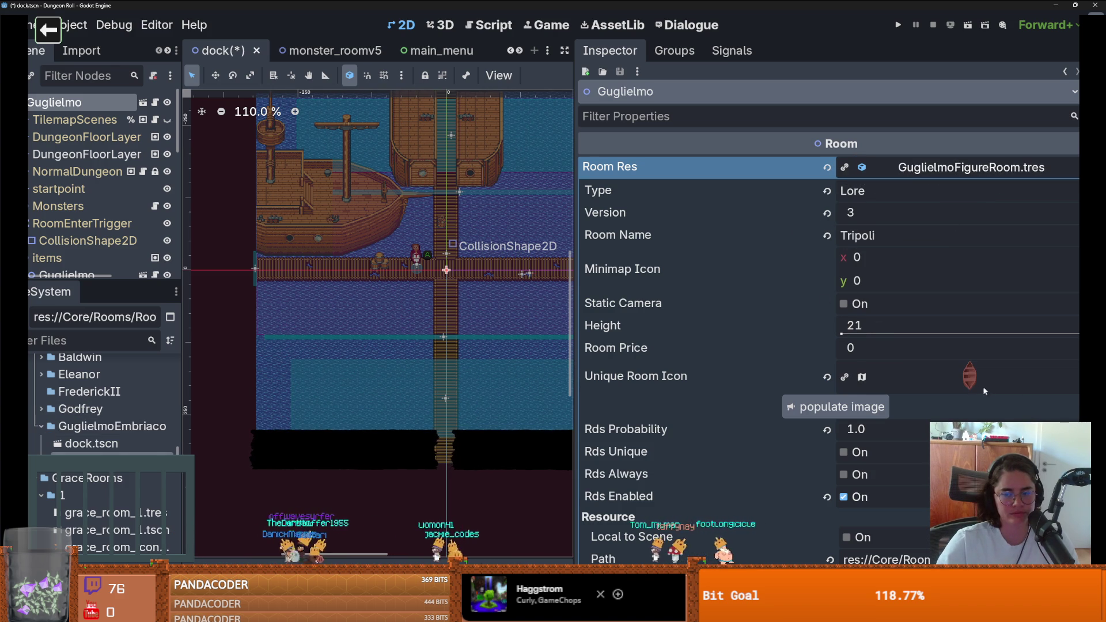
key(ctrl+z)
click(1024, 386)
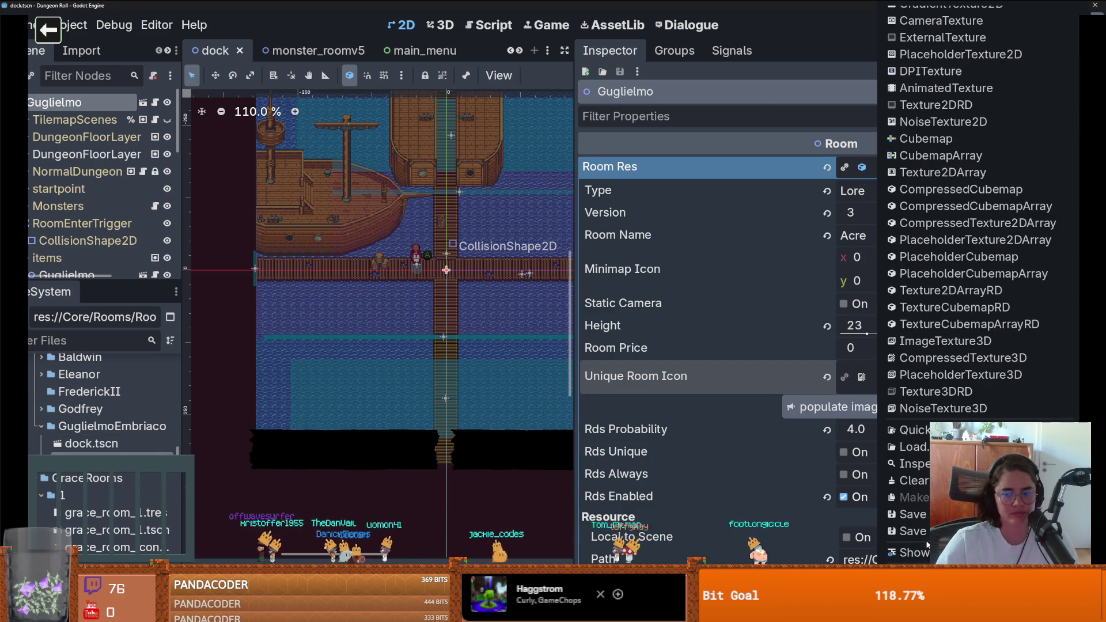
key(Escape)
mouse_move(98, 461)
mouse_down()
mouse_move(403, 387)
mouse_move(913, 170)
mouse_up()
click(968, 377)
scroll(979, 288, down, 10)
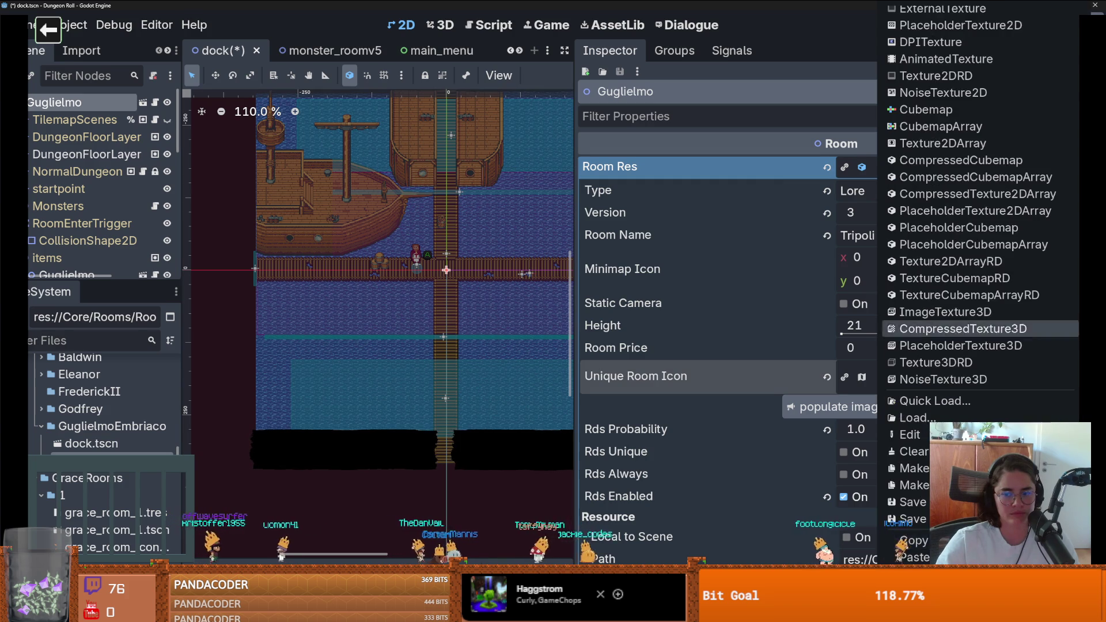
key(Escape)
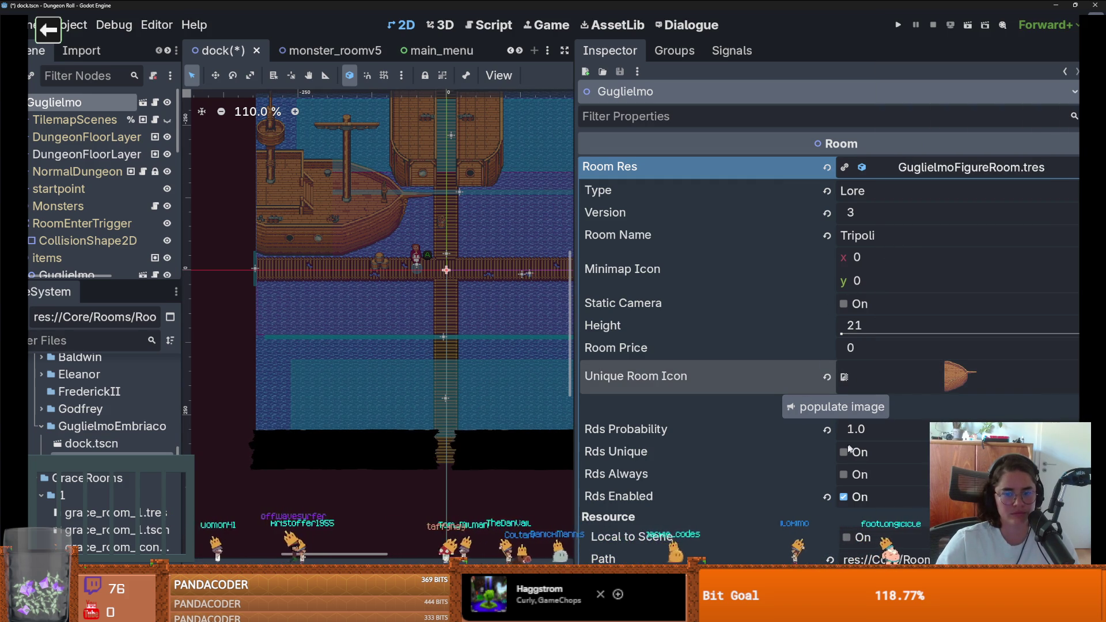
Drag the room height up to 40, then set it back to 21
drag(845, 324, 864, 323)
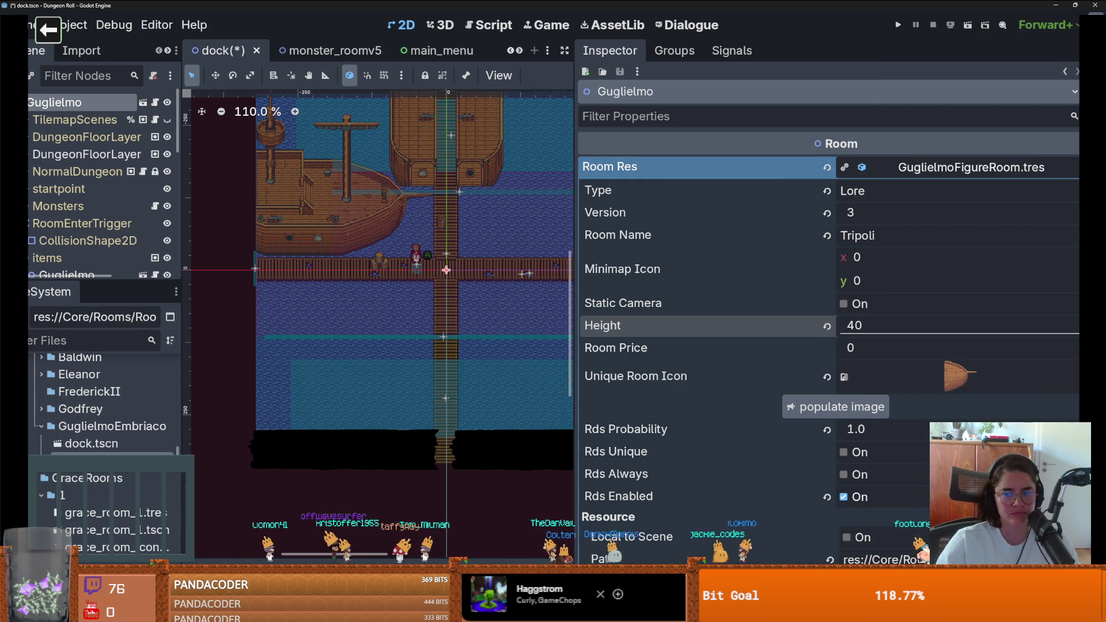
key(Return)
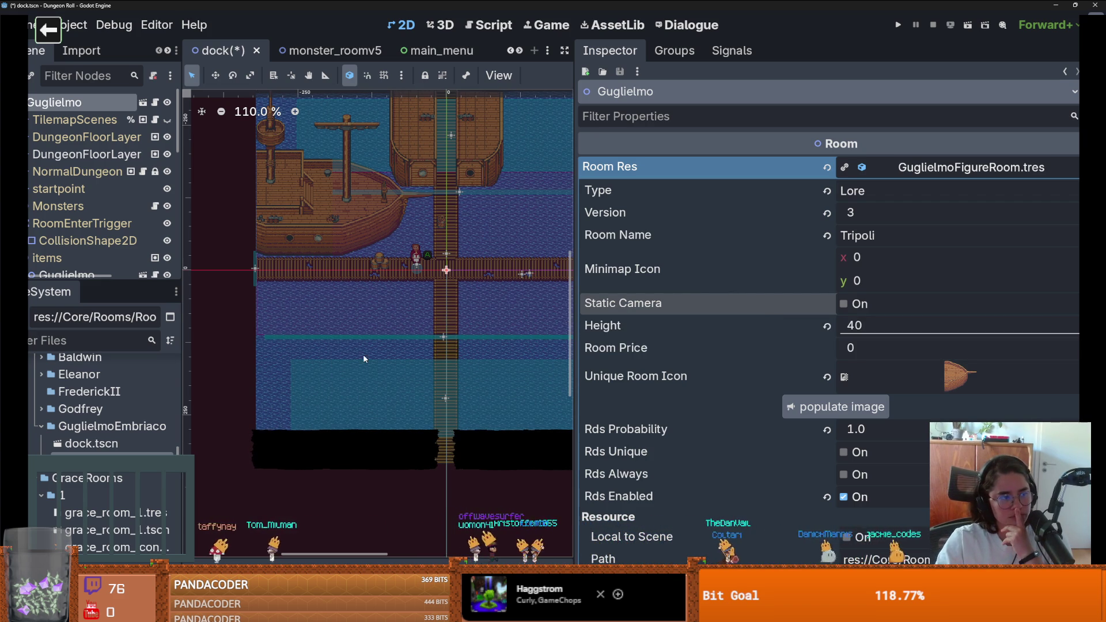
click(842, 329)
text(21)
key(Return)
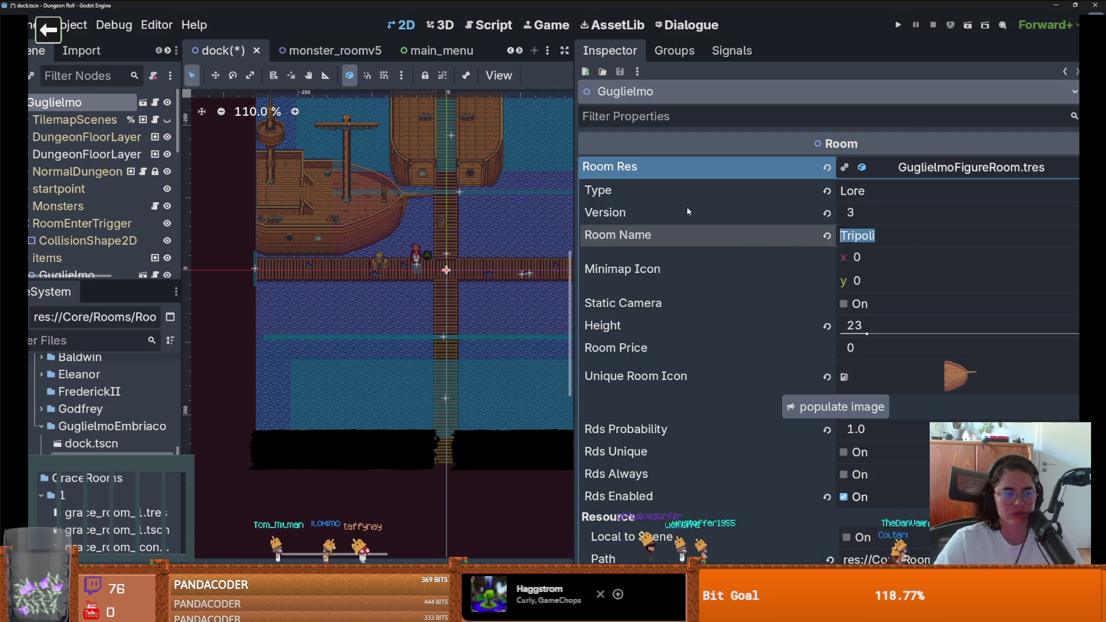
Run the game, walk to the top door, and enter the Acre room from the debug choices
click(900, 25)
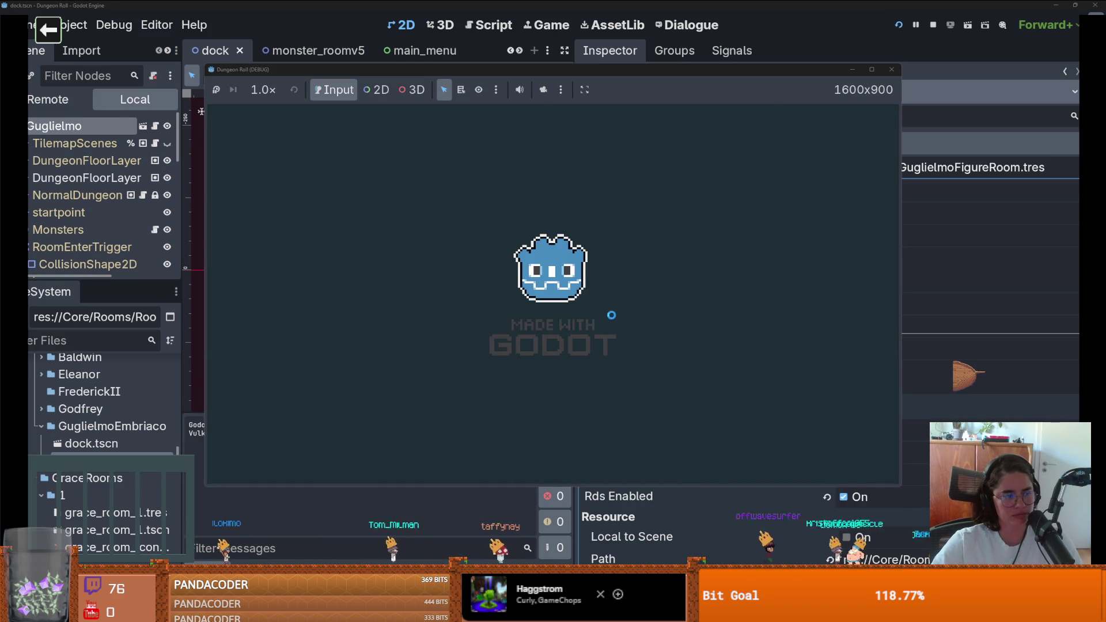
key(w)
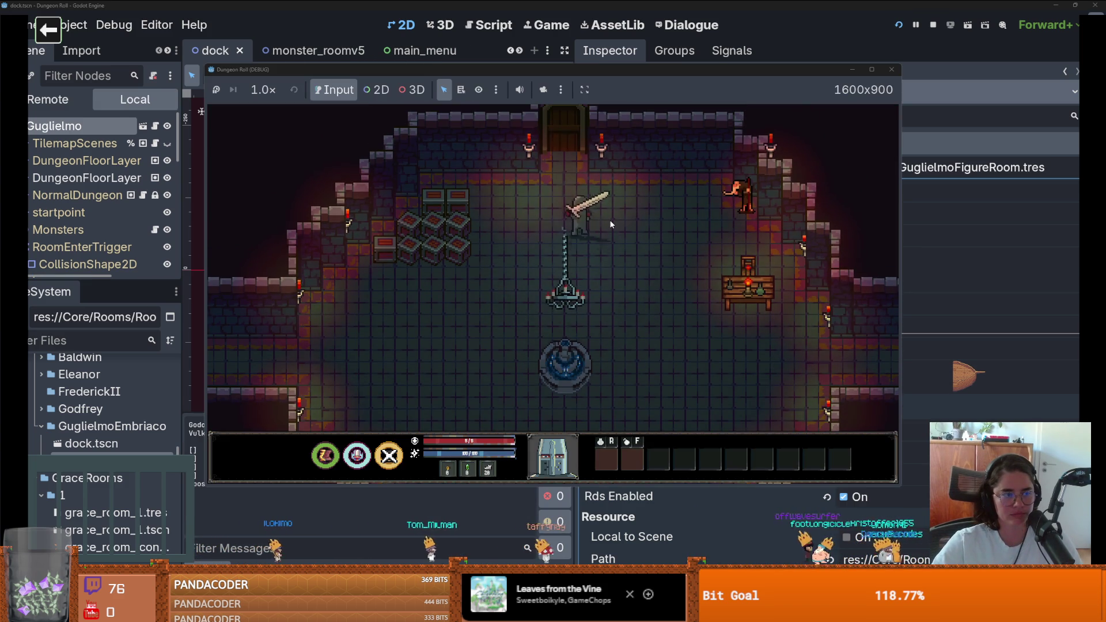
key(e)
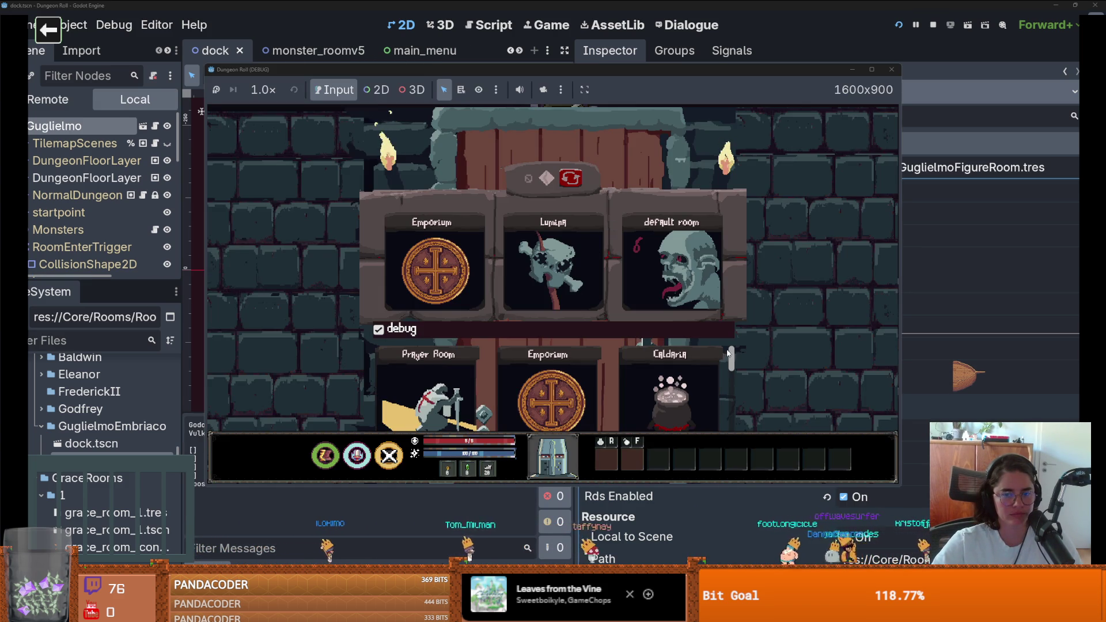
scroll(733, 361, down, 5)
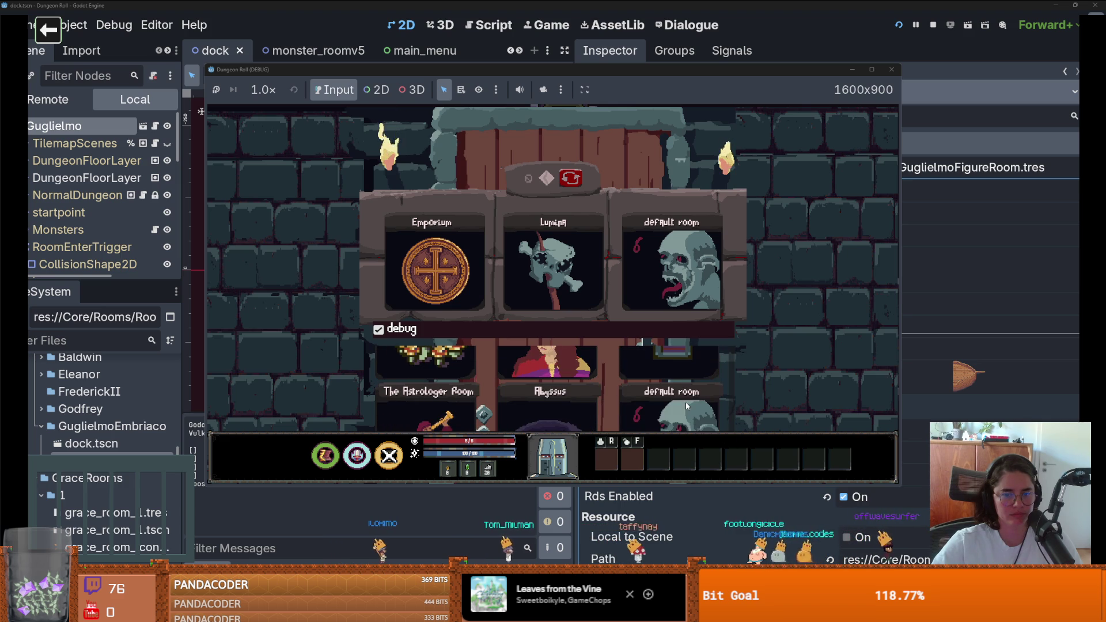
scroll(686, 403, down, 3)
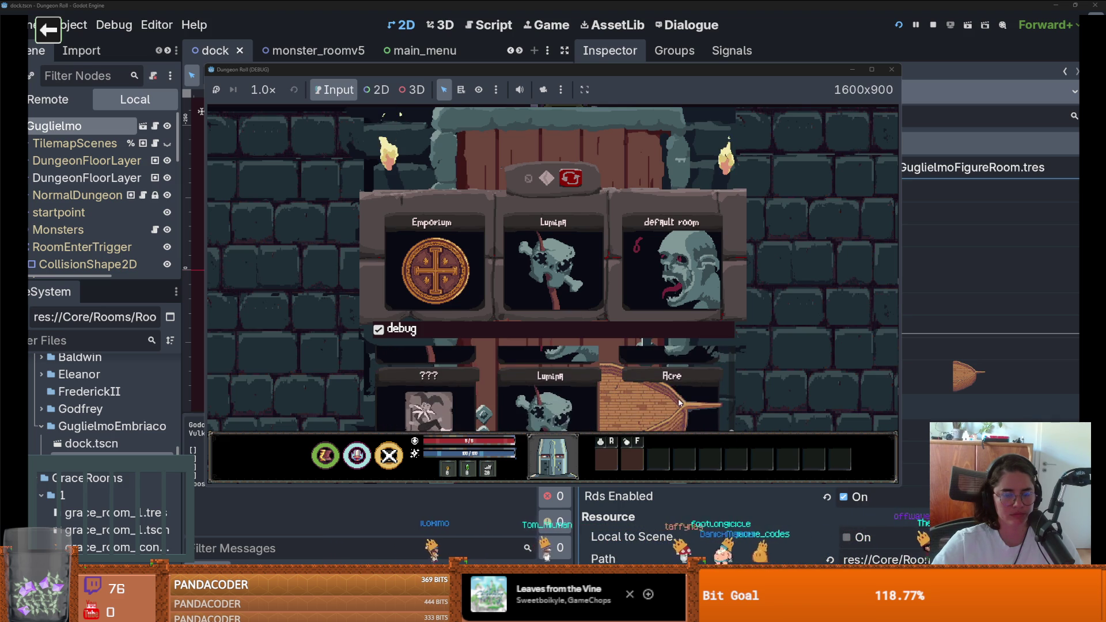
scroll(680, 402, down, 3)
scroll(673, 372, up, 2)
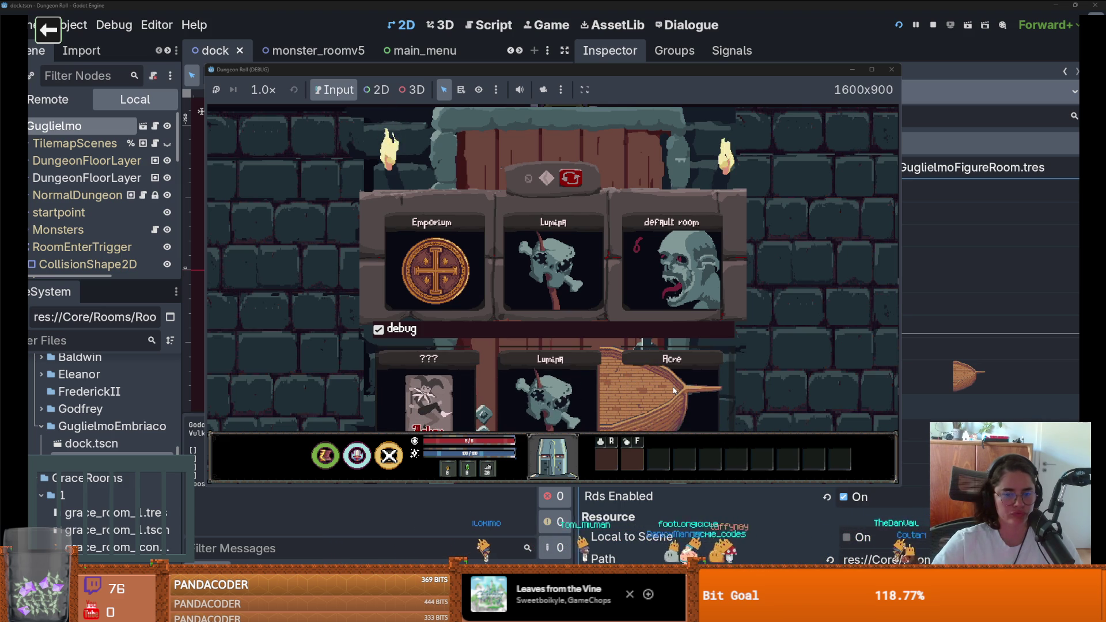
scroll(672, 390, down, 2)
scroll(673, 390, up, 2)
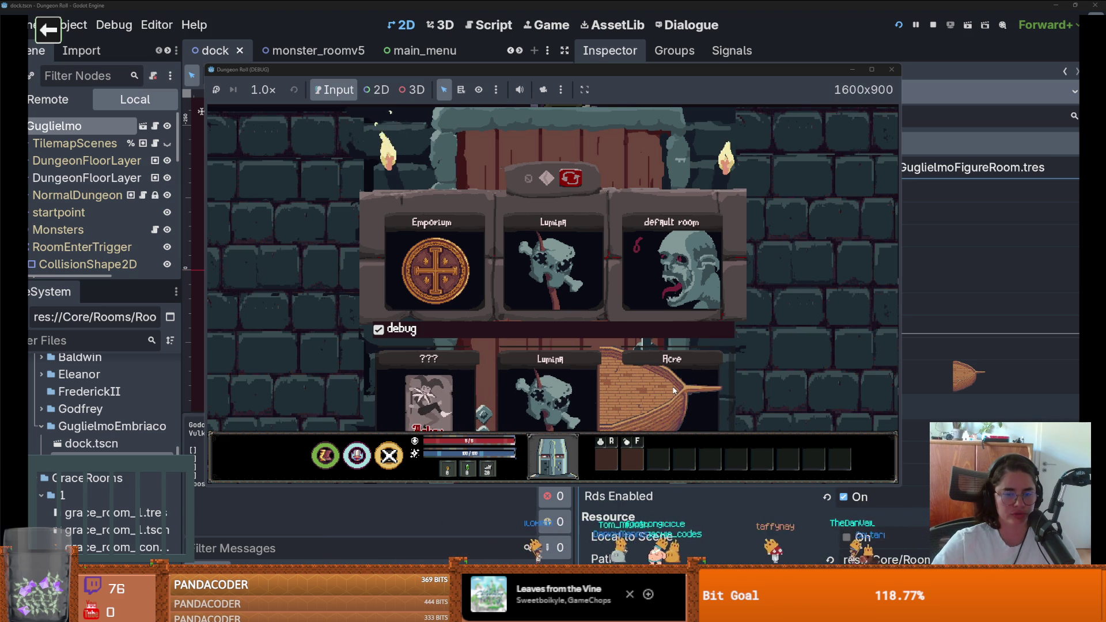
click(681, 398)
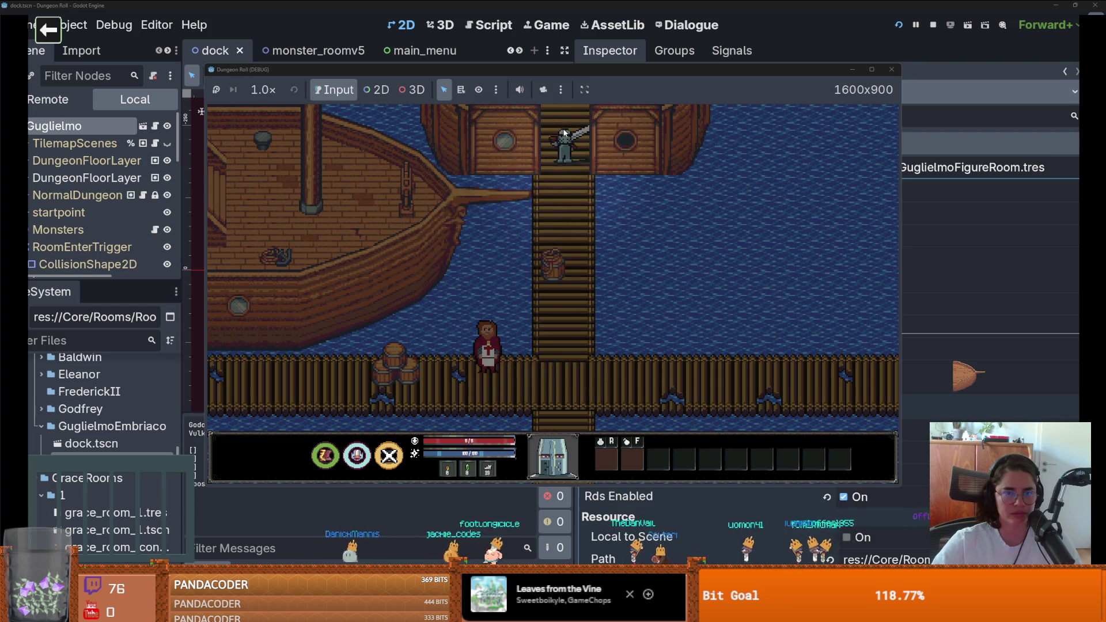
Try the locked gangway door, cancel unlocking it, and close the game with F8
click(567, 138)
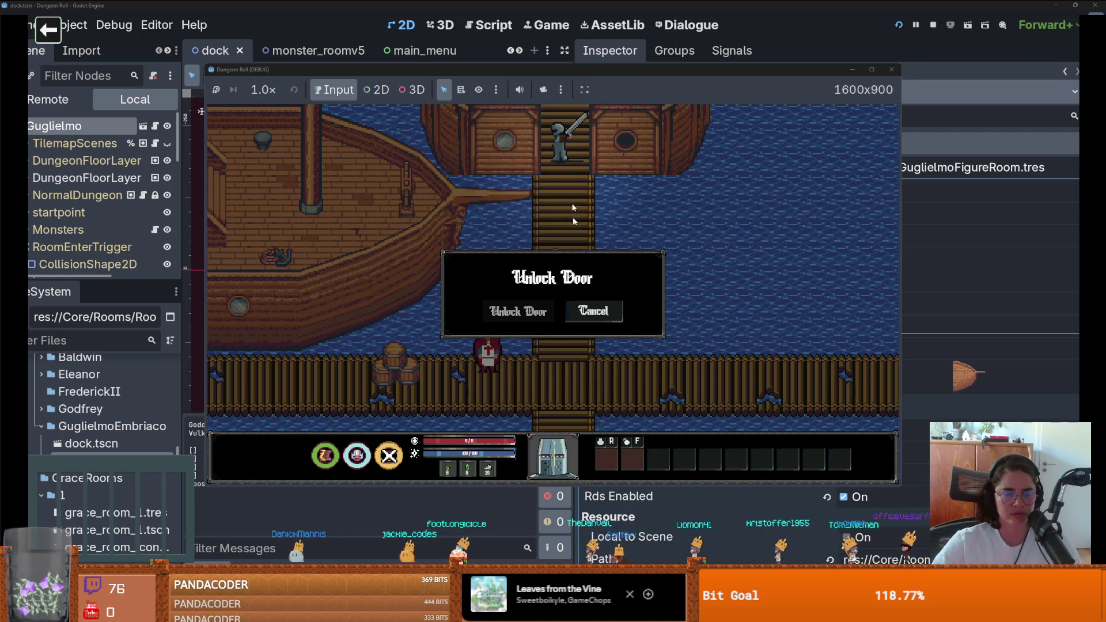
click(586, 312)
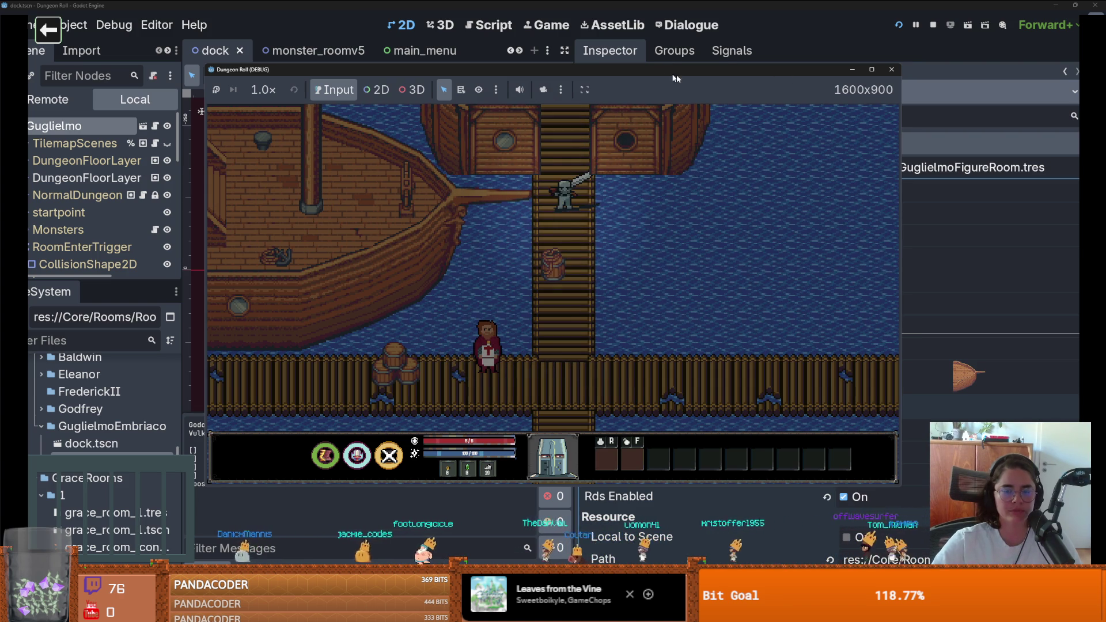
key(F8)
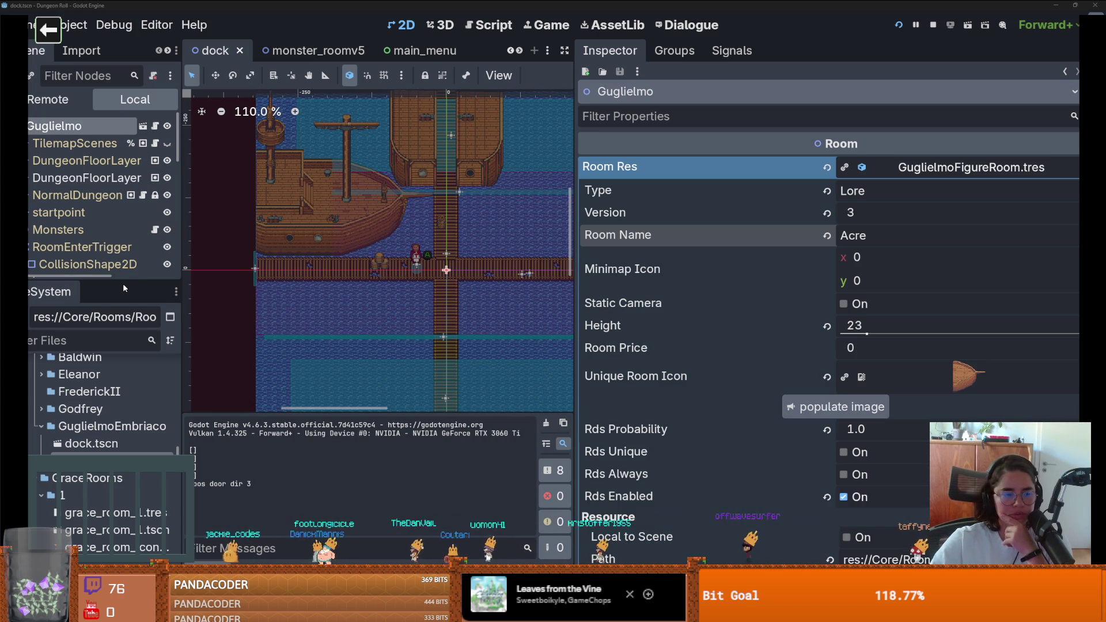
Make the scene tree taller and toggle the second DungeonFloorLayer's visibility off and on
drag(125, 279, 125, 359)
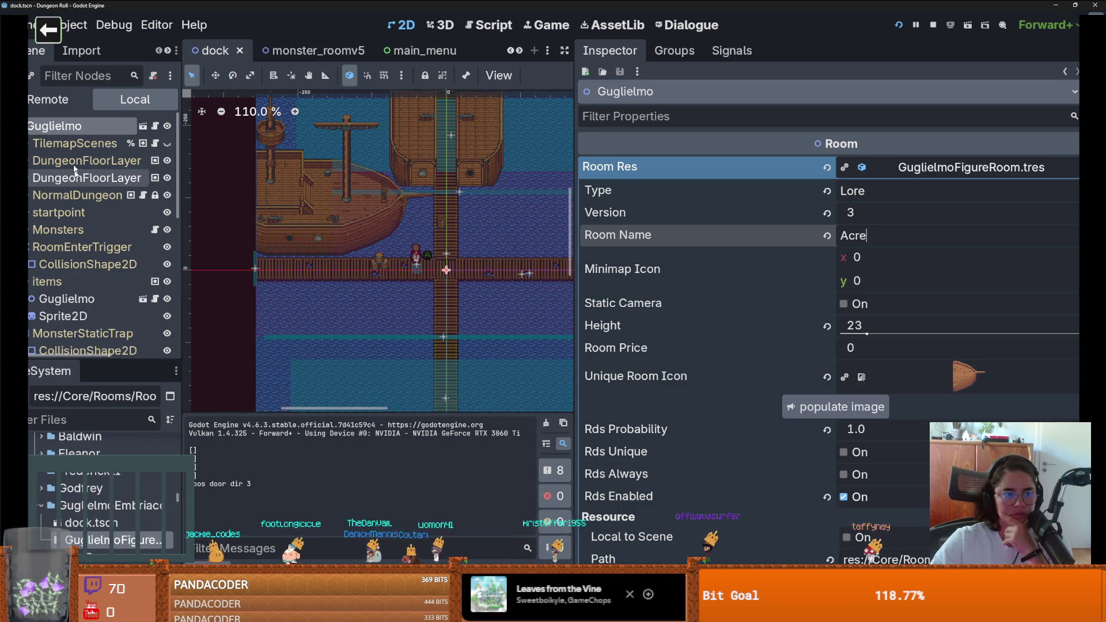
click(168, 178)
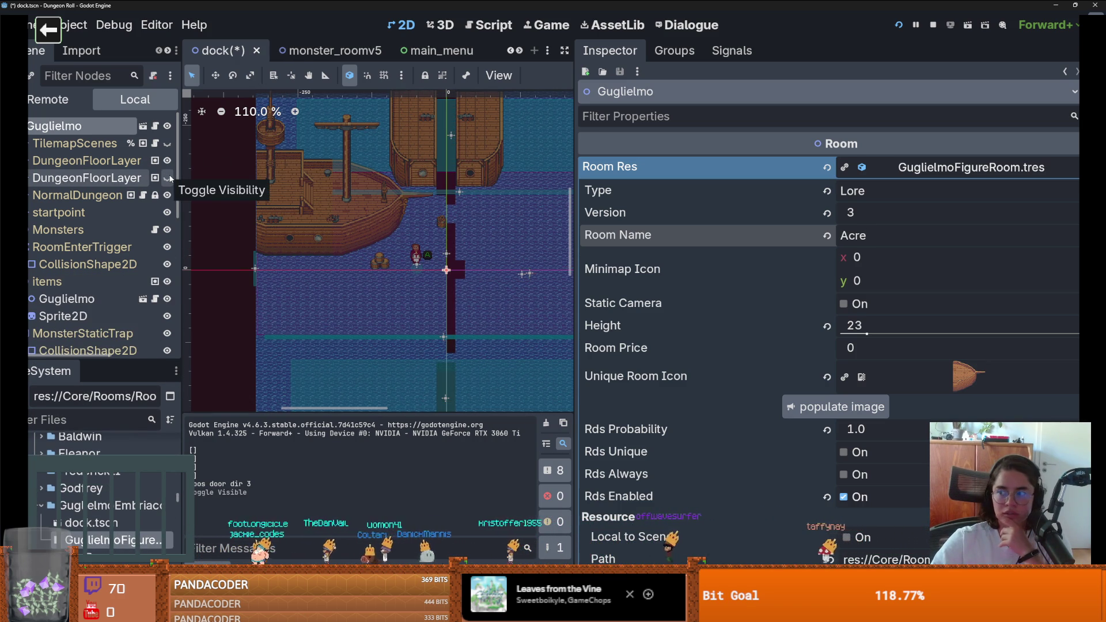
click(168, 178)
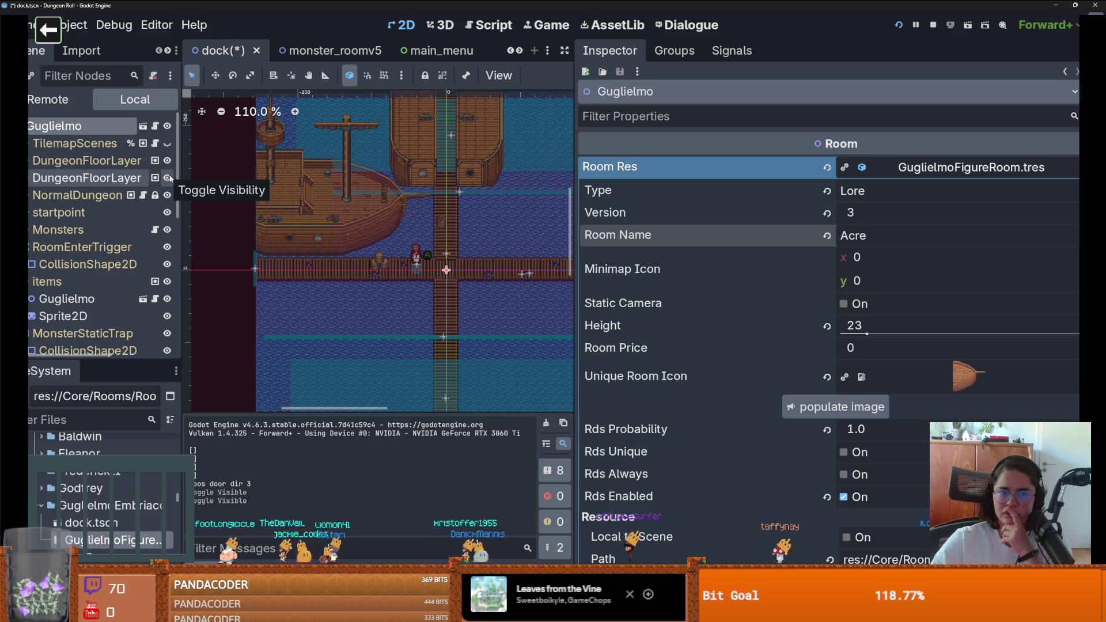
In the Remote scene tree, expand Dungeon > RoomTilemapLayer > Guglielmo
click(52, 99)
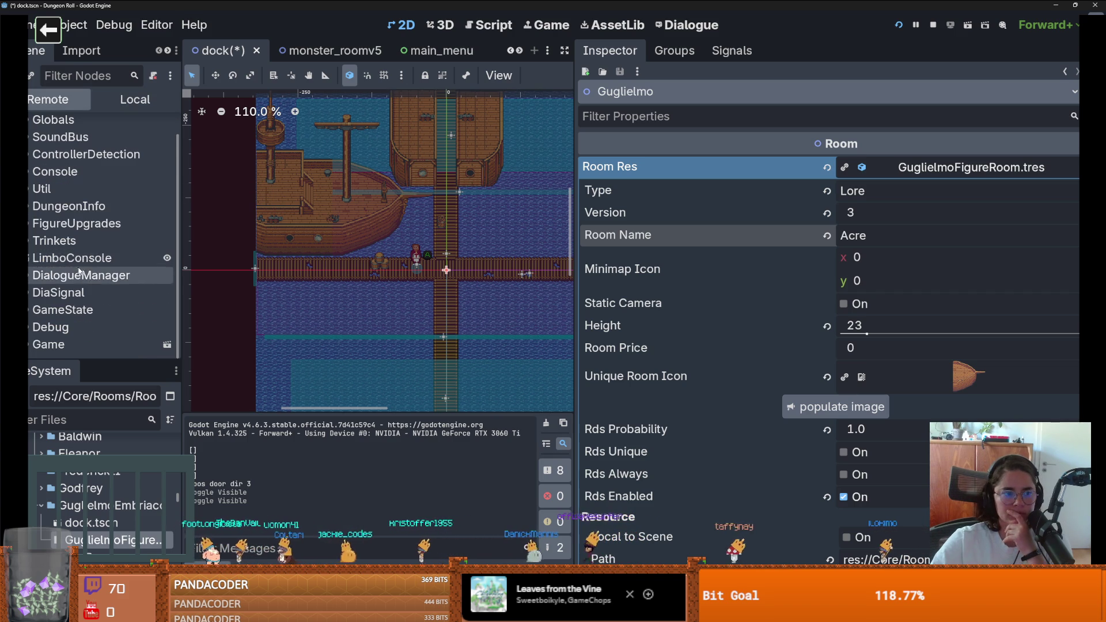
scroll(86, 344, down, 3)
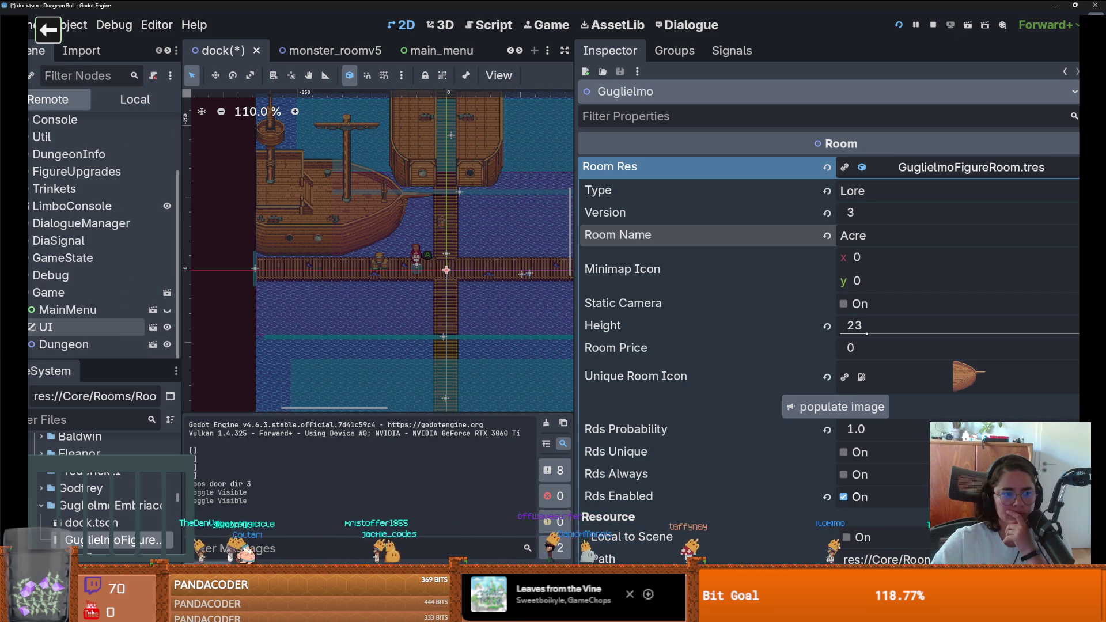
click(30, 344)
scroll(86, 260, down, 3)
scroll(87, 230, up, 3)
click(30, 202)
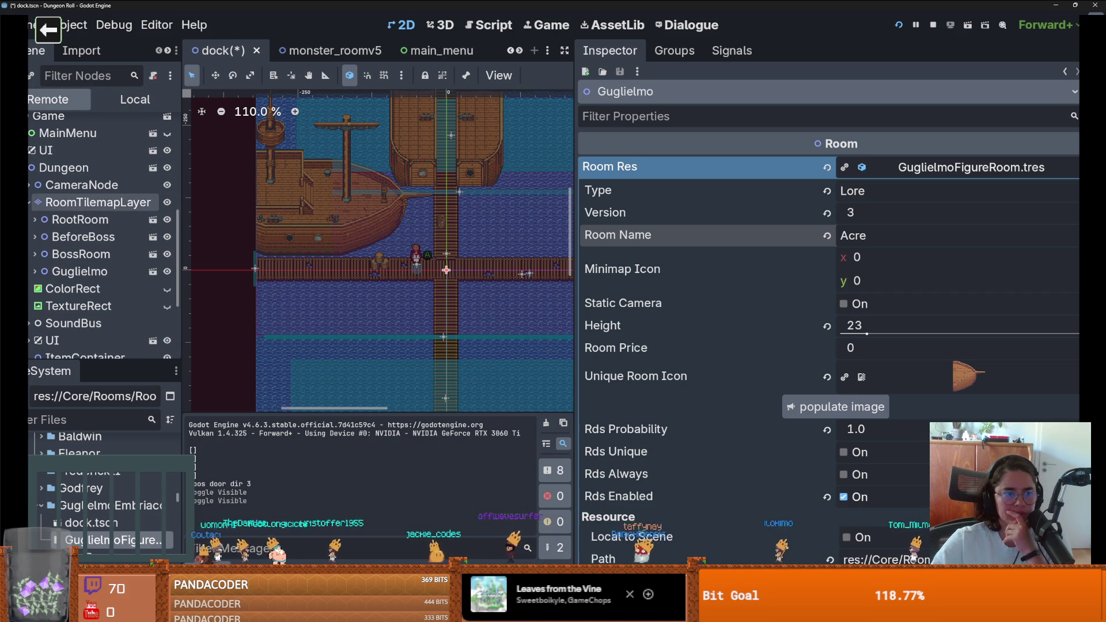
click(35, 271)
scroll(46, 259, down, 3)
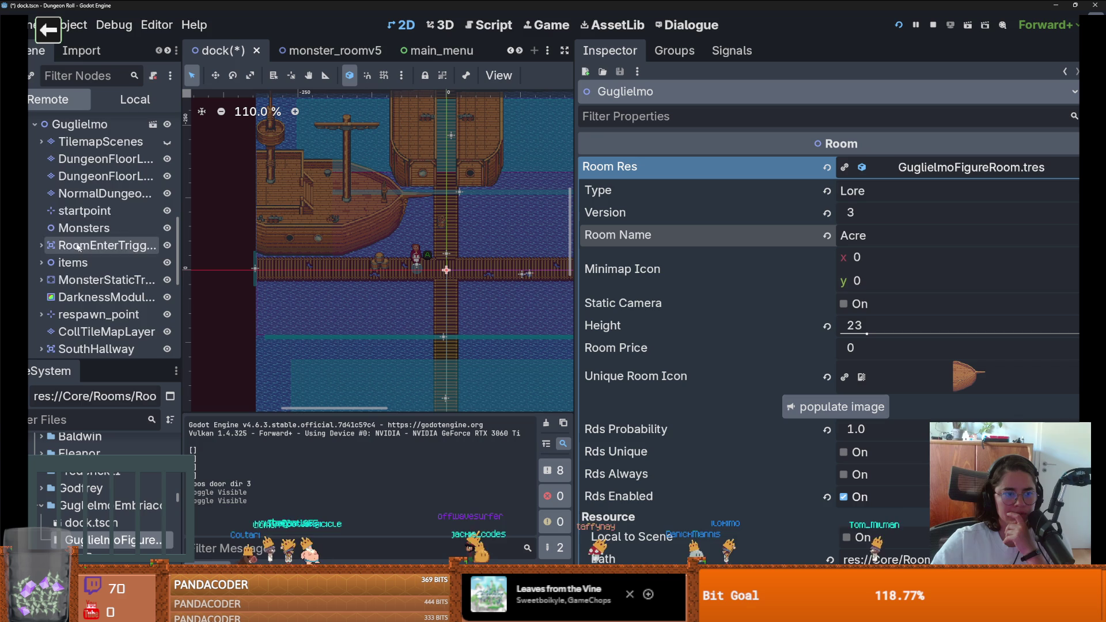
scroll(49, 244, up, 1)
Expand TilemapScenes to list its children and widen the node tree
click(42, 200)
click(41, 201)
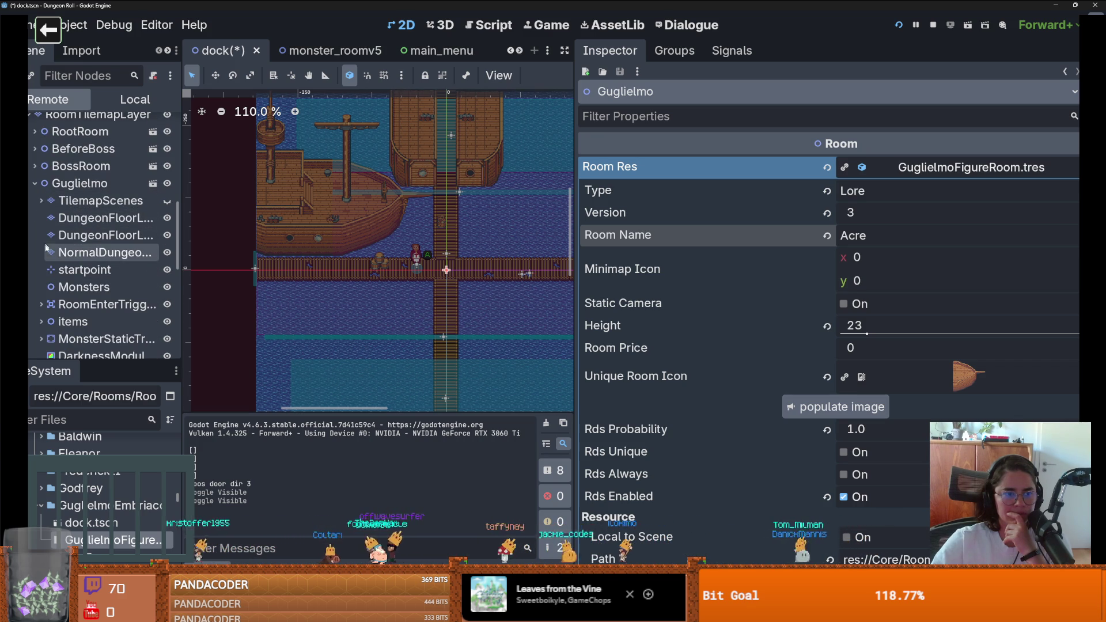
click(42, 200)
scroll(103, 260, down, 2)
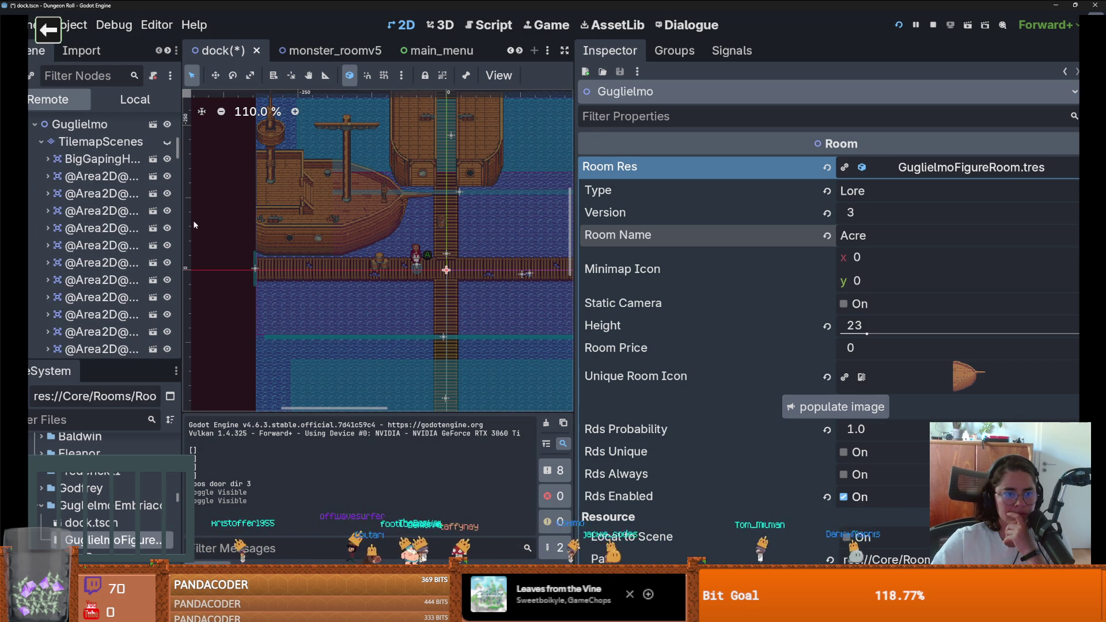
drag(182, 222, 249, 222)
scroll(144, 271, down, 10)
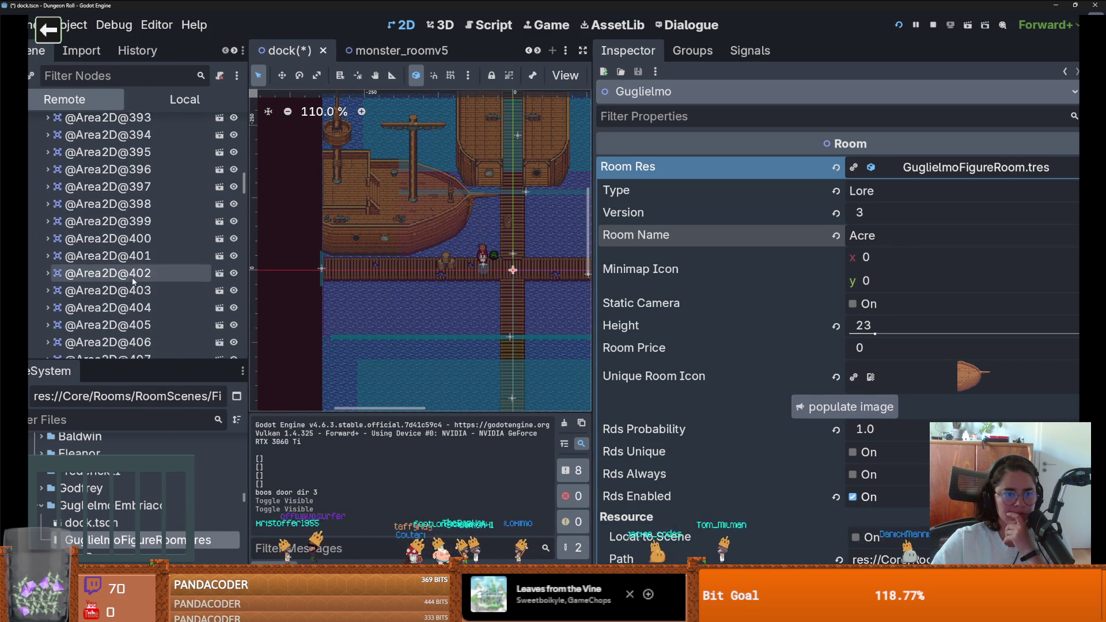
scroll(144, 284, down, 2)
drag(245, 212, 240, 336)
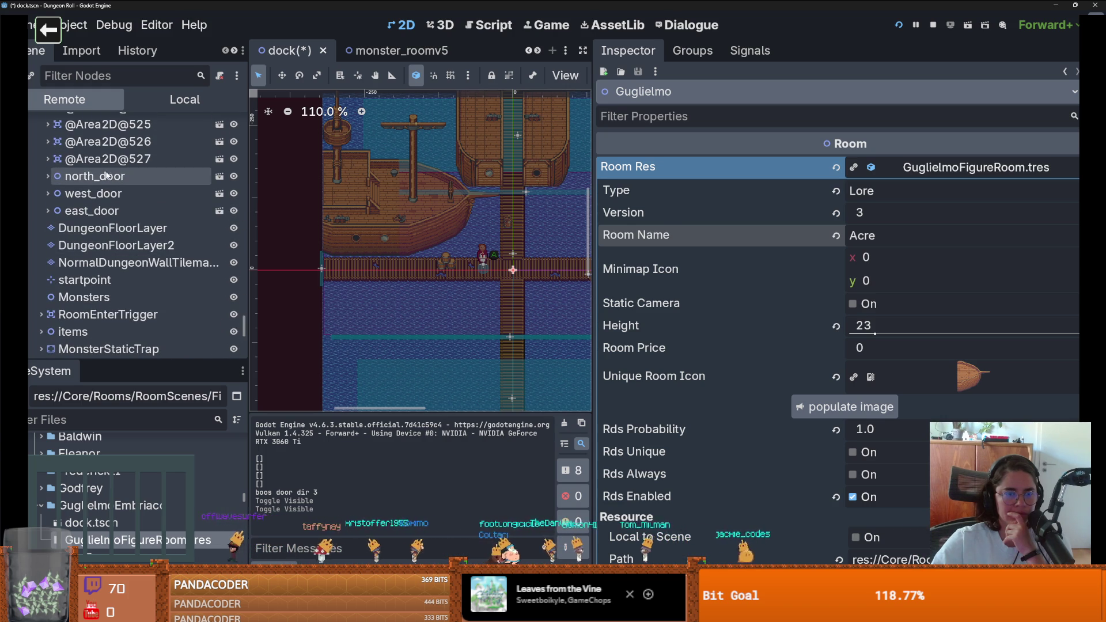
Inspect north_door and its AnimatedSprite2D, then save the dock scene and relaunch the game
click(106, 177)
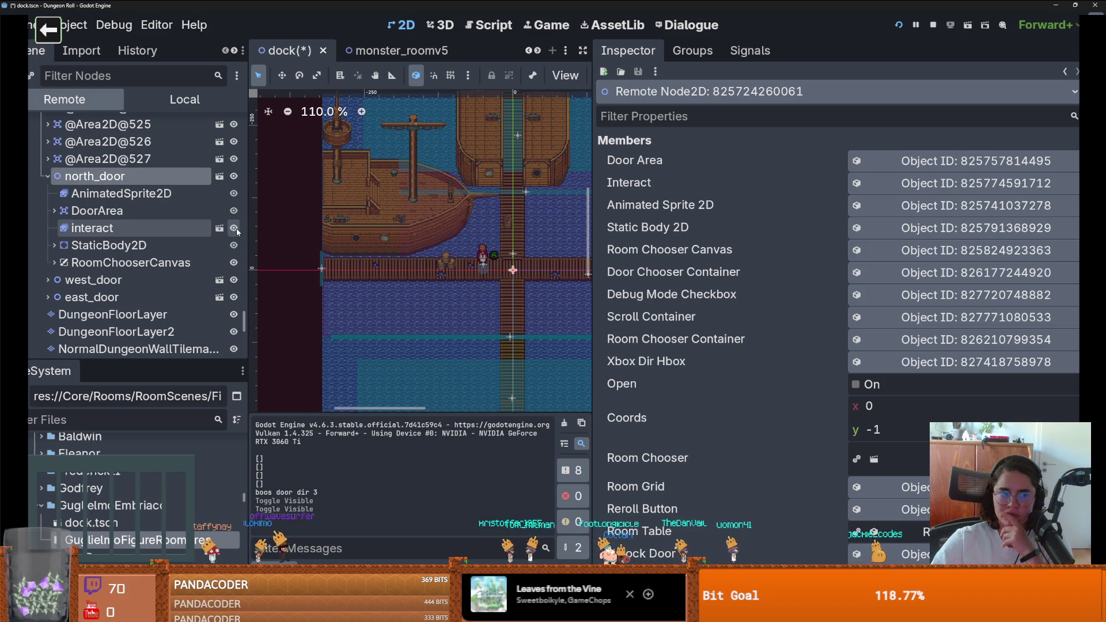
click(124, 195)
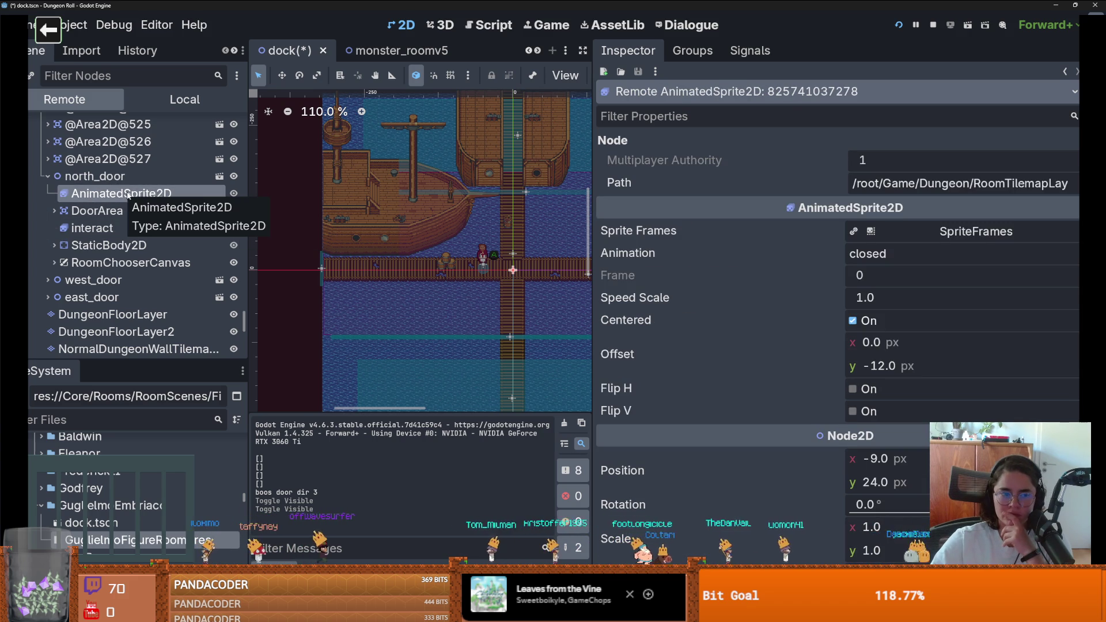
click(902, 26)
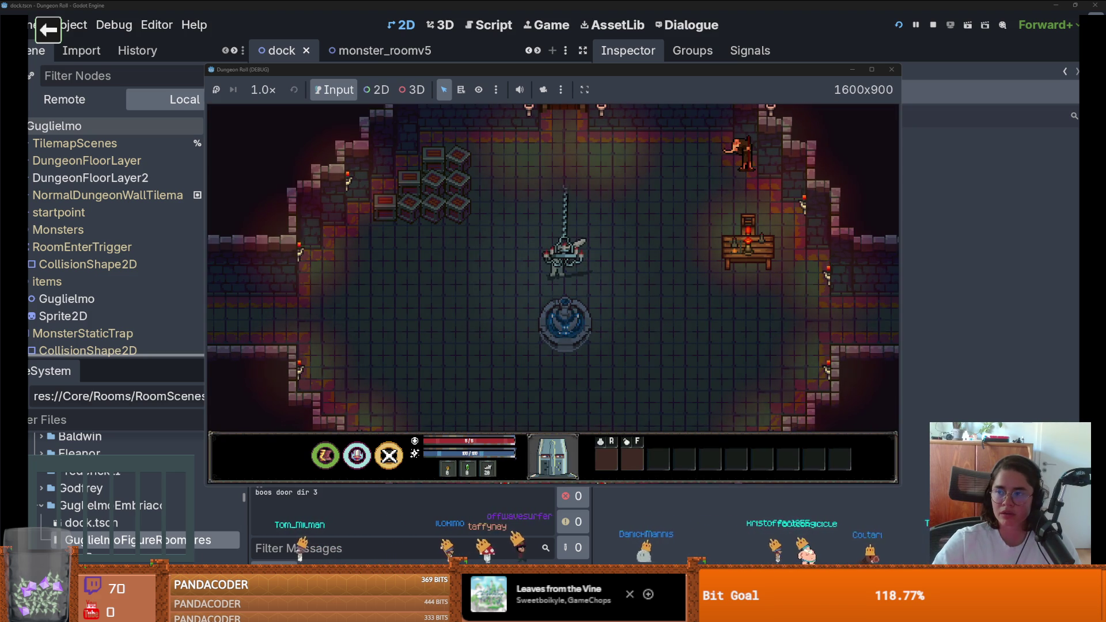
Swing the sword, go through the top door into an offered room, explore it, then close the game
click(509, 210)
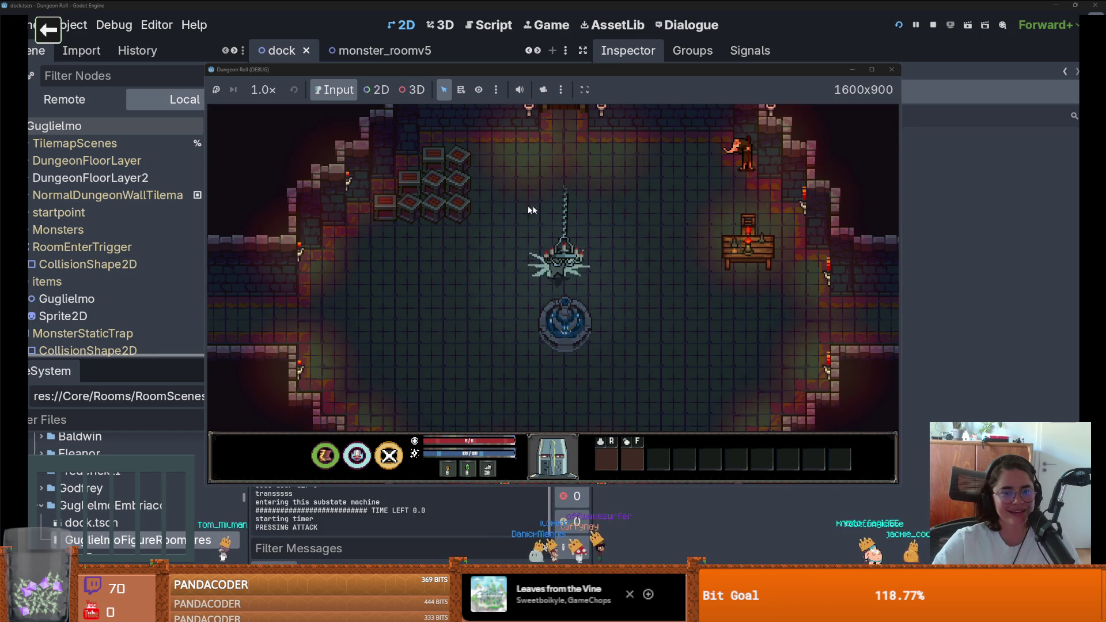
key(w)
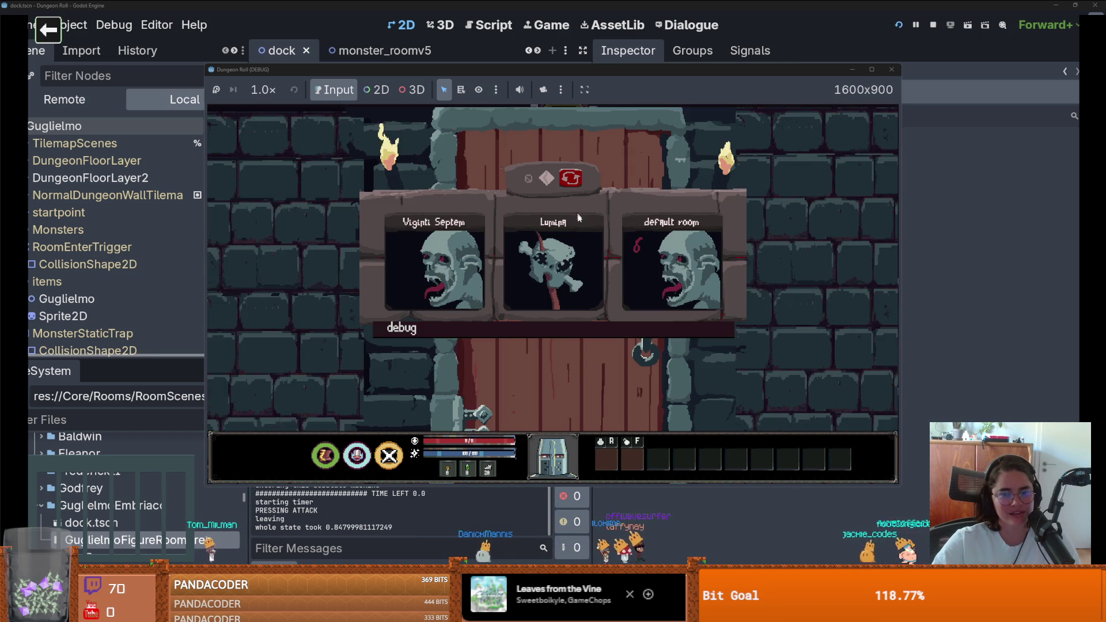
click(678, 270)
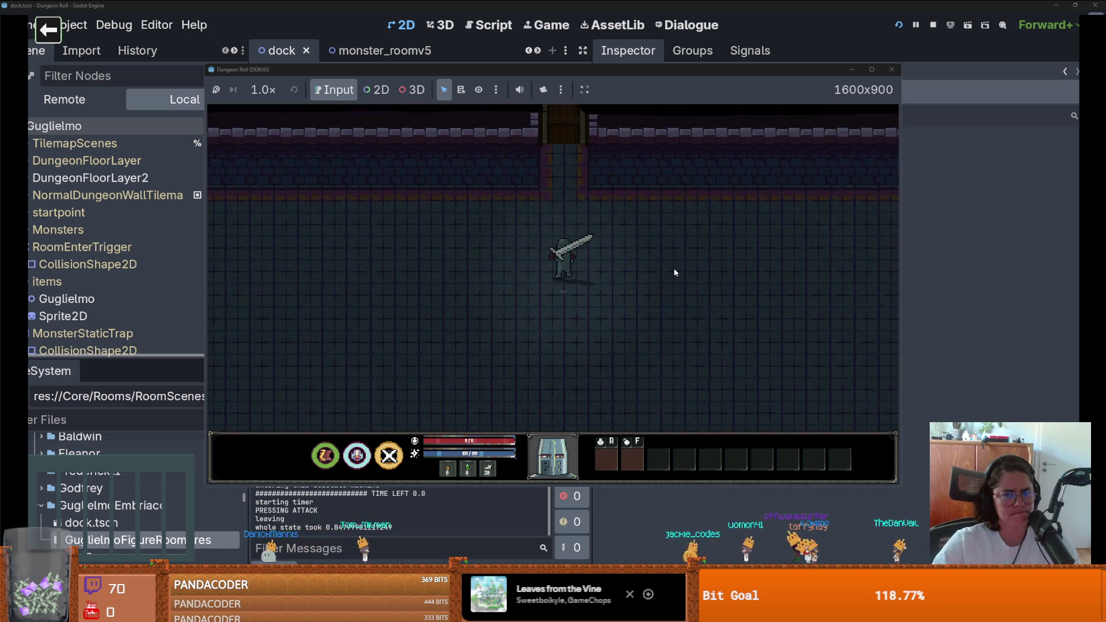
key(s)
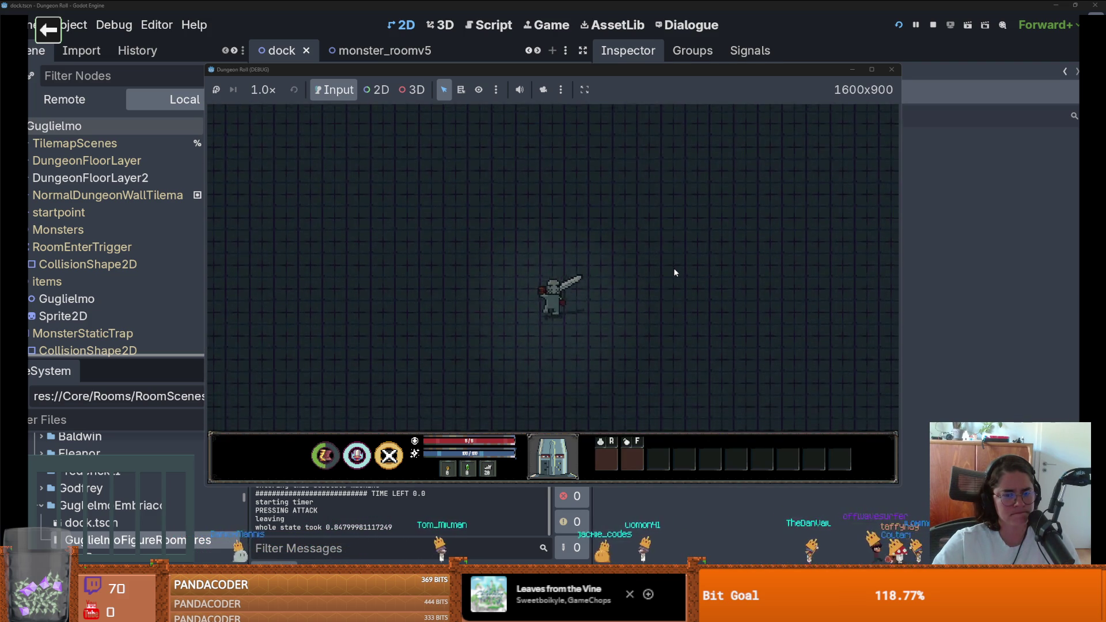
key(d)
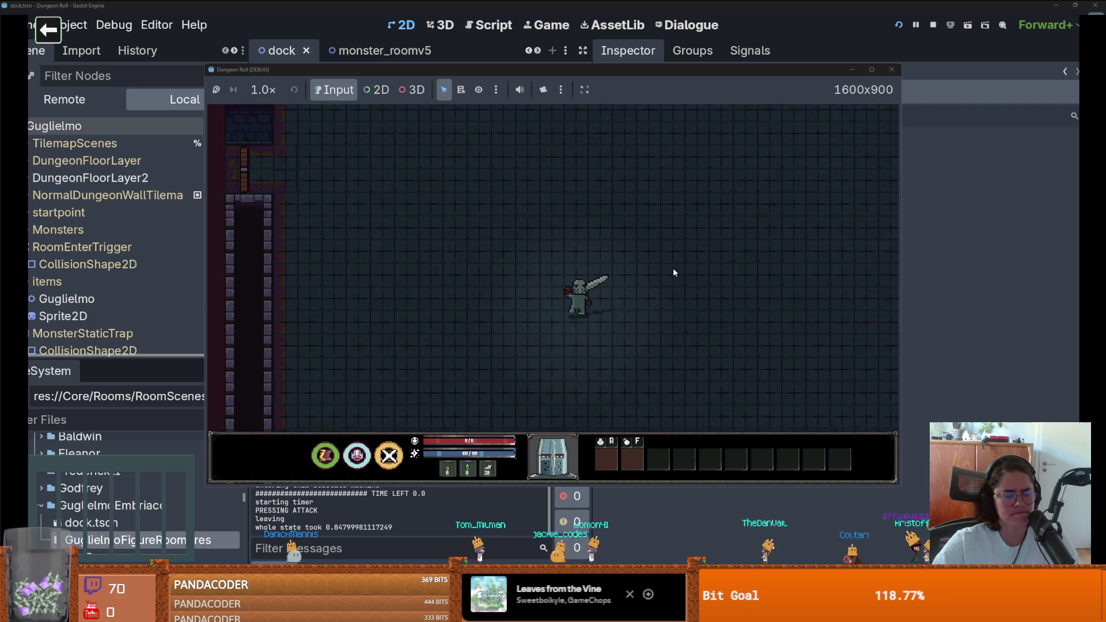
click(891, 69)
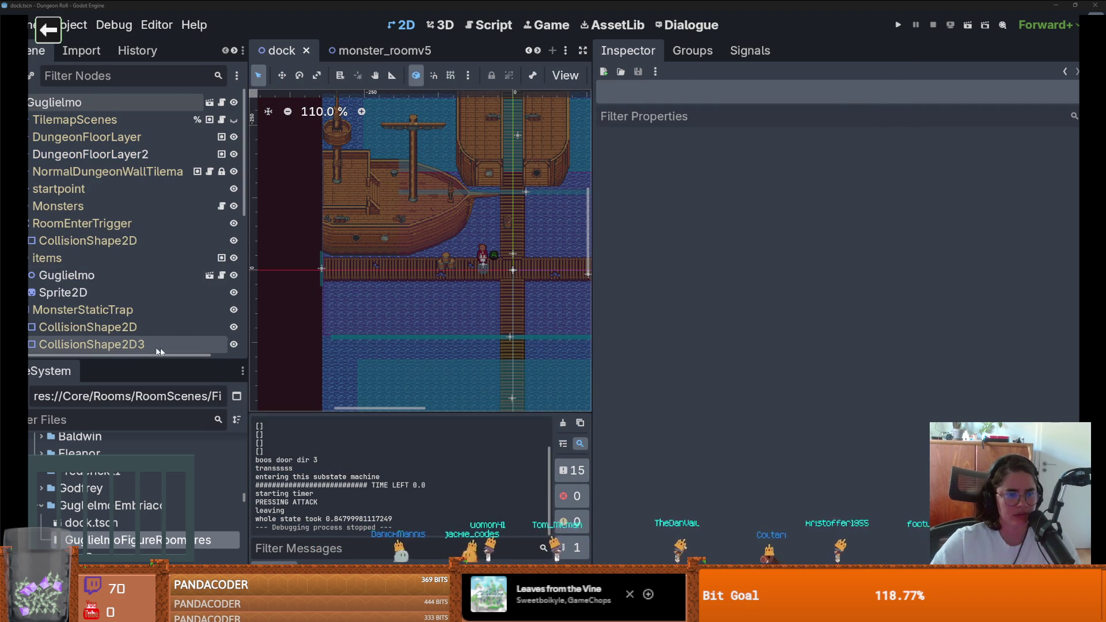
Relaunch the game and walk the player out through the left door
click(896, 26)
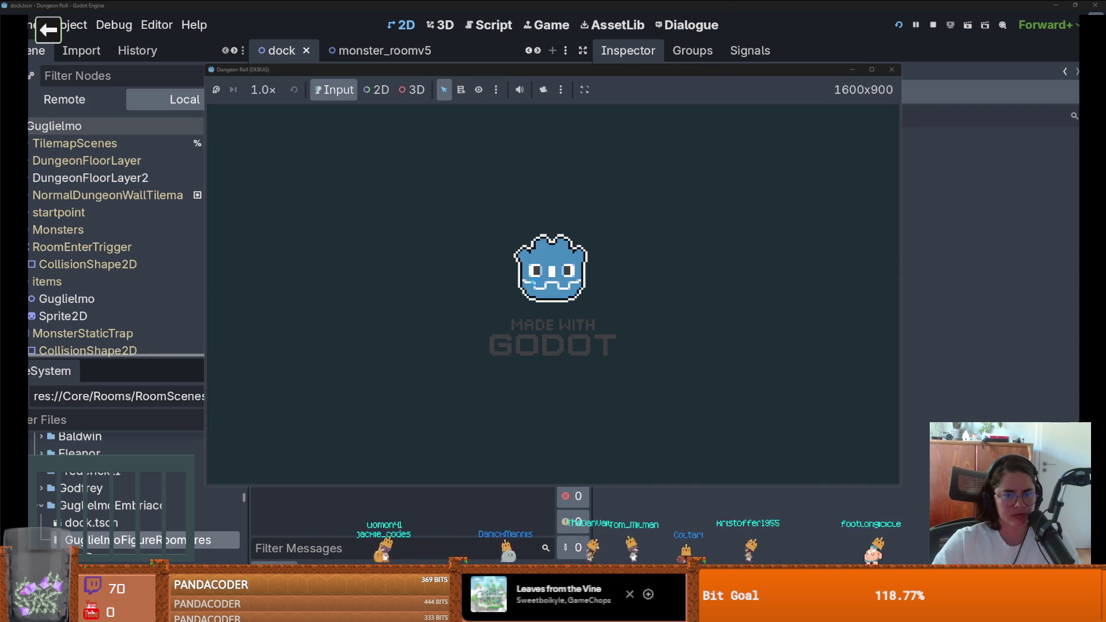
key(a)
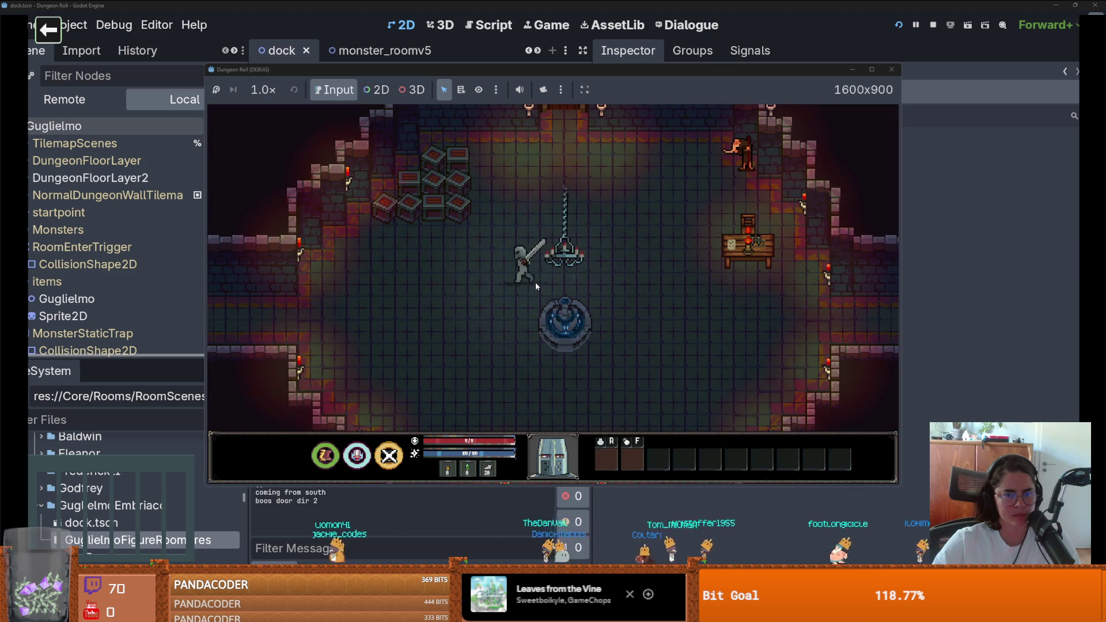
key(a)
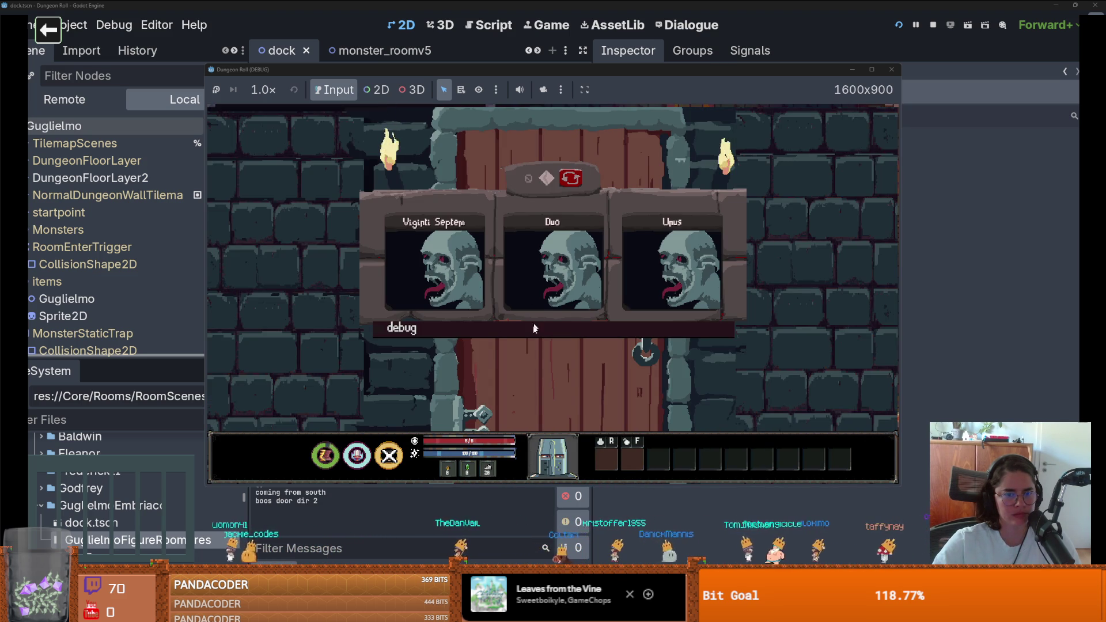
Enable debug, choose the Emporium shop room, walk up to the counter, then close the game
click(530, 332)
click(524, 395)
key(a)
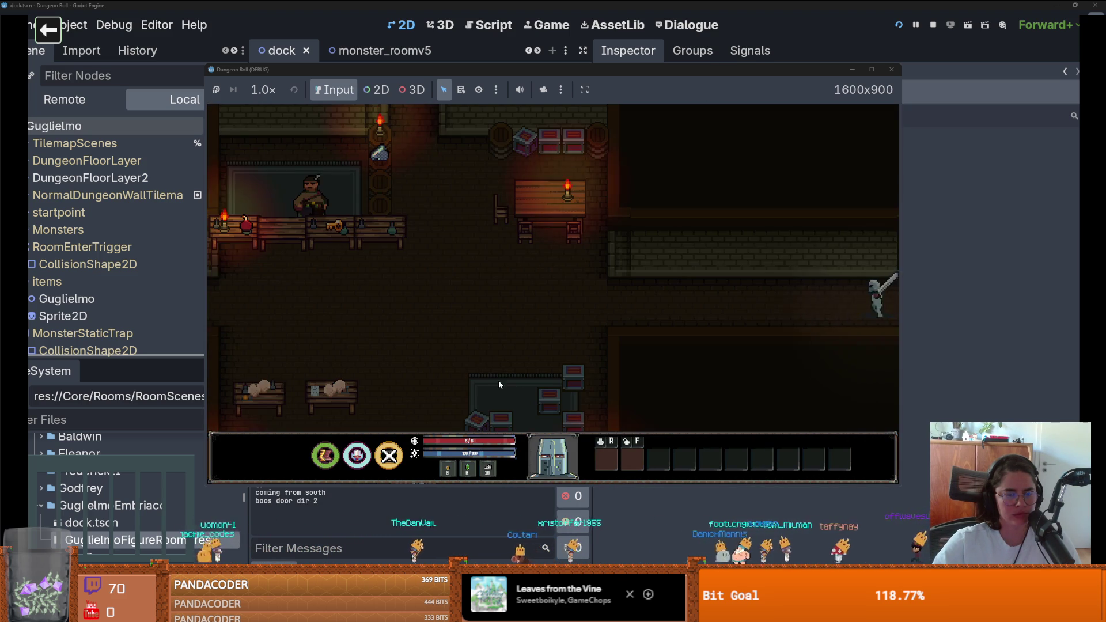
key(w)
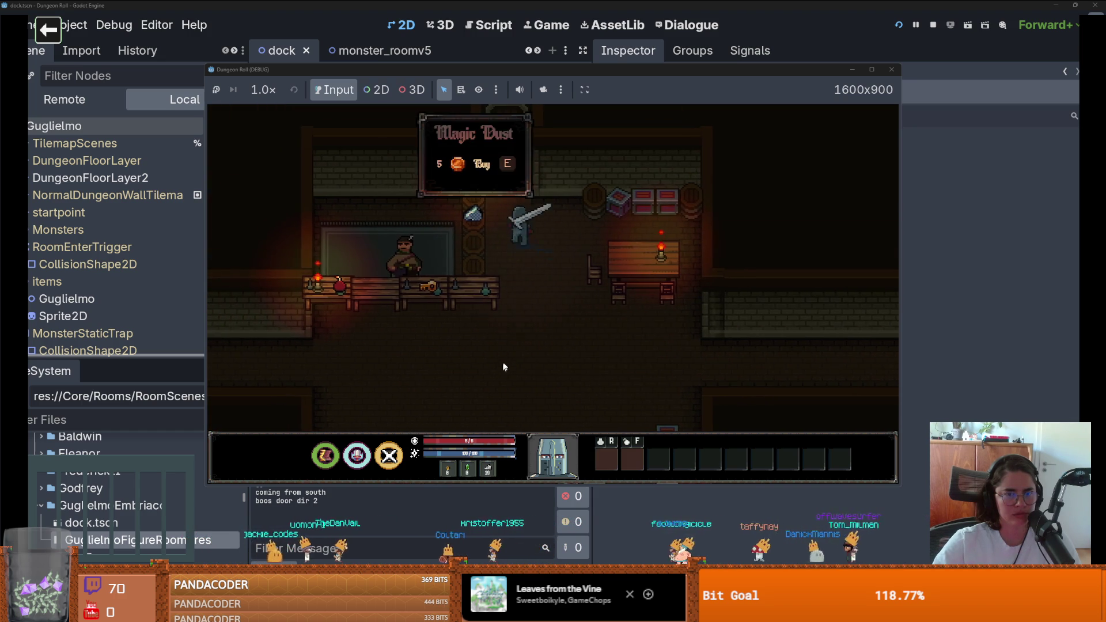
key(s)
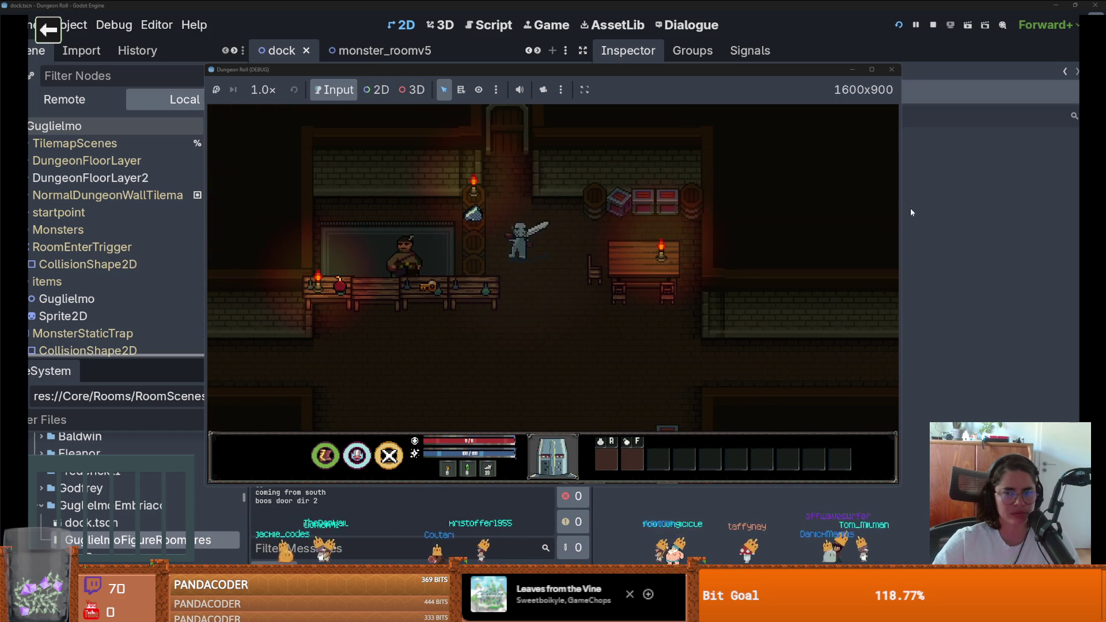
click(889, 69)
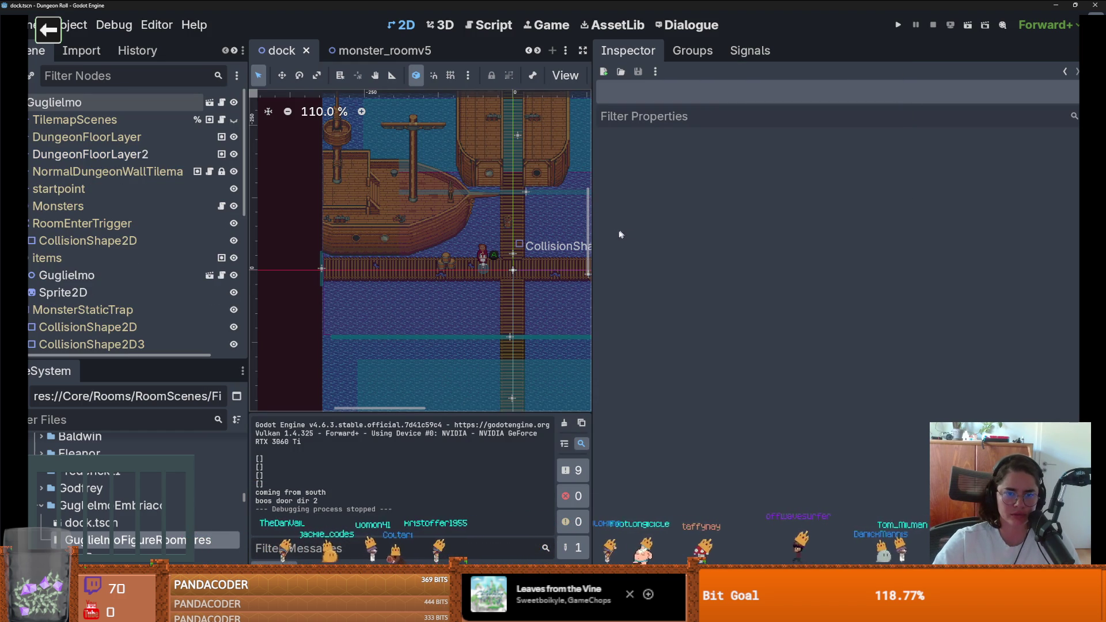
Widen the 2D viewport, save the dock scene, and zoom in on the gangway
drag(592, 236, 931, 250)
key(ctrl+s)
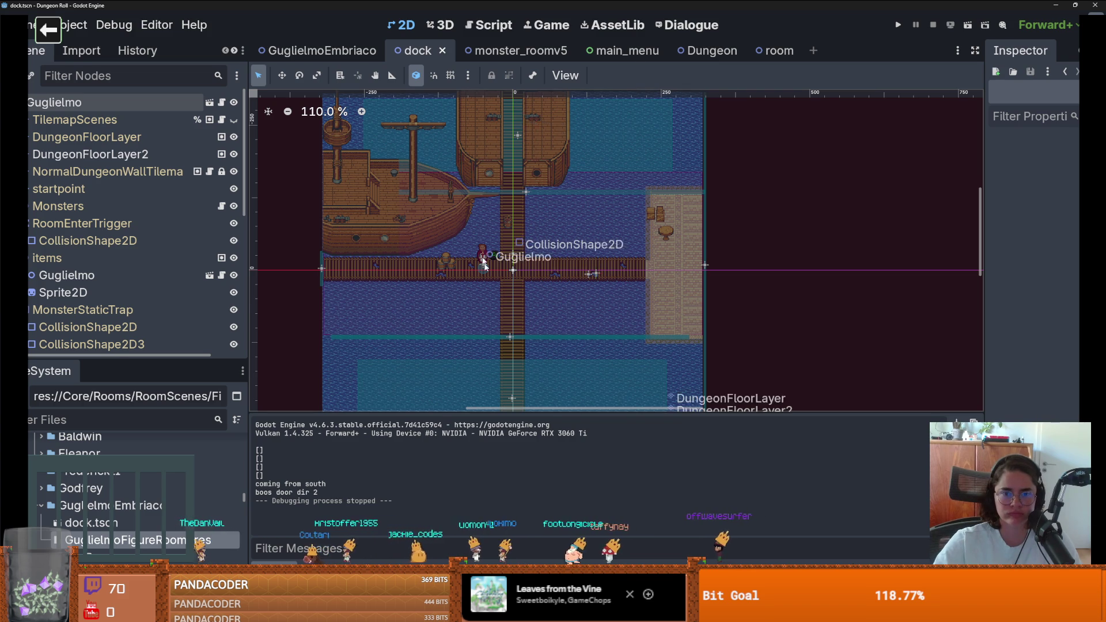
scroll(480, 238, up, 3)
scroll(498, 272, down, 1)
scroll(498, 273, down, 3)
scroll(498, 273, up, 4)
key(ctrl+s)
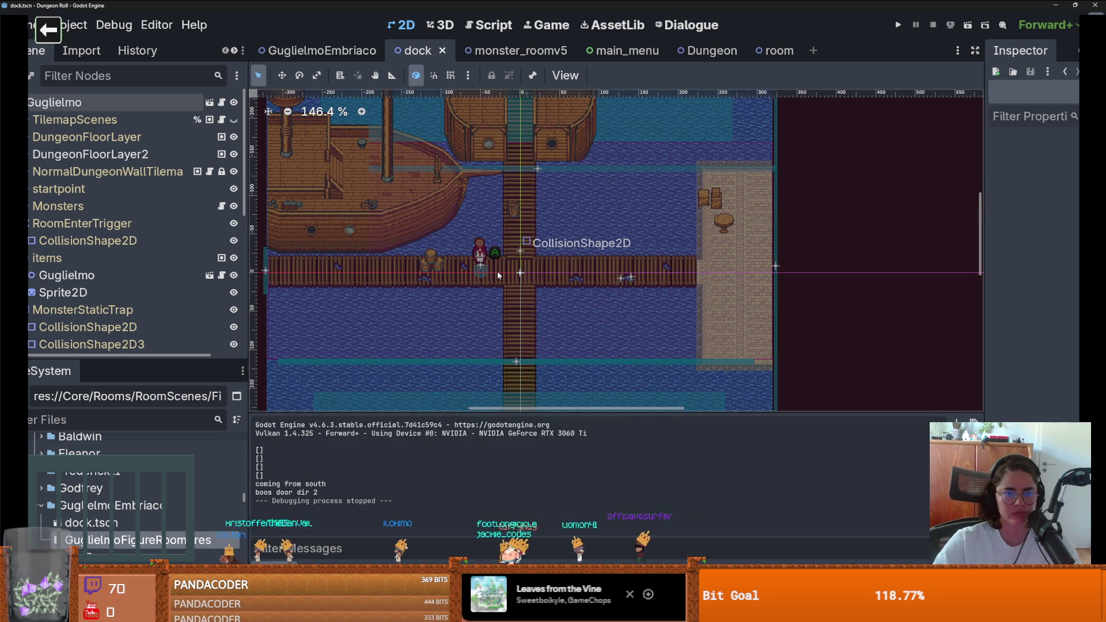
scroll(499, 195, up, 7)
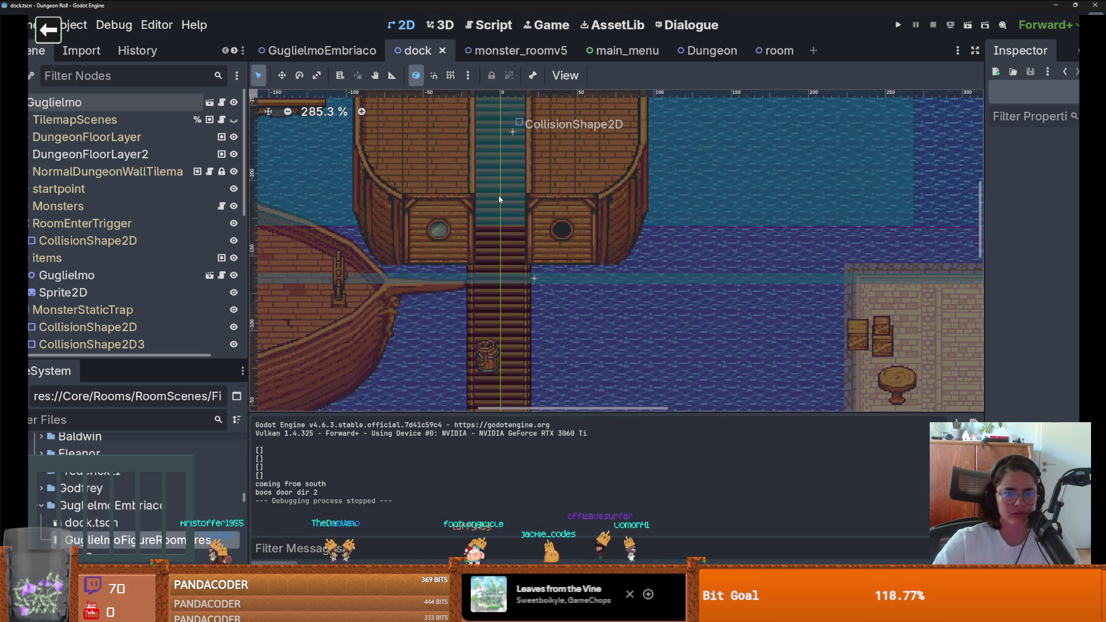
Make the TilemapScenes layer visible again and run the game with F5
click(300, 239)
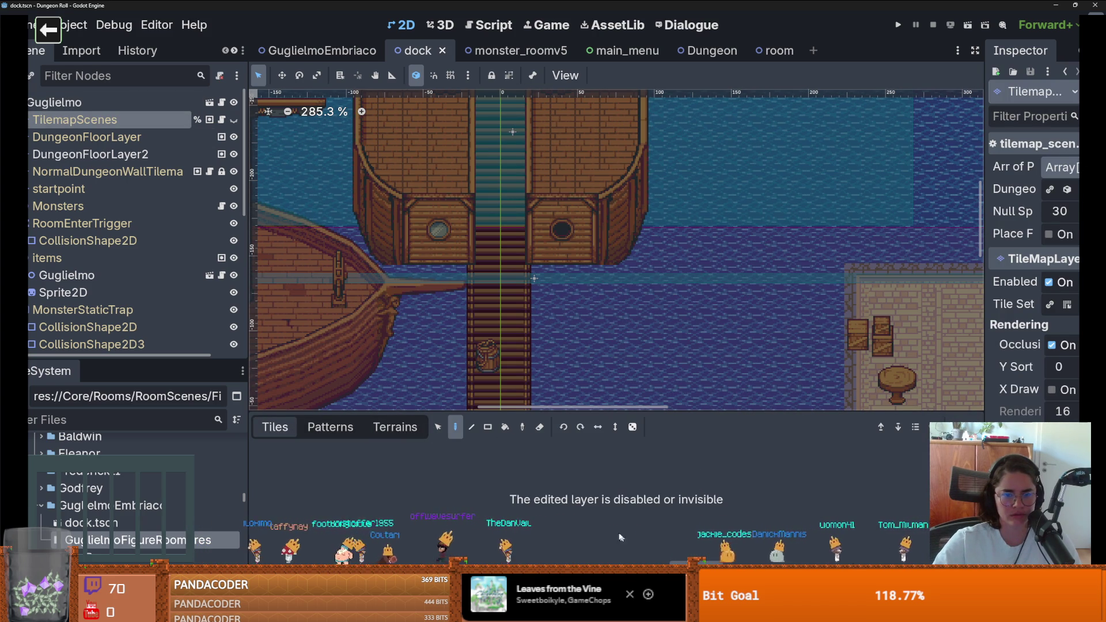
click(233, 119)
key(F5)
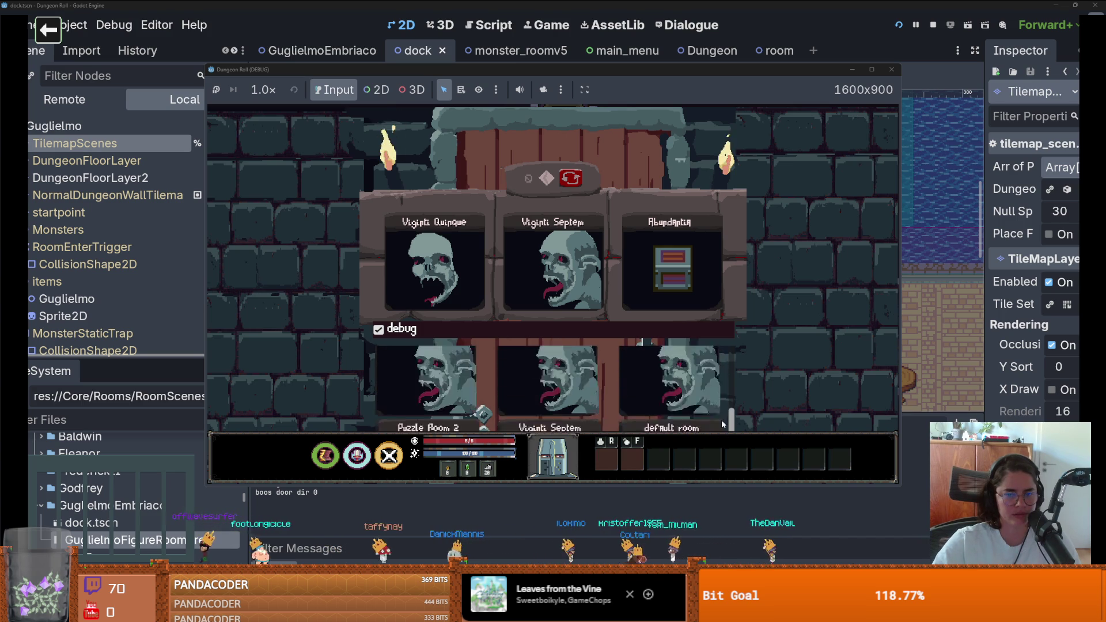
Enter the dock room, climb to the ship's door and back, then walk right along the pier
click(666, 375)
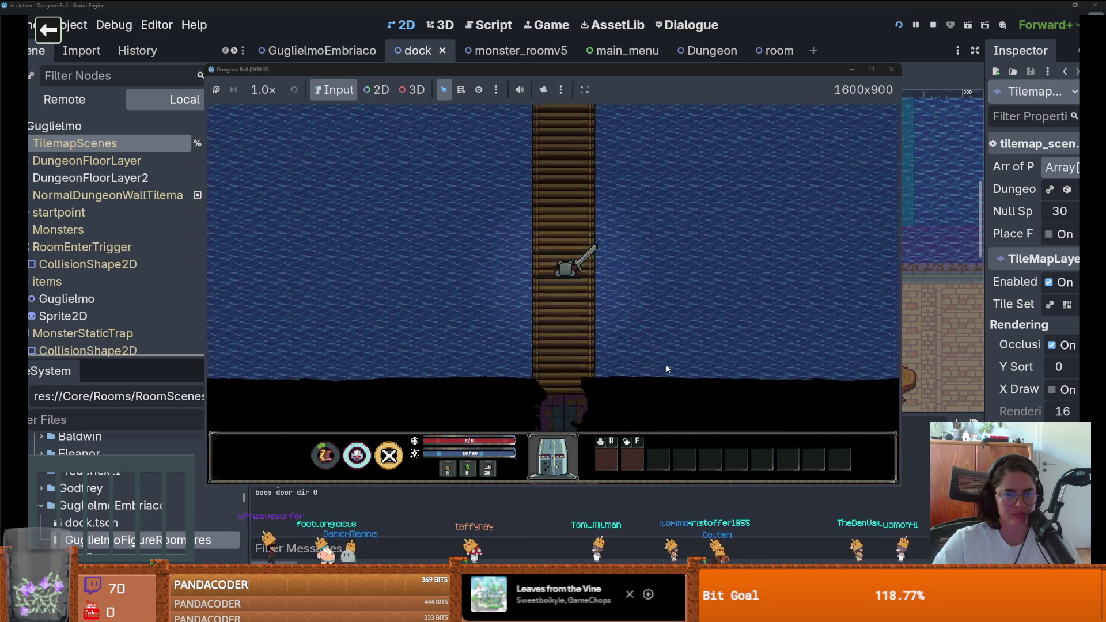
key(s)
key(w)
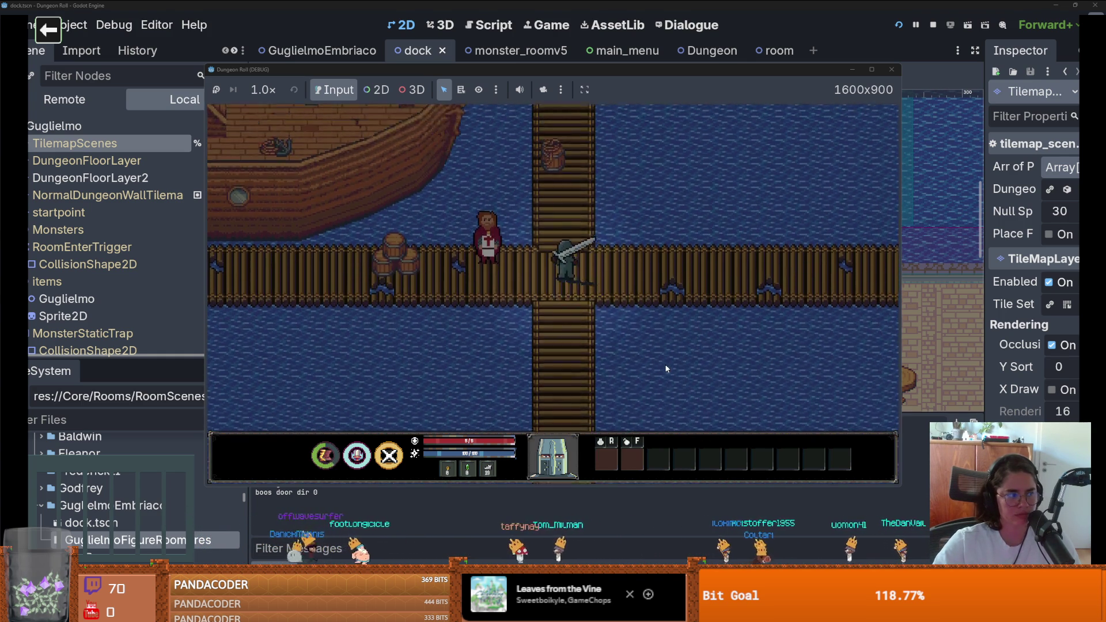
key(w)
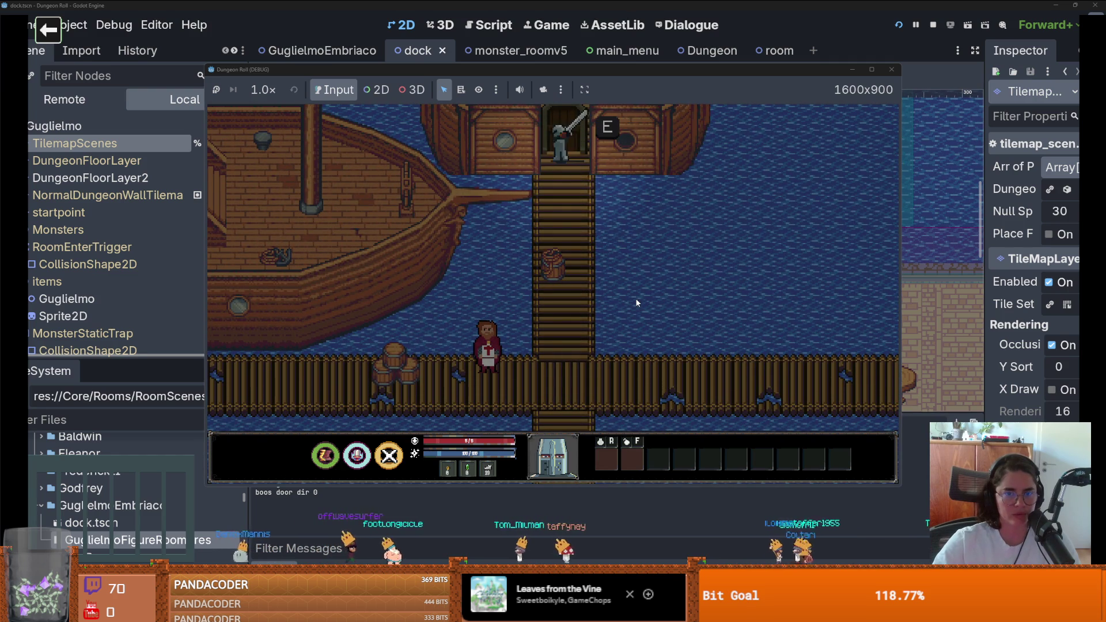
key(s)
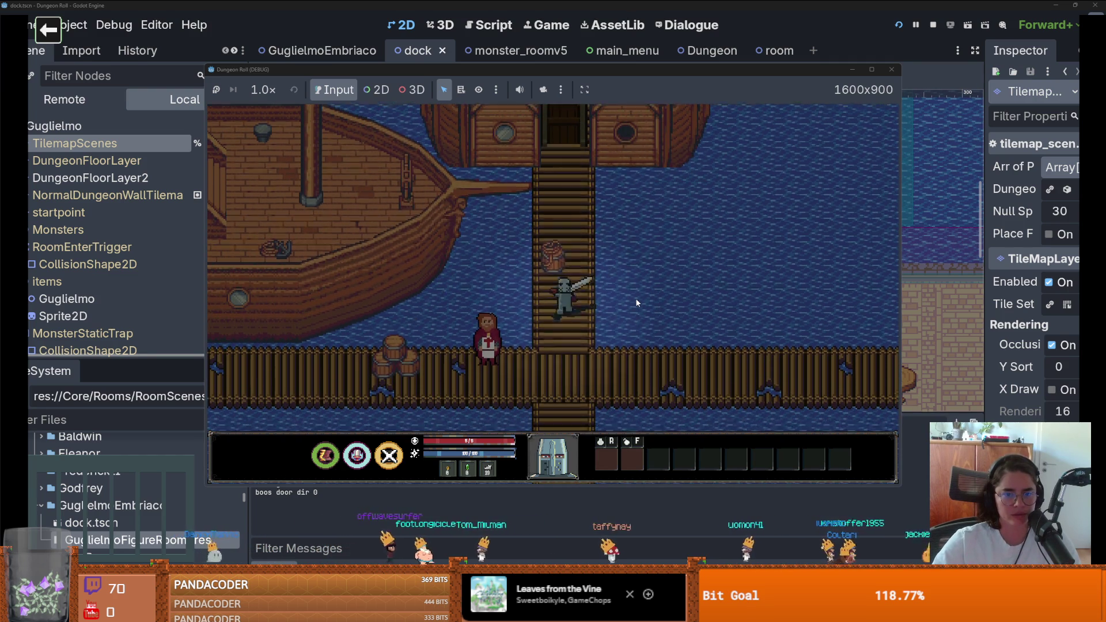
key(d)
key(d)
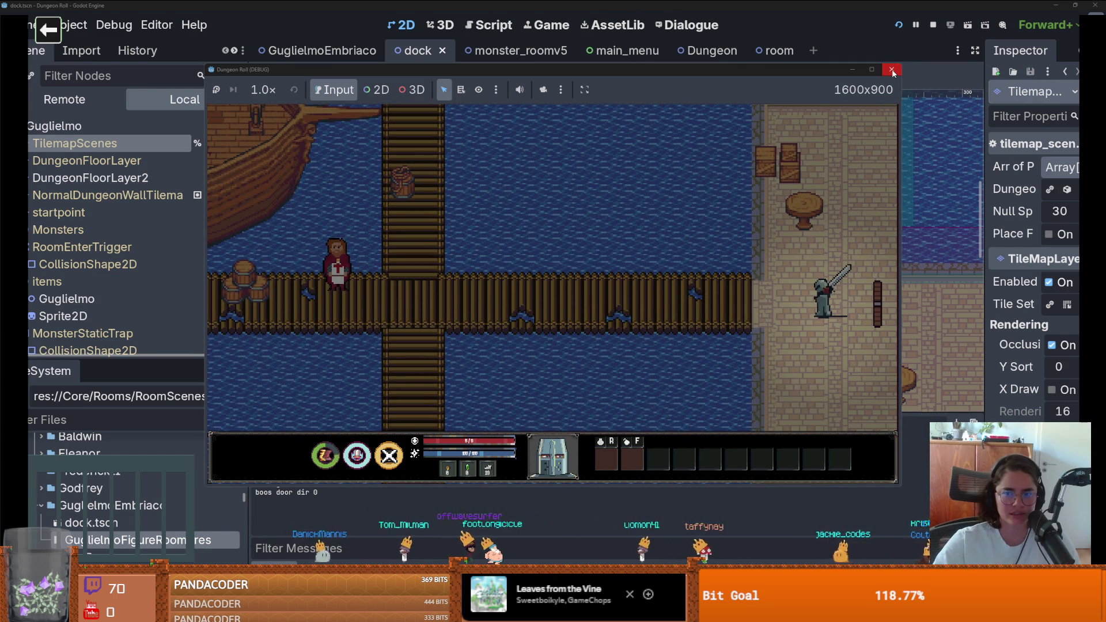
Walk the knight left along the pier past Guglielmo and back to his starting spot
key(a)
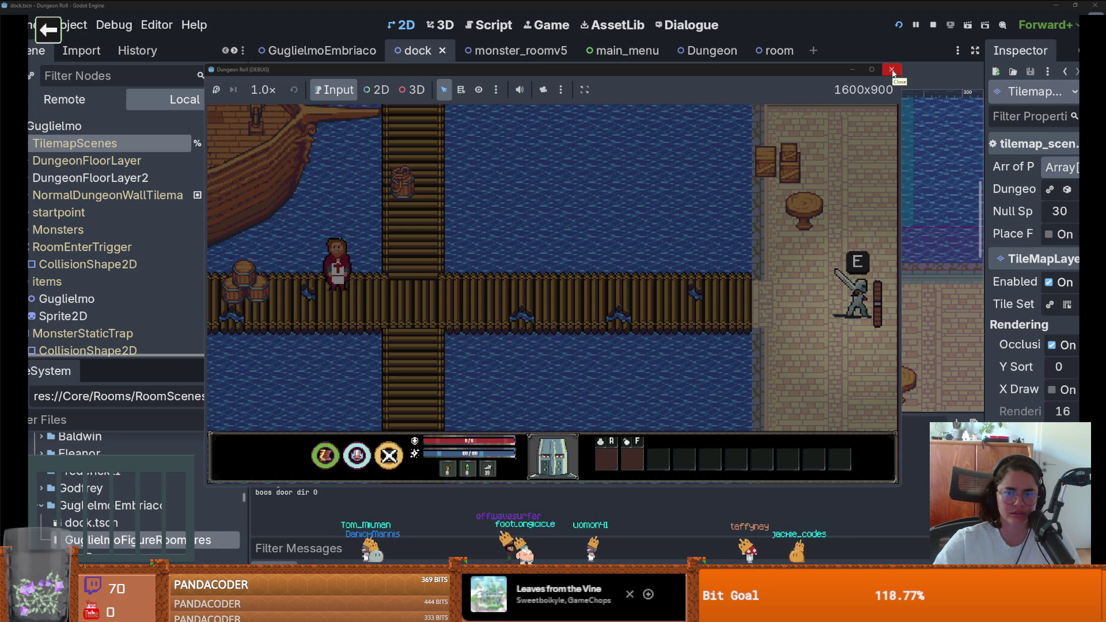
key(a)
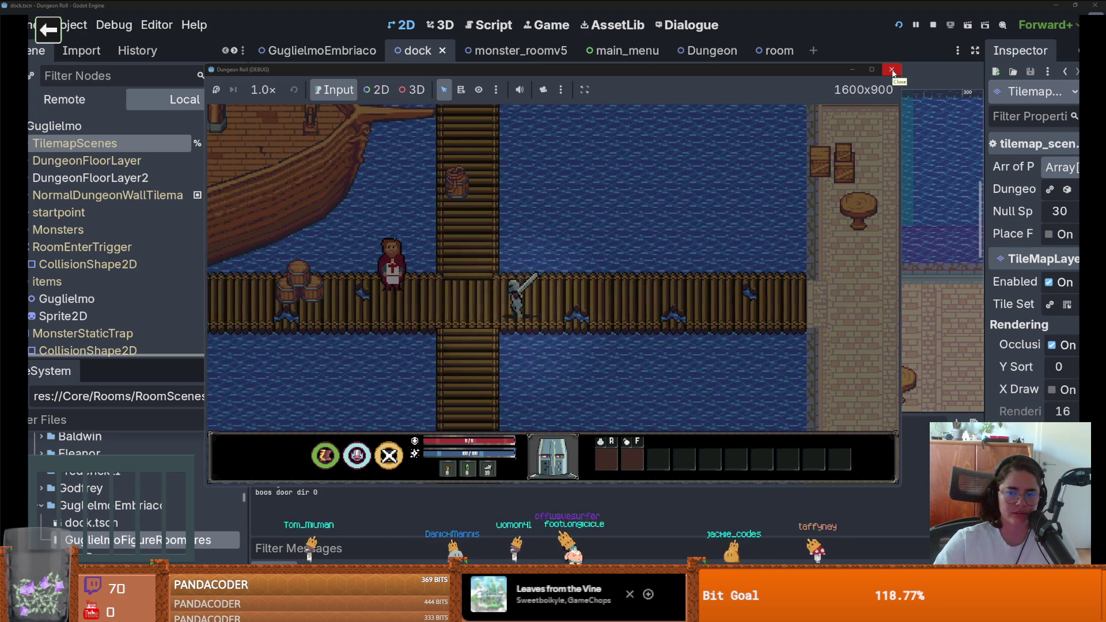
key(a)
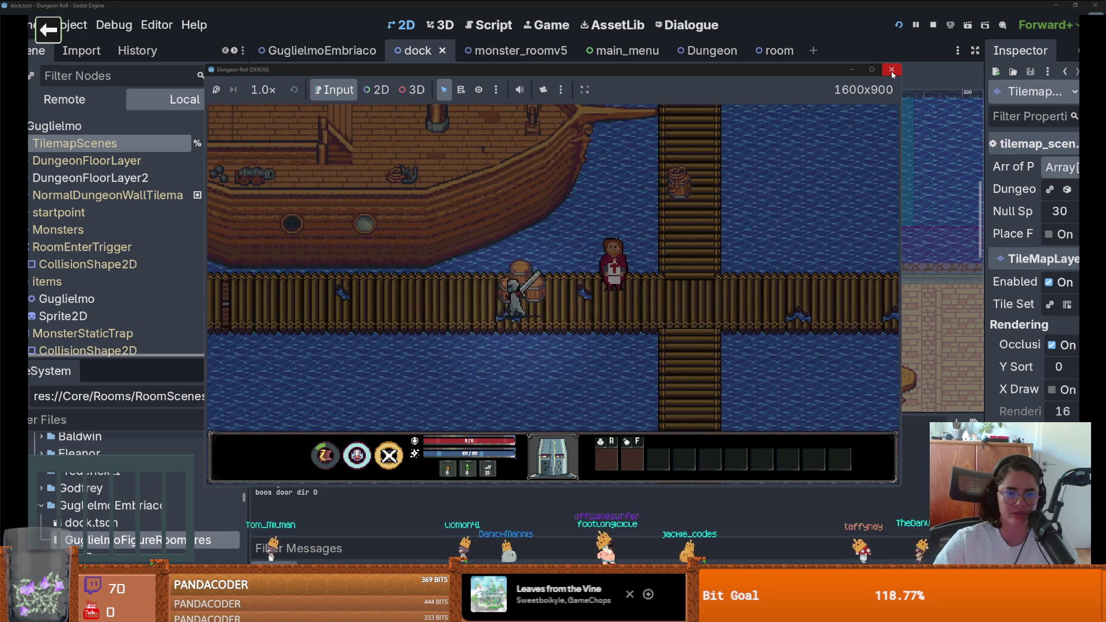
key(a)
key(d)
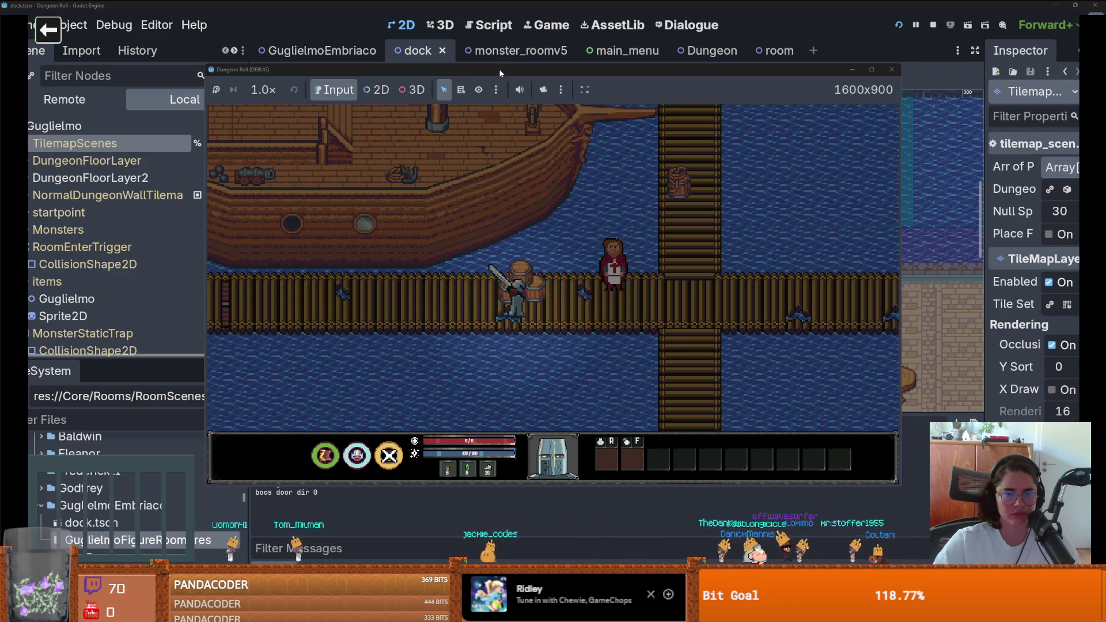
drag(549, 87, 1105, 139)
On the dungeon wall tilemap, paint a Pillar1 terrain tile on the dock and save
scroll(429, 103, down, 4)
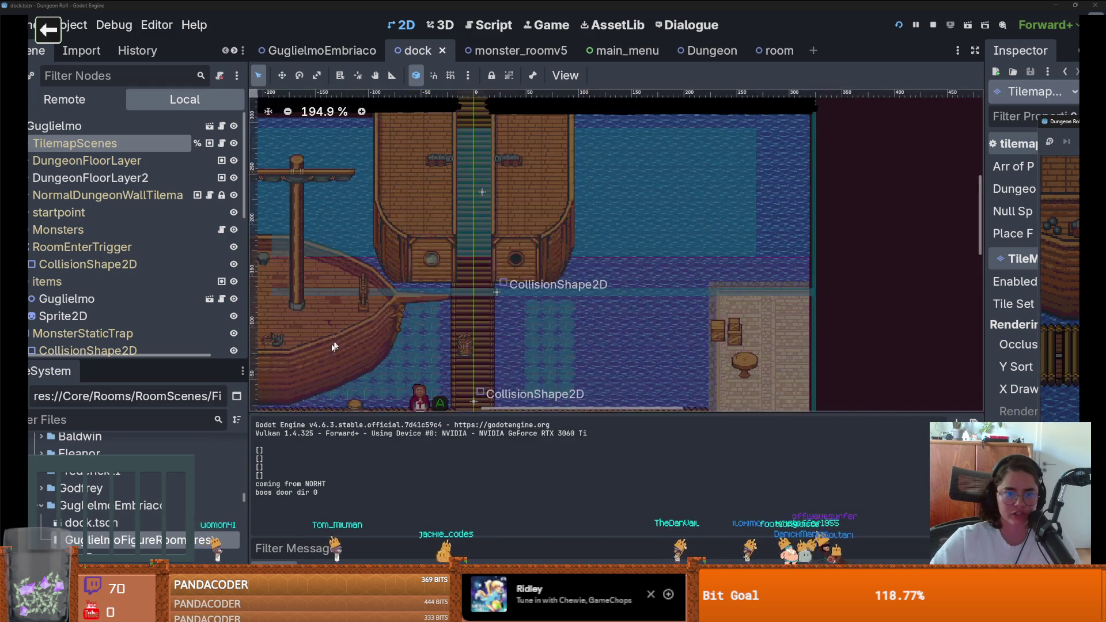
scroll(518, 231, left, 5)
scroll(607, 254, up, 3)
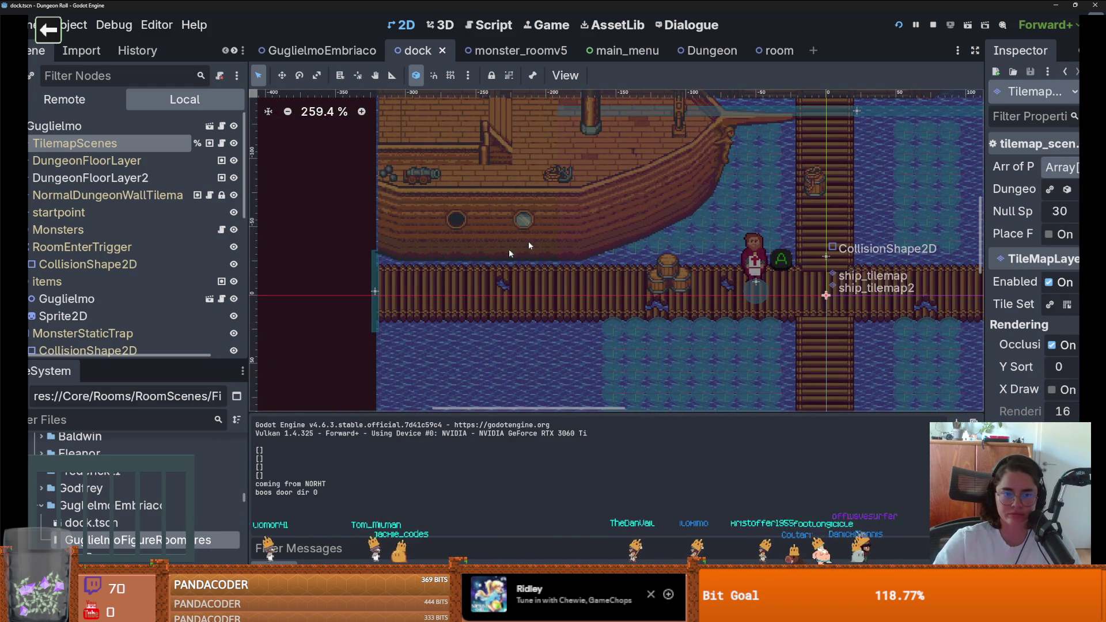
scroll(433, 293, up, 3)
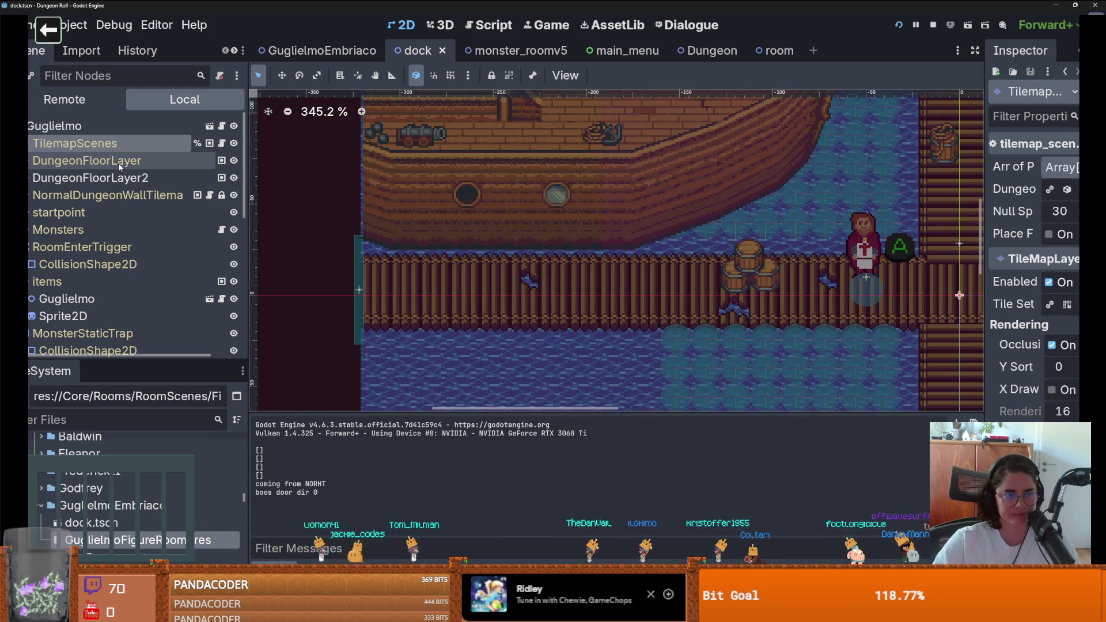
click(103, 195)
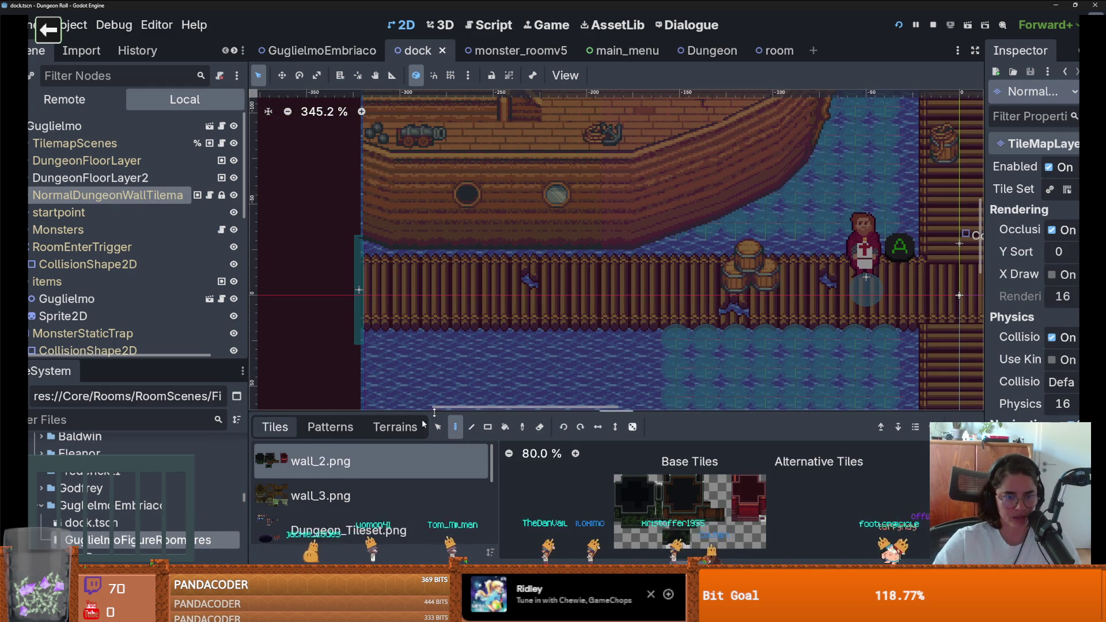
click(395, 427)
click(354, 471)
scroll(348, 481, down, 3)
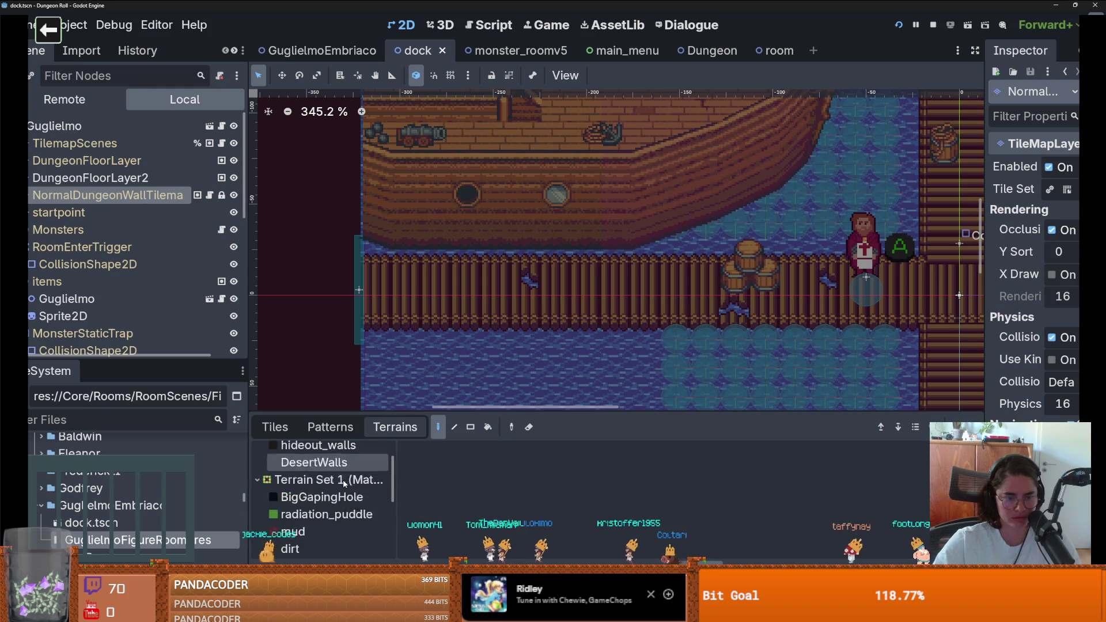
scroll(344, 483, down, 5)
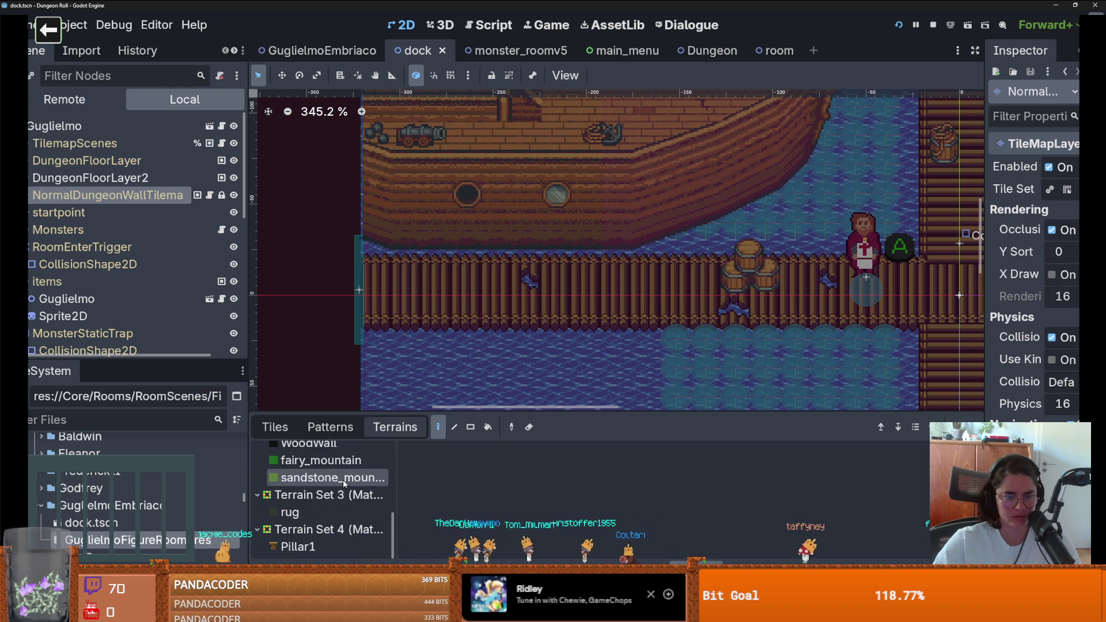
click(297, 547)
click(406, 258)
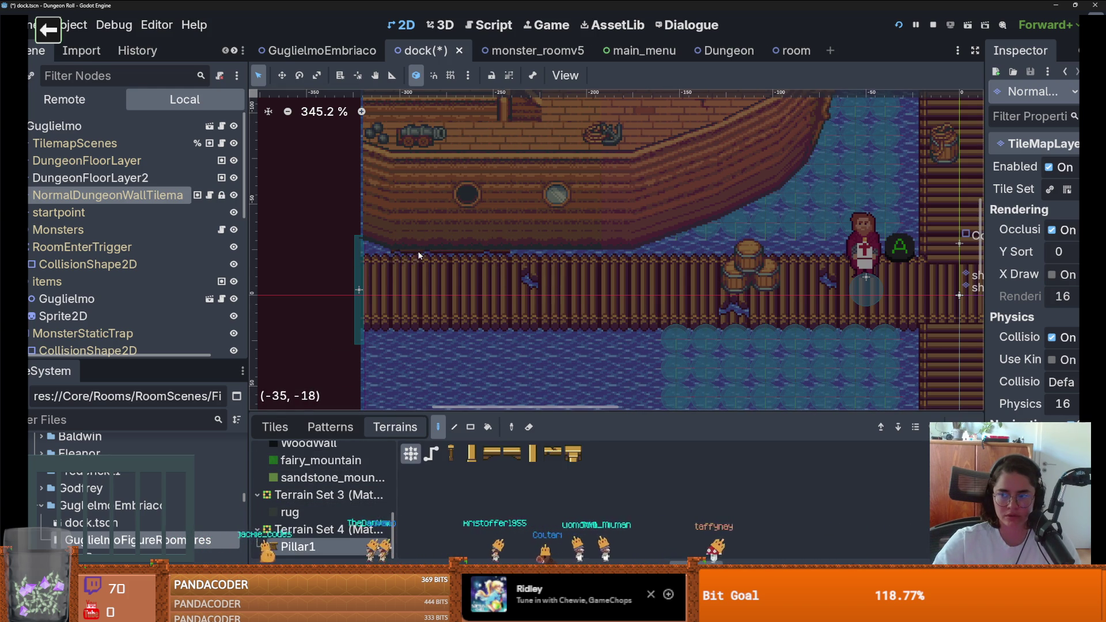
key(ctrl+s)
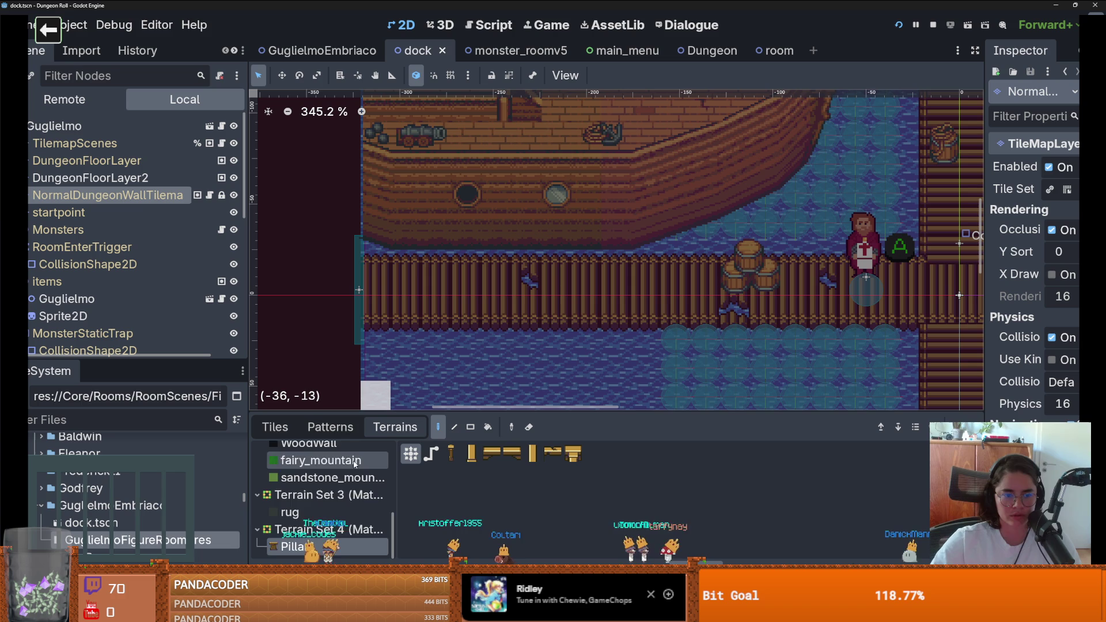
Try a fairy_mountain terrain patch, undo it, reselect new_walls, then select the TilemapScenes layer
scroll(354, 464, up, 2)
click(320, 517)
click(436, 263)
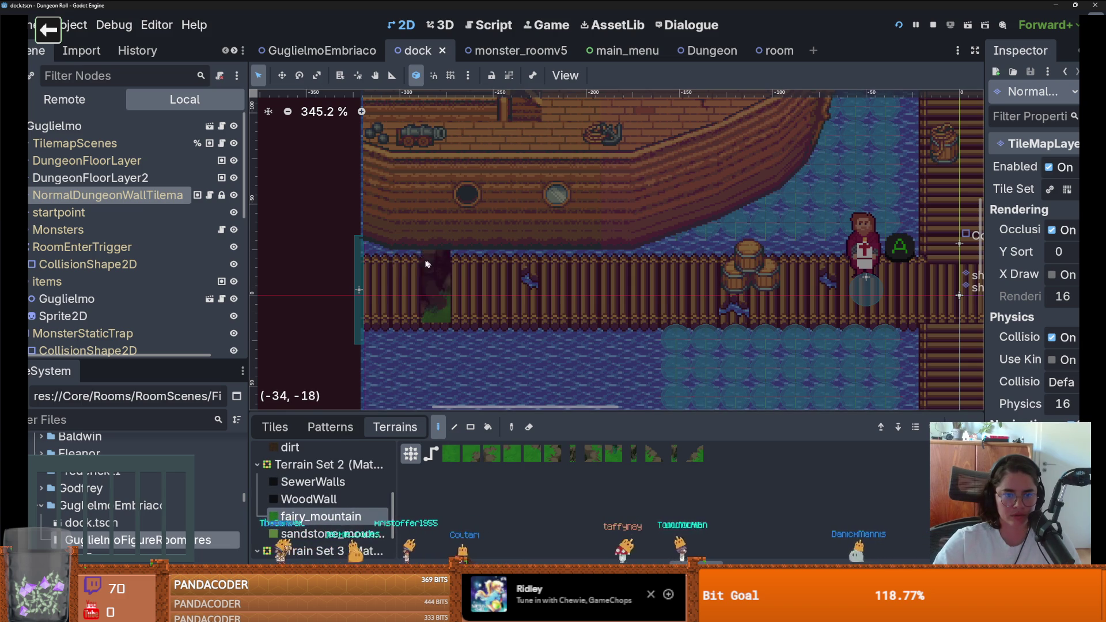
key(ctrl+z)
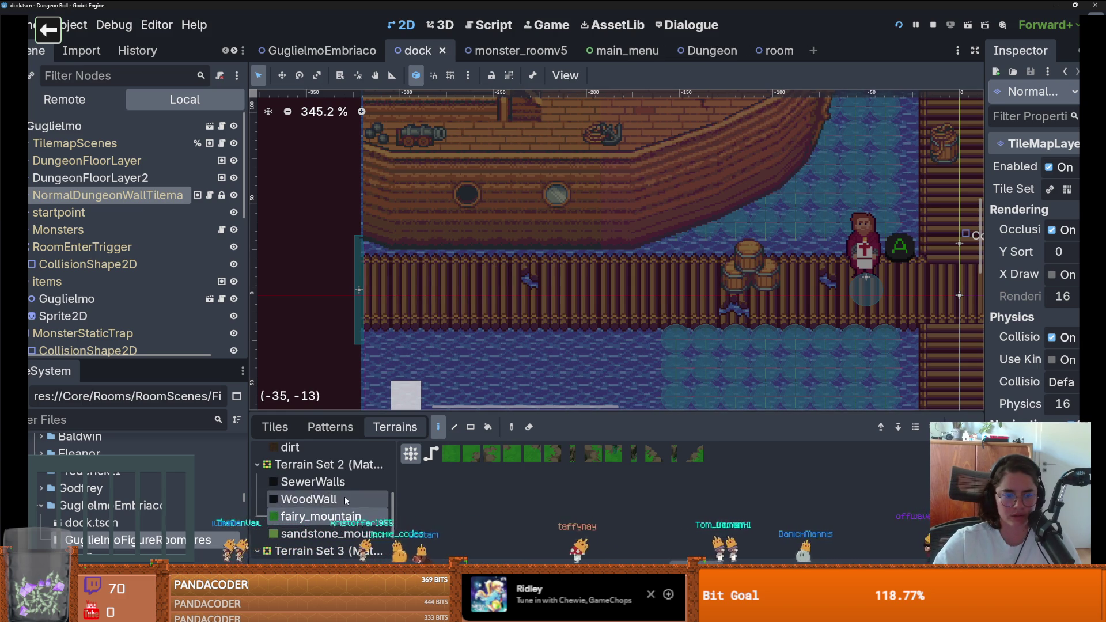
scroll(345, 496, up, 5)
click(309, 470)
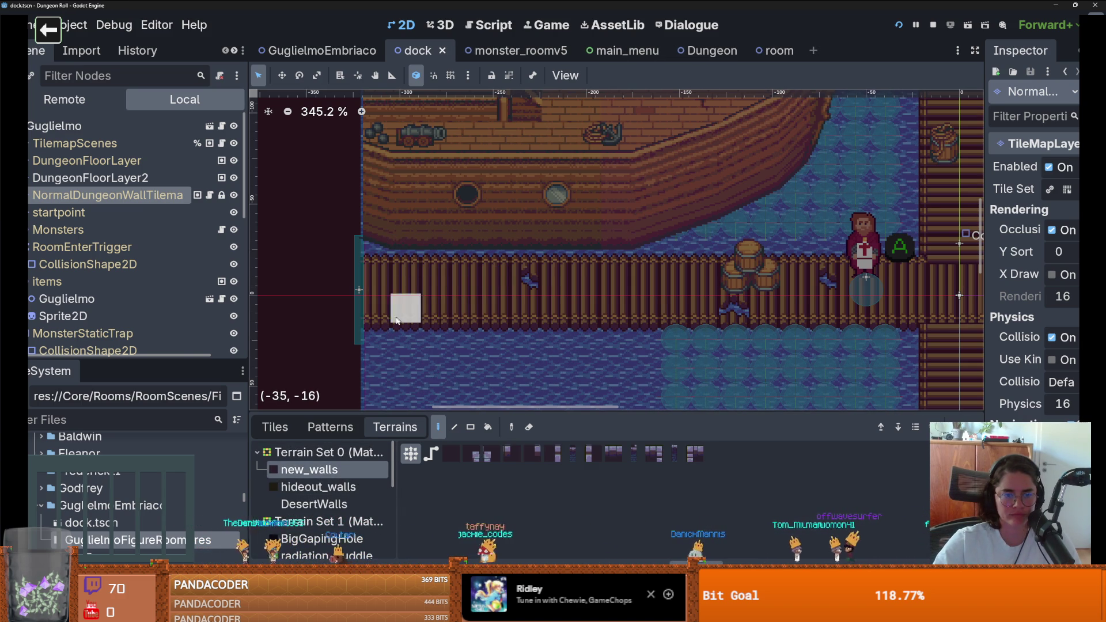
click(75, 143)
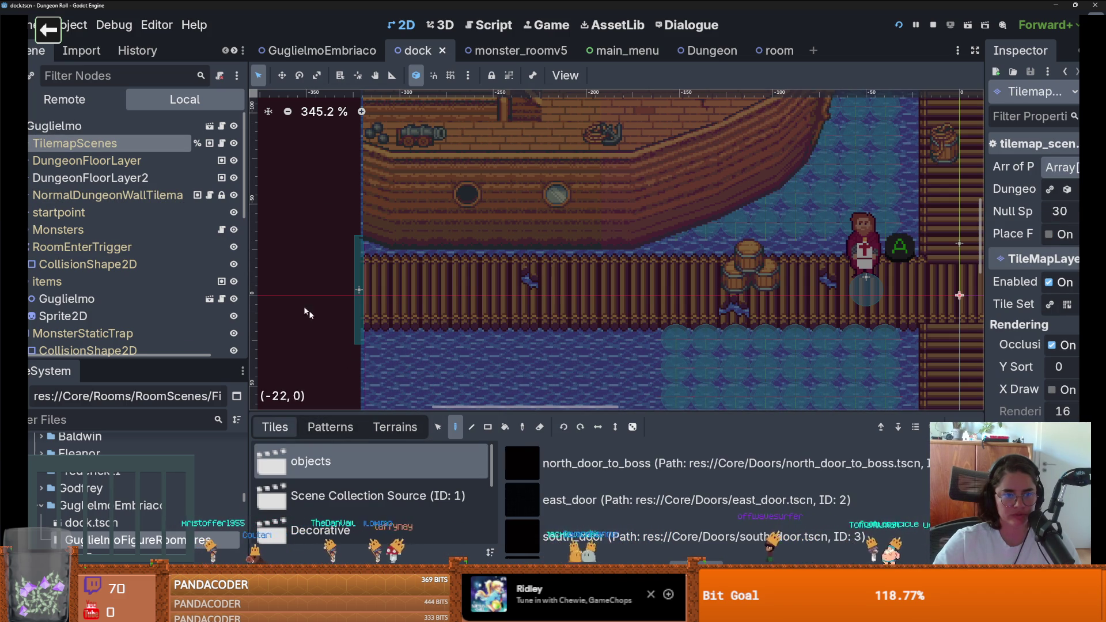
Select the ship_tilemap layer, enlarge the TileMap panel, and bring the atlas's window-frame tiles into view
scroll(122, 320, down, 8)
click(130, 326)
scroll(685, 495, up, 1)
drag(686, 412, 685, 133)
scroll(686, 507, down, 2)
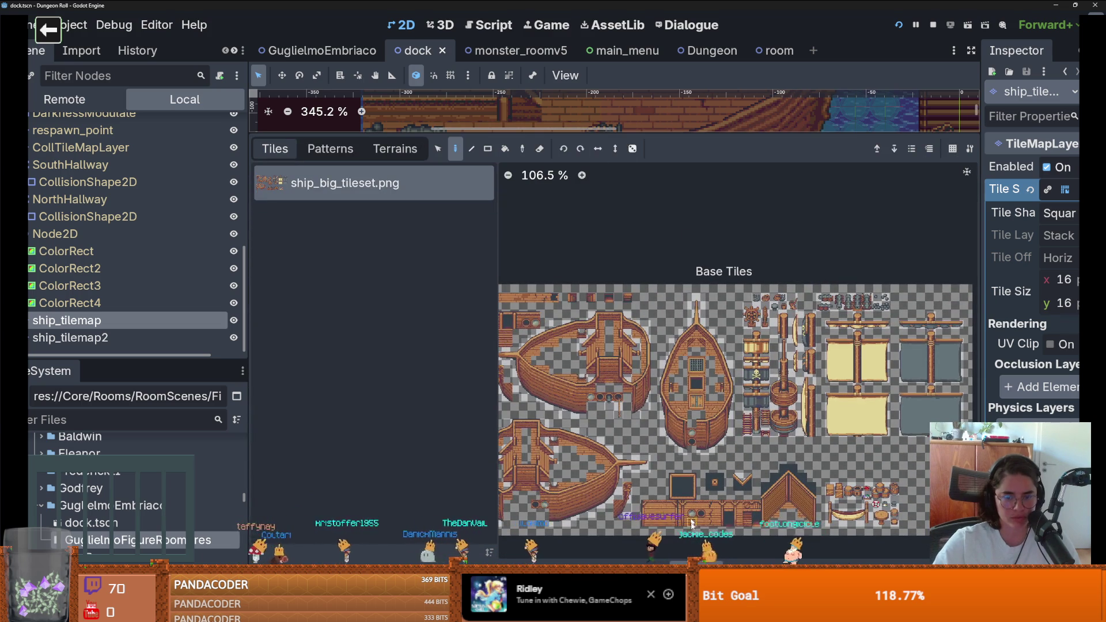
scroll(627, 377, up, 3)
drag(798, 417, 678, 375)
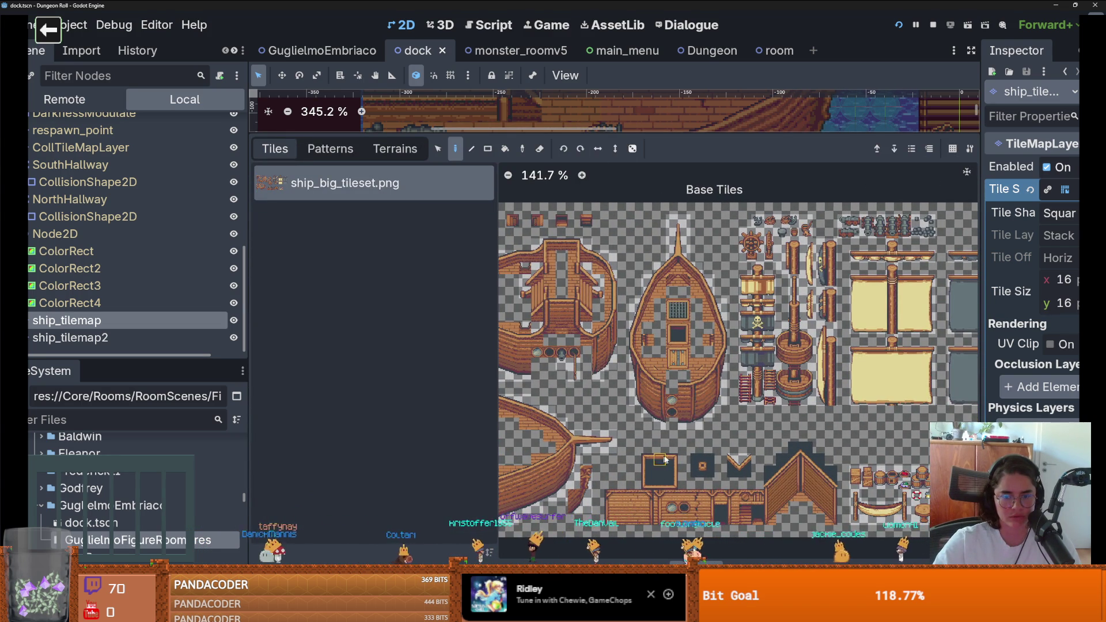
mouse_move(609, 138)
mouse_down()
mouse_move(611, 510)
mouse_move(610, 366)
mouse_up()
scroll(634, 260, down, 1)
scroll(657, 455, down, 4)
scroll(645, 507, up, 2)
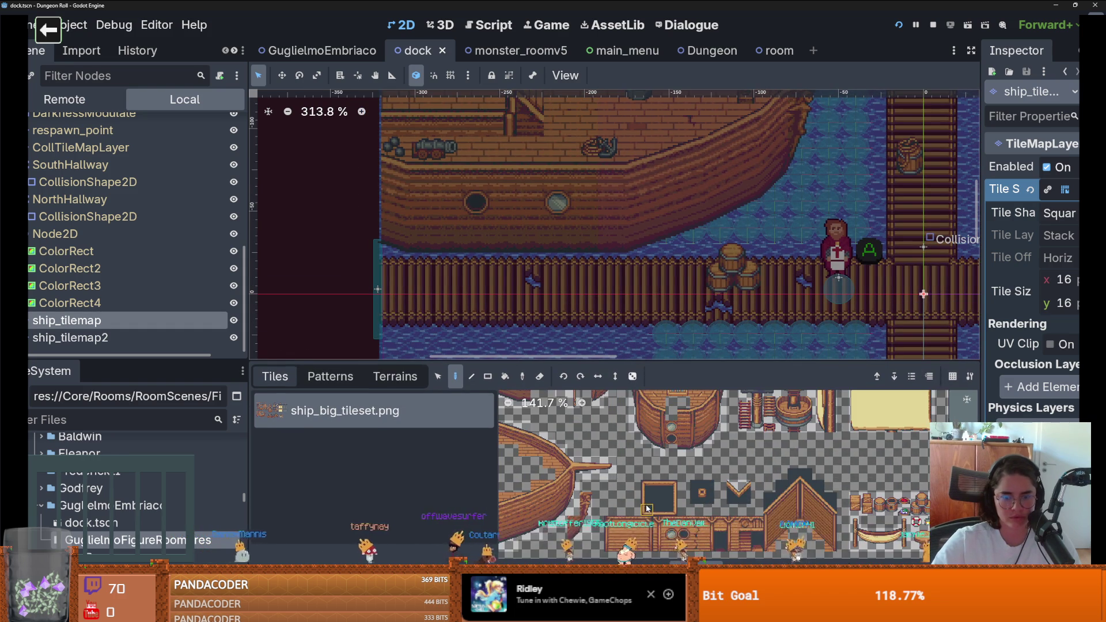
Paint the window-frame tiles at the dock's left entrance and check them in a quick test run
click(431, 265)
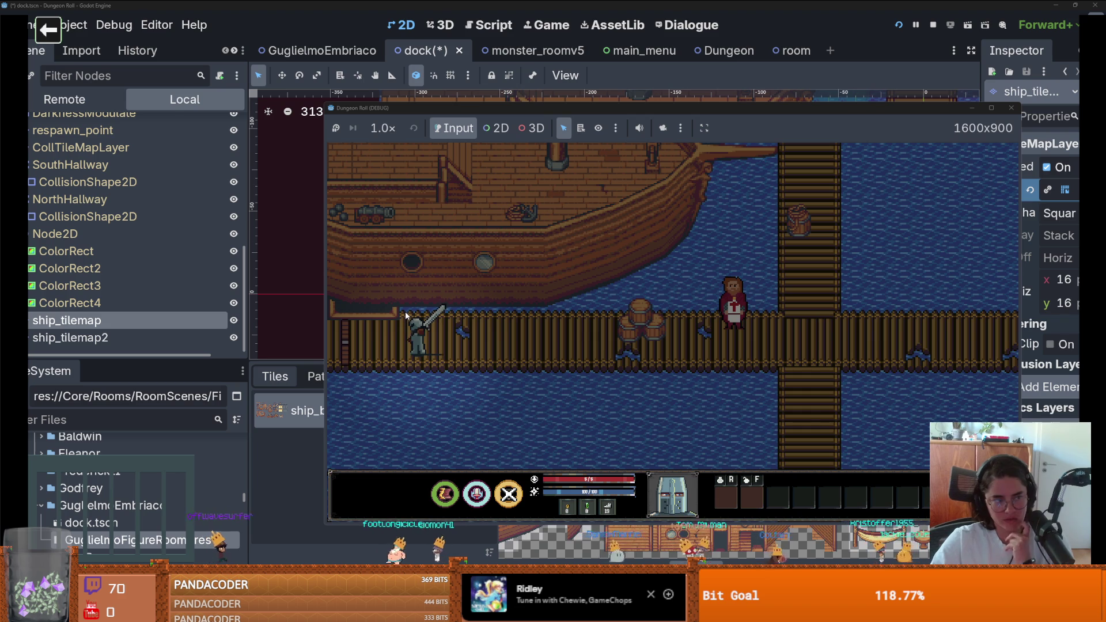
key(a)
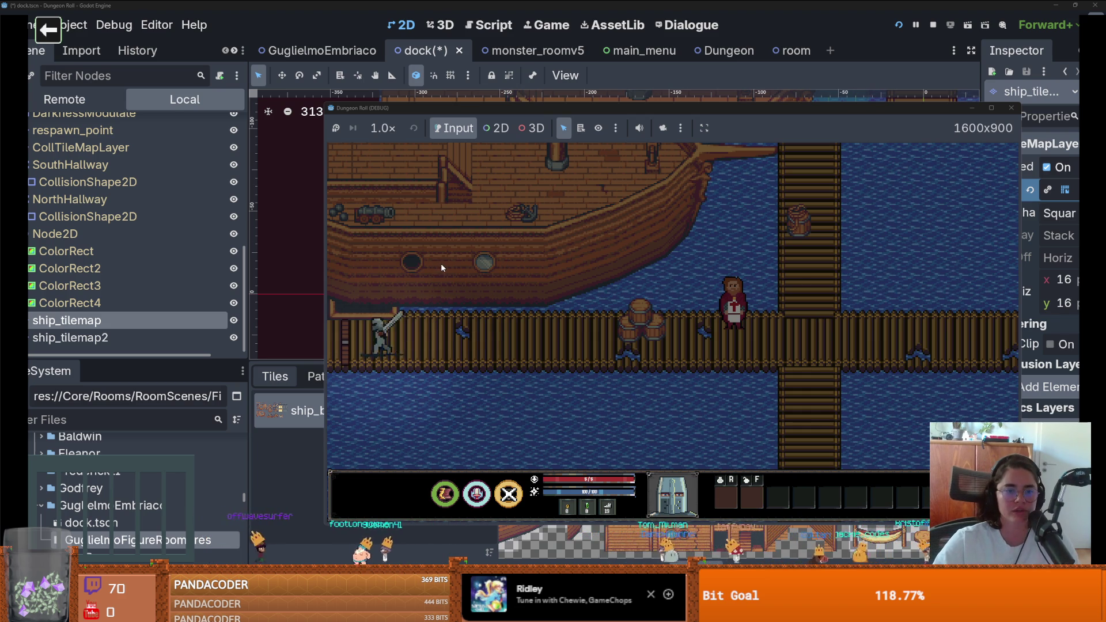
key(F8)
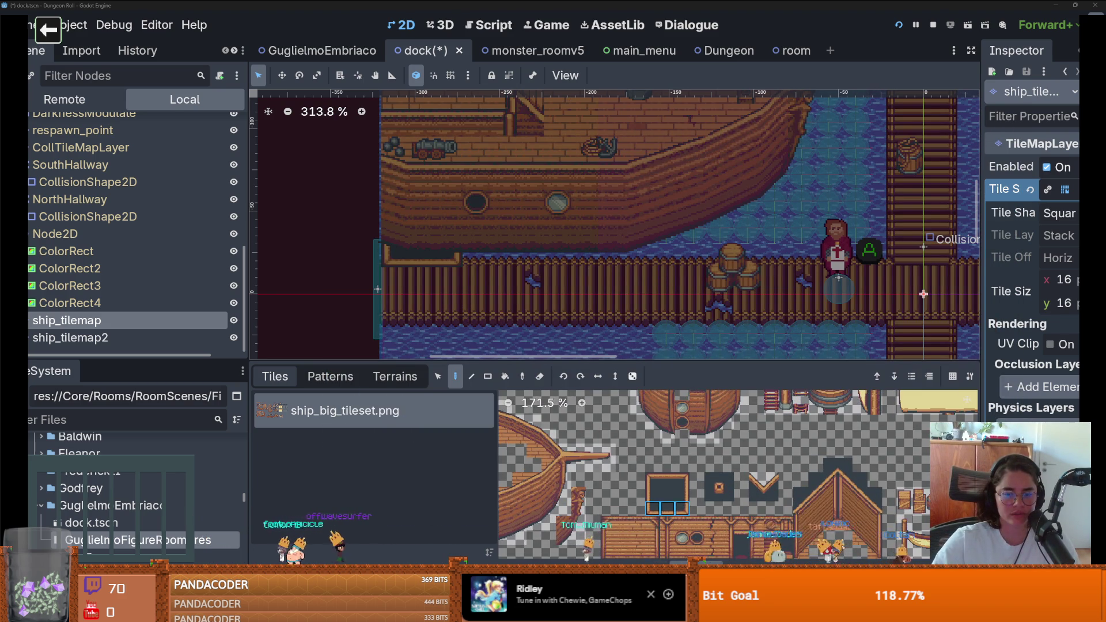
Paint Z Index 1 onto the ship tileset's window-frame border tiles
scroll(663, 435, up, 5)
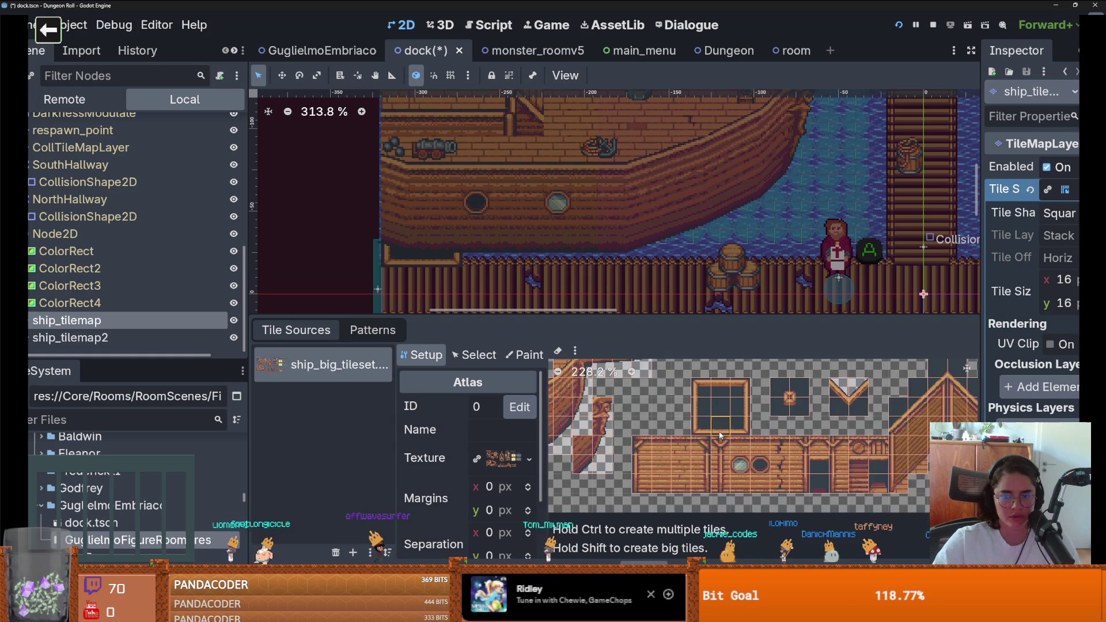
click(522, 355)
click(468, 406)
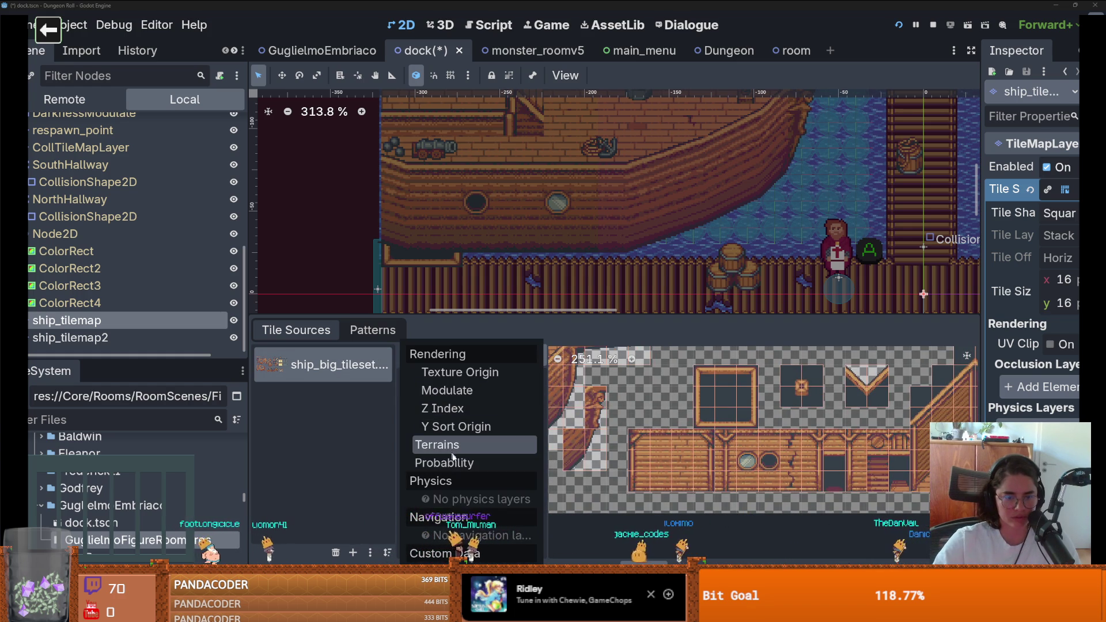
click(442, 408)
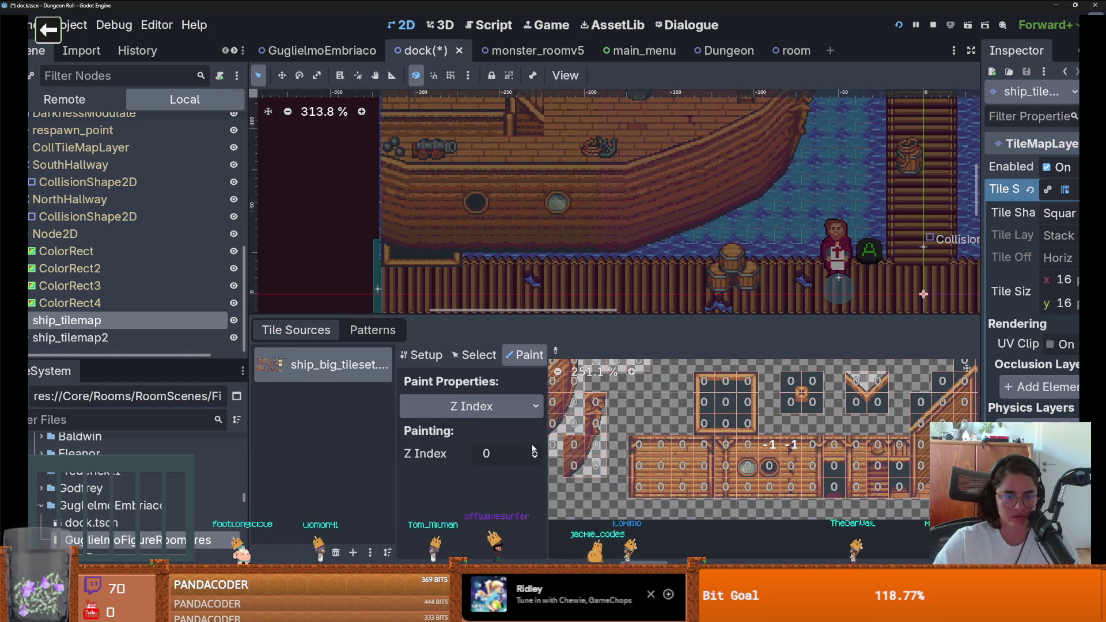
mouse_move(704, 381)
mouse_down()
mouse_move(747, 381)
mouse_move(748, 423)
mouse_move(704, 423)
mouse_up()
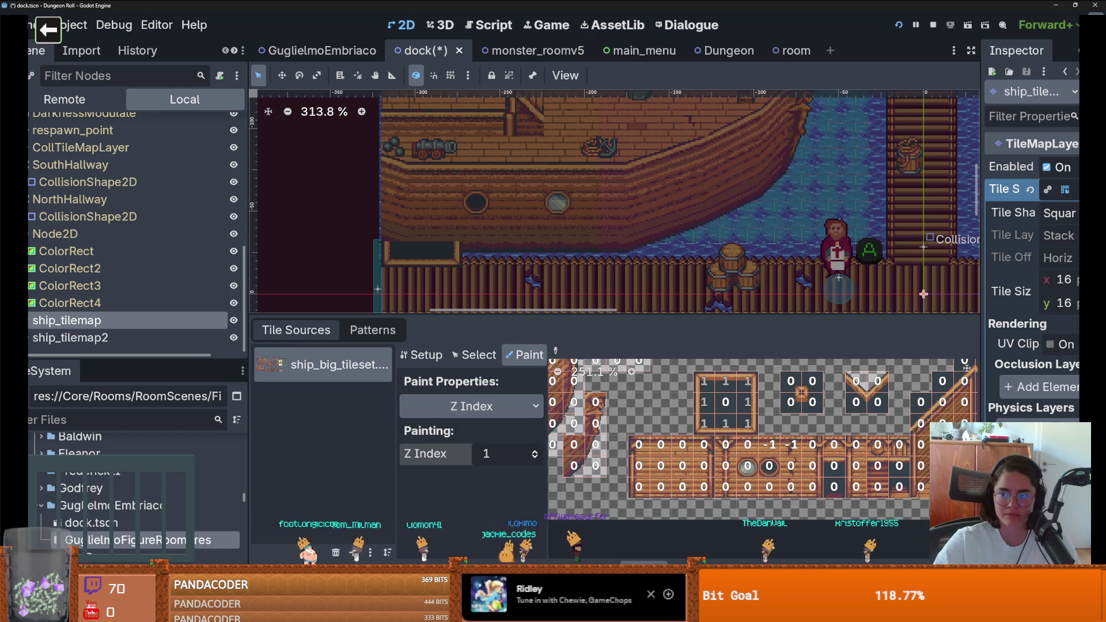
click(372, 331)
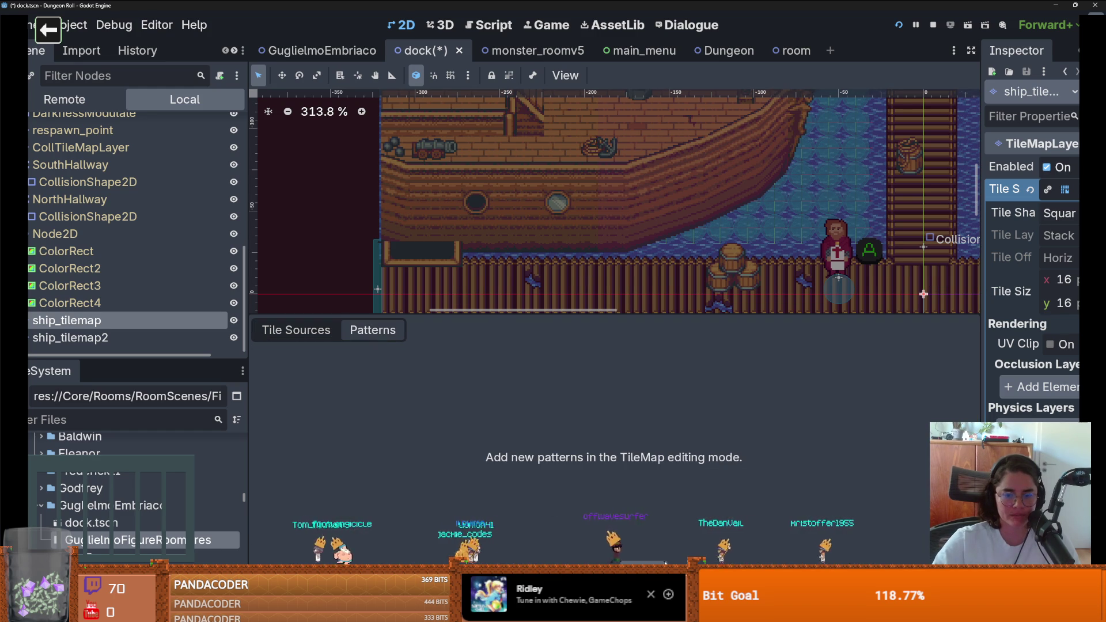
click(648, 562)
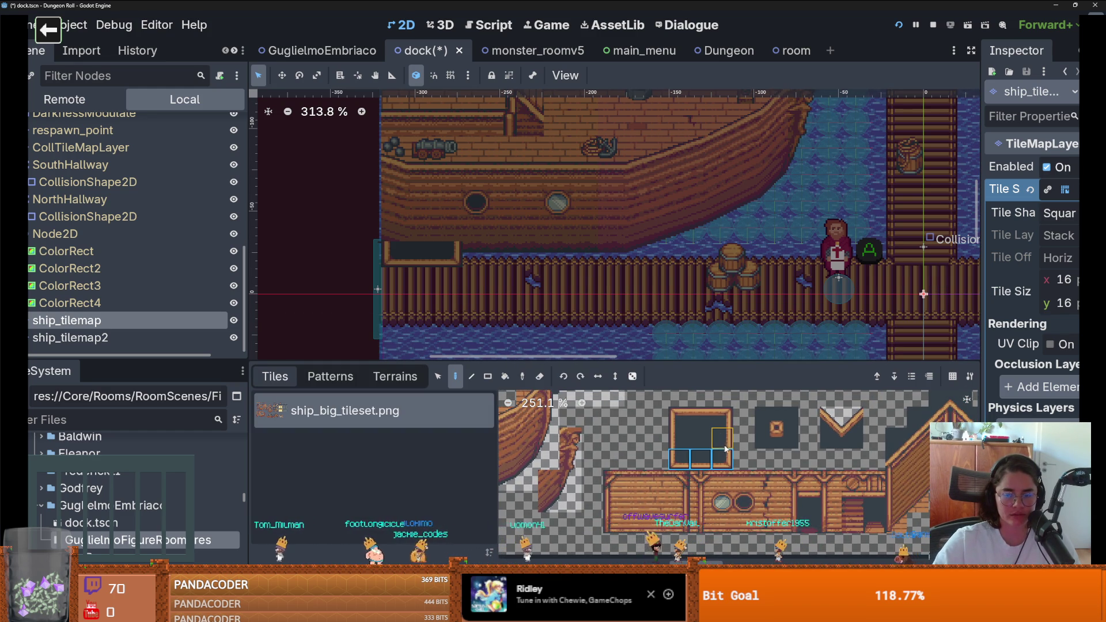
Complete the window frame's top row, then paint a second frame's bottom and top rows below it
drag(721, 417, 680, 418)
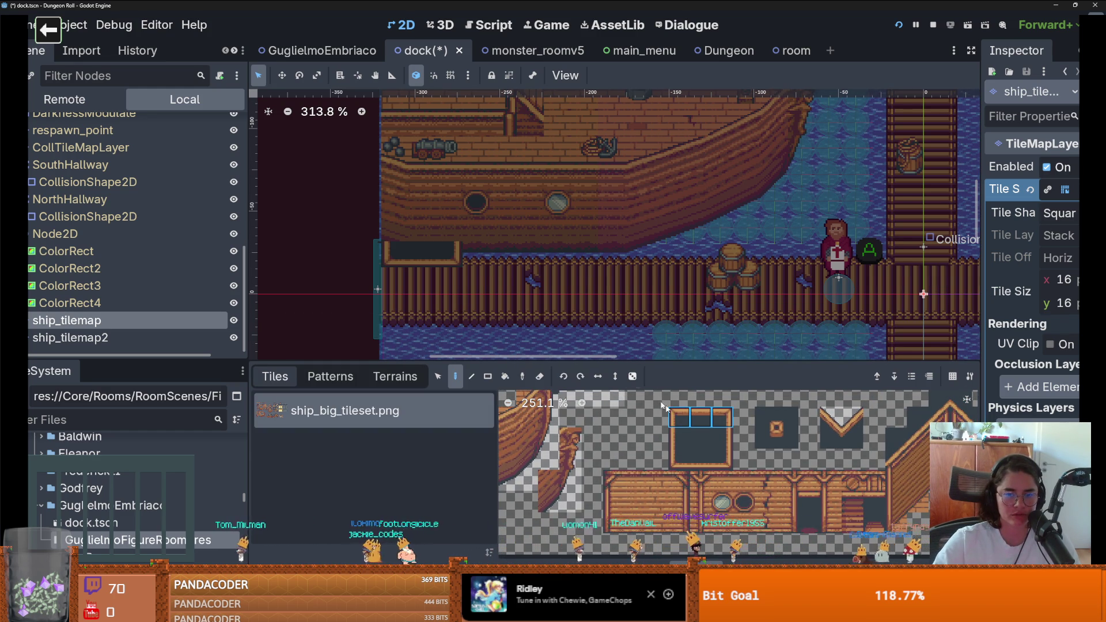
click(419, 233)
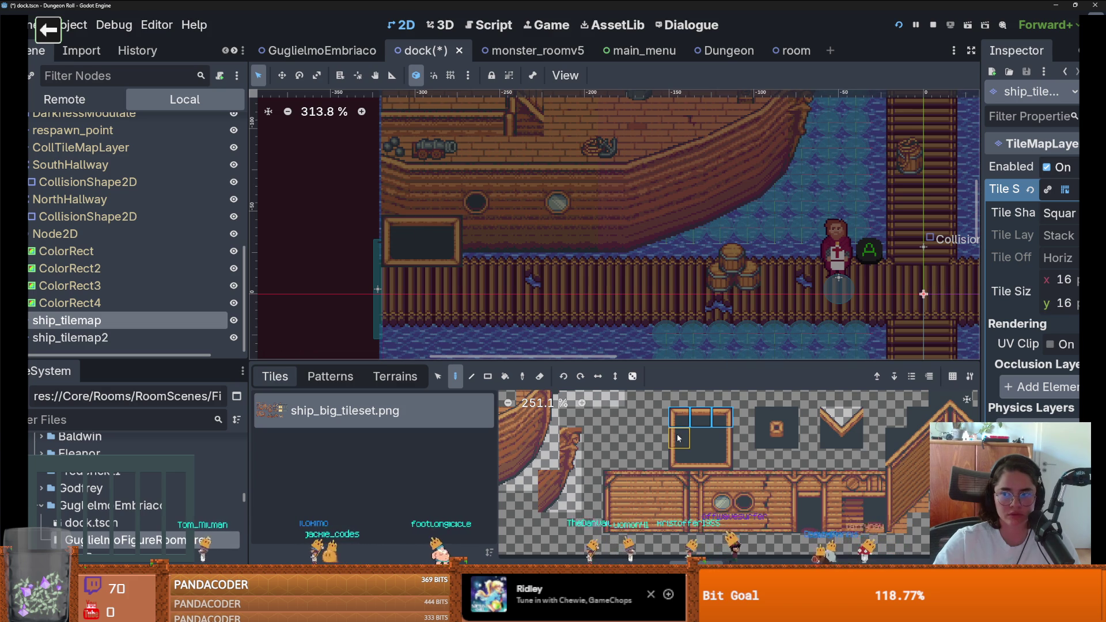
drag(724, 461, 680, 461)
drag(422, 344, 445, 292)
click(444, 312)
drag(723, 417, 680, 418)
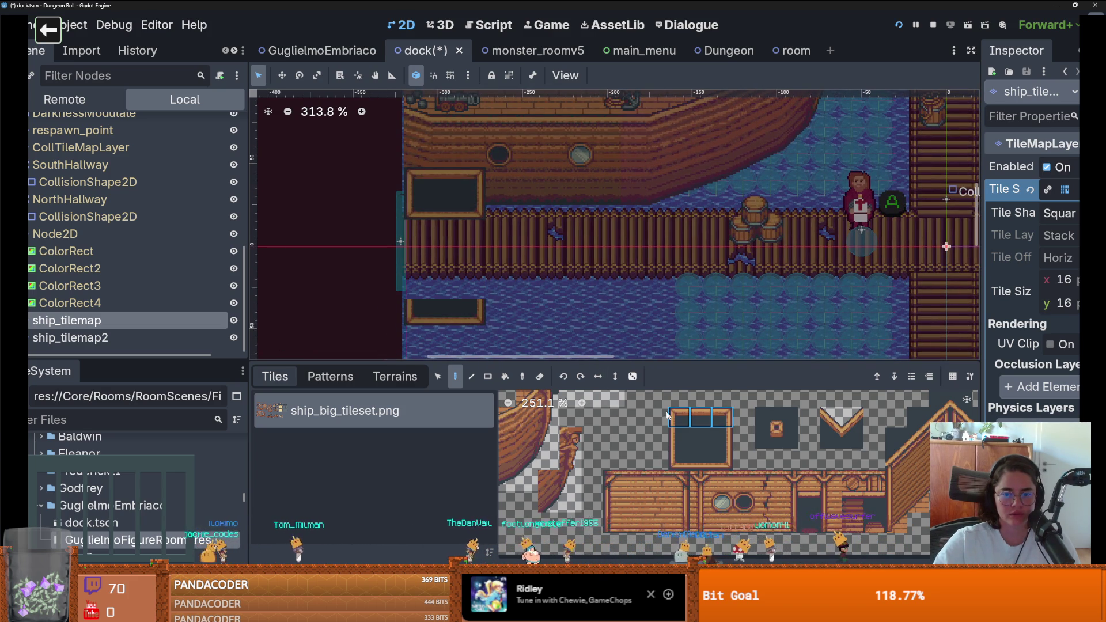
click(442, 282)
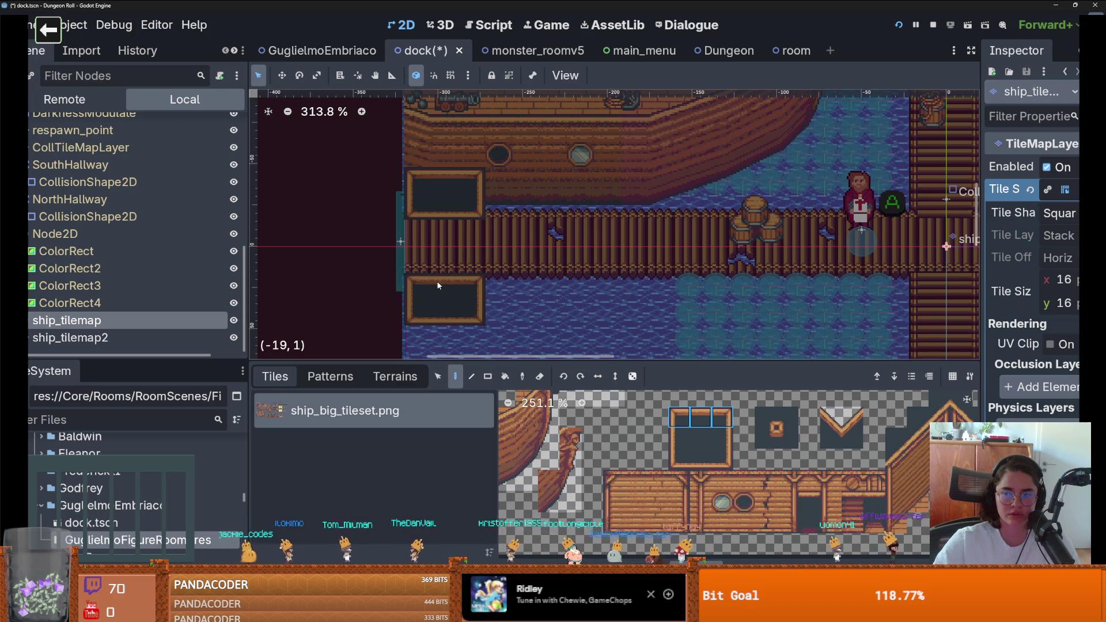
Add a corner tile to the upper wall's end and delete the unfinished lower wall strip
scroll(437, 282, left, 3)
scroll(521, 275, down, 2)
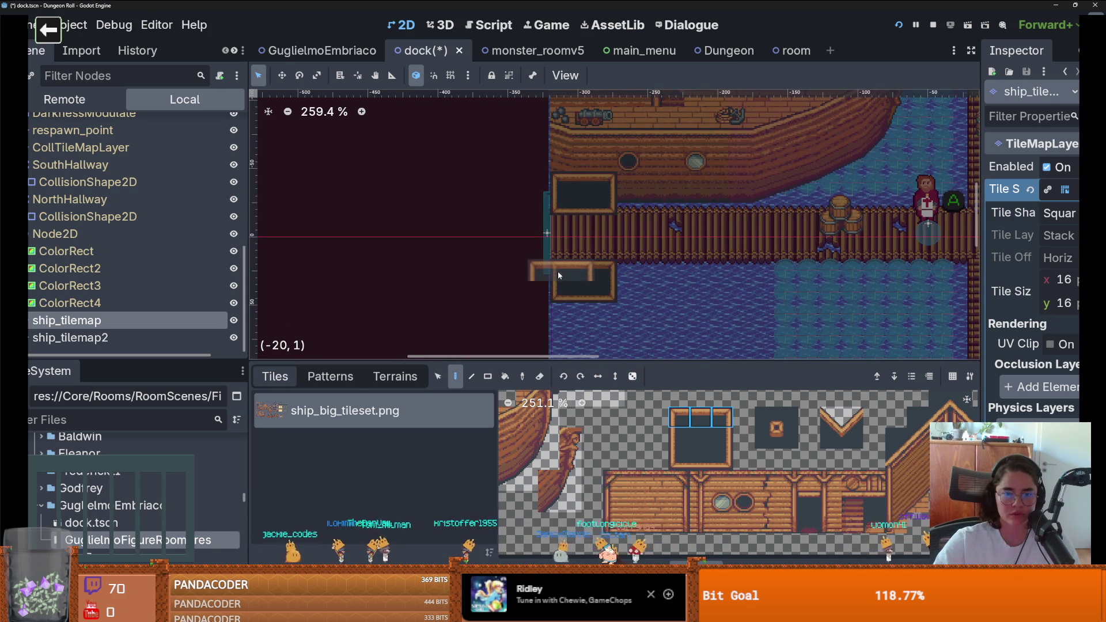
scroll(699, 425, down, 2)
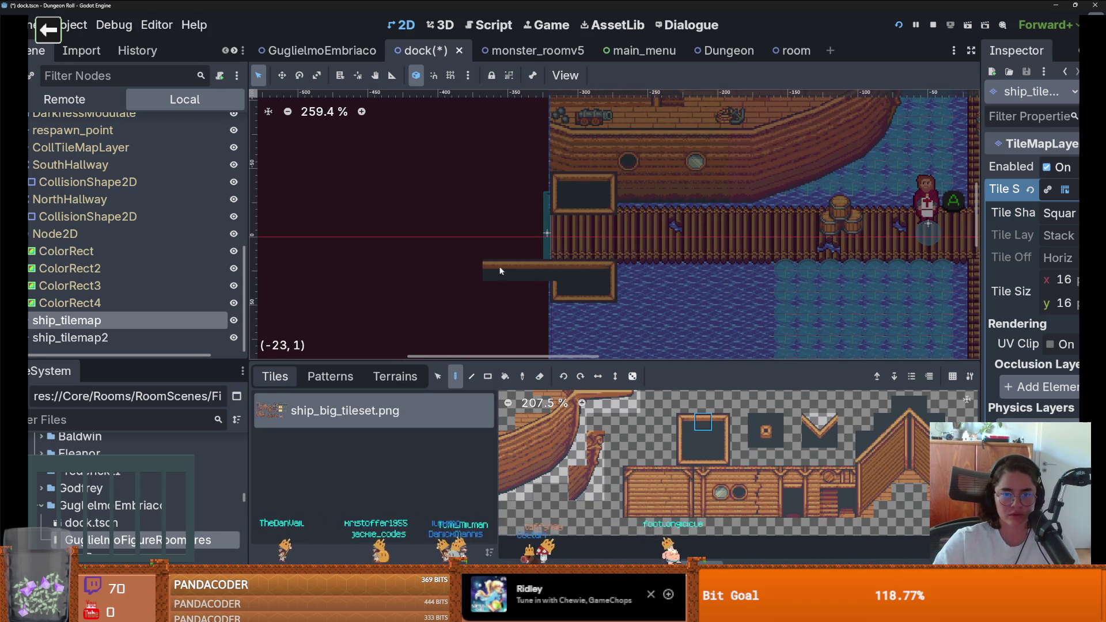
scroll(577, 267, down, 2)
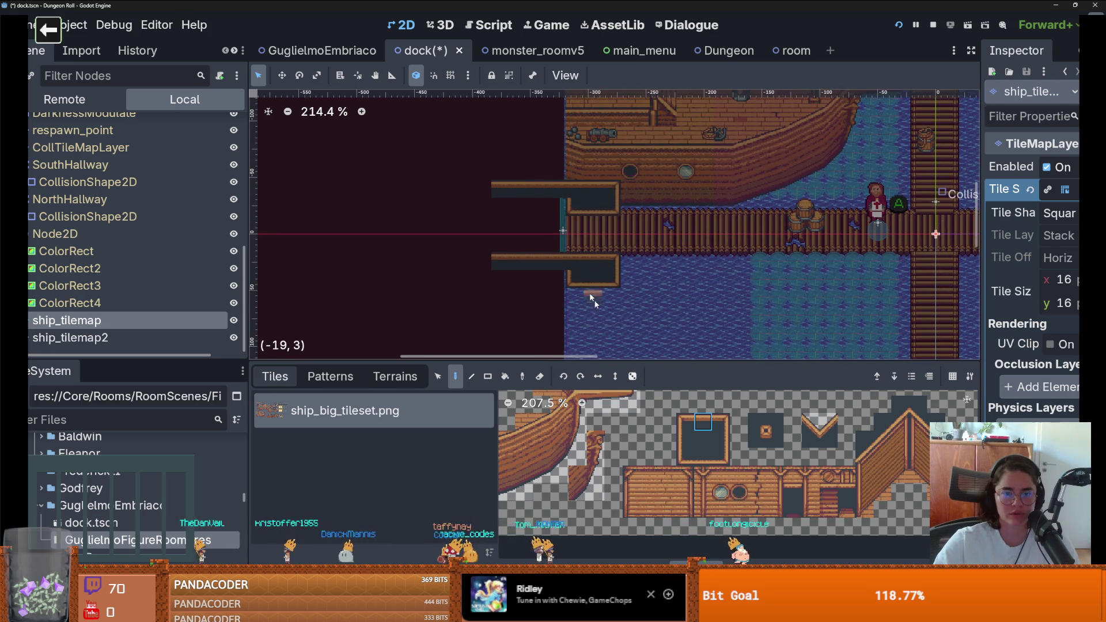
scroll(538, 271, down, 1)
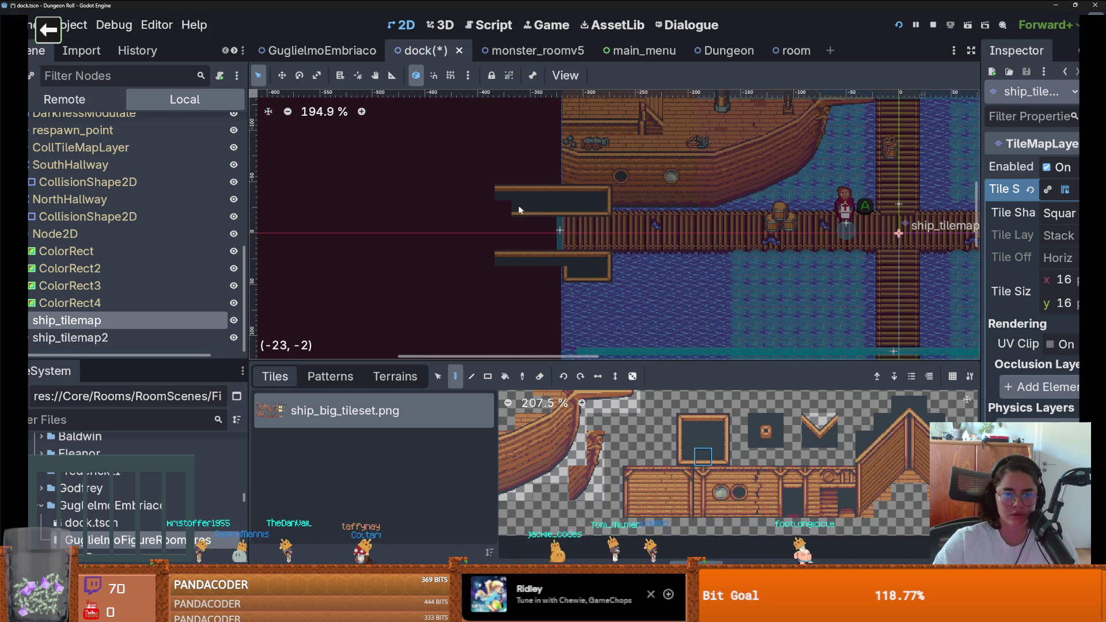
click(487, 193)
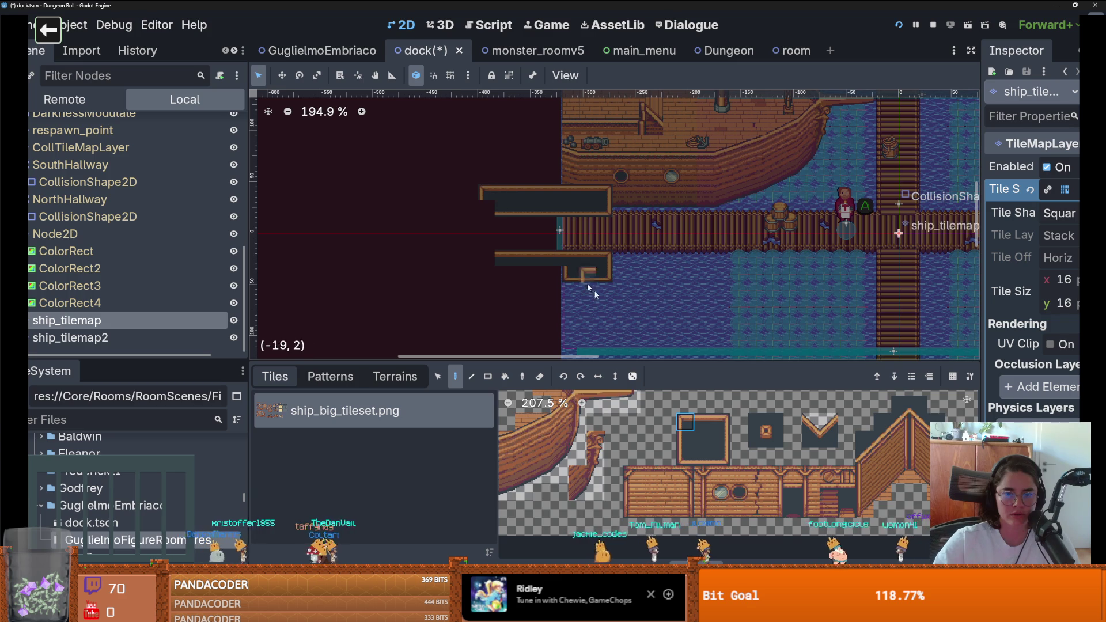
click(685, 455)
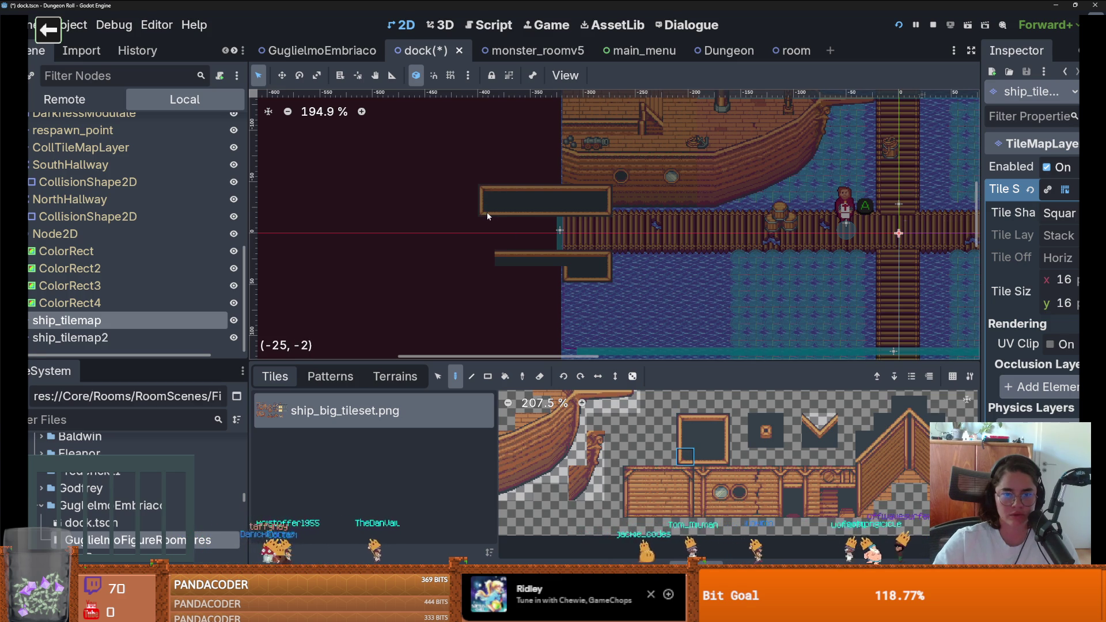
scroll(550, 308, up, 1)
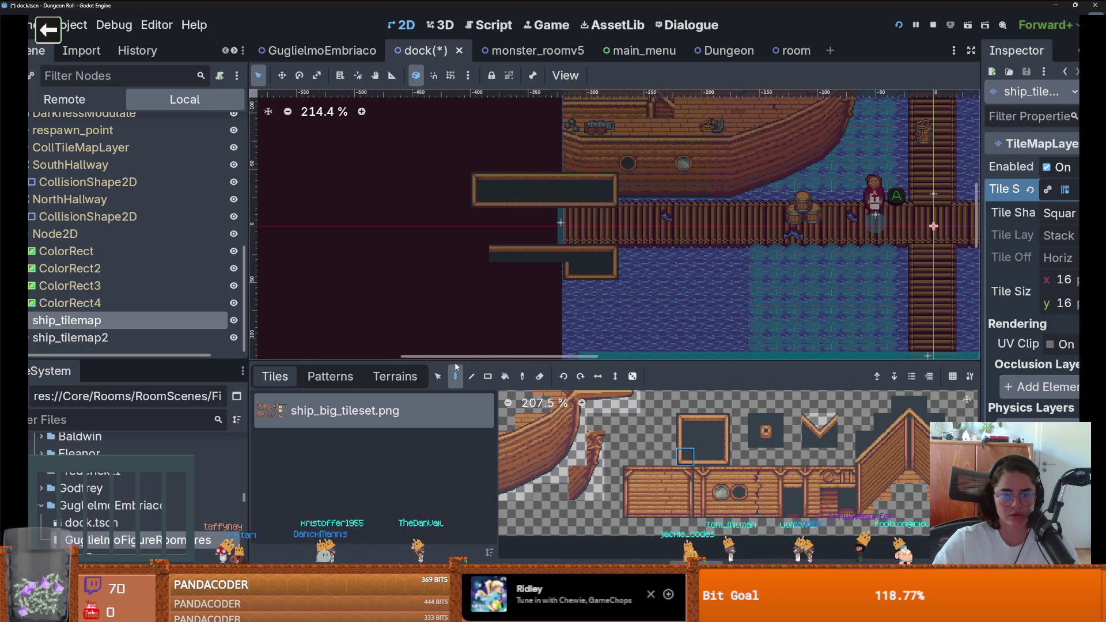
key(Delete)
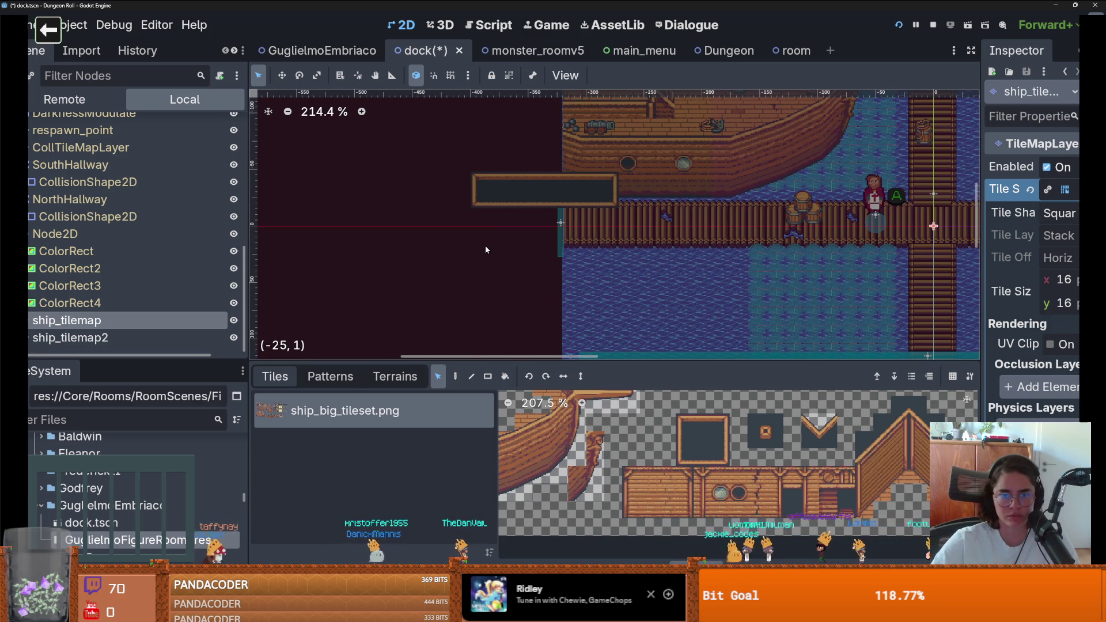
Copy the upper wall strip, paste it below the doorway, and save the scene
mouse_move(665, 214)
mouse_down()
mouse_move(447, 175)
mouse_move(548, 202)
mouse_move(606, 200)
mouse_up()
key(ctrl+c)
key(ctrl+v)
click(545, 273)
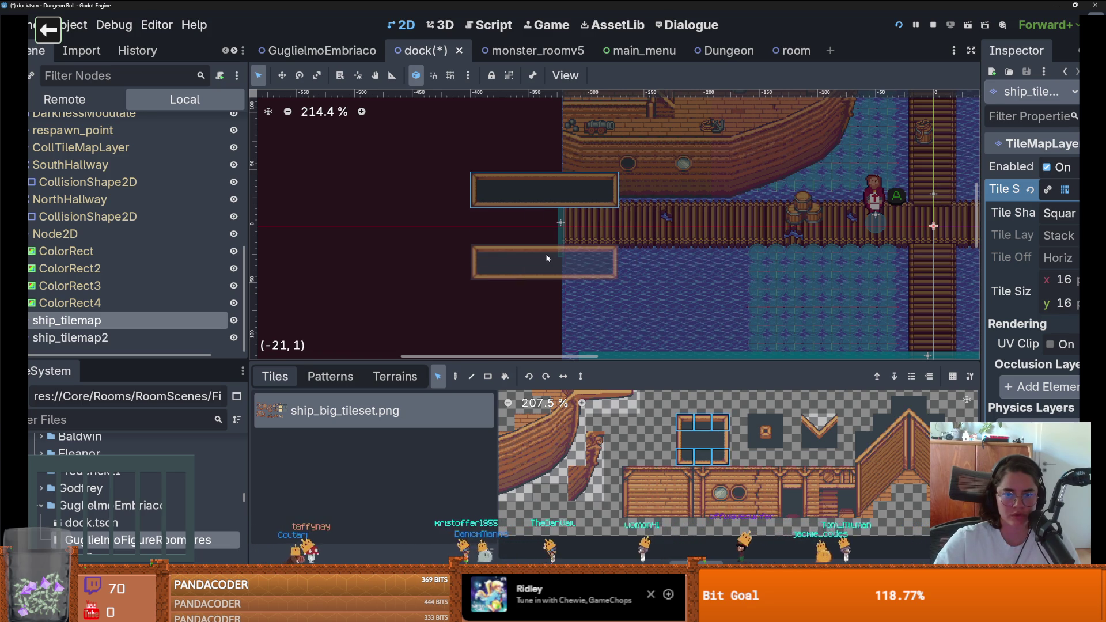
key(ctrl+s)
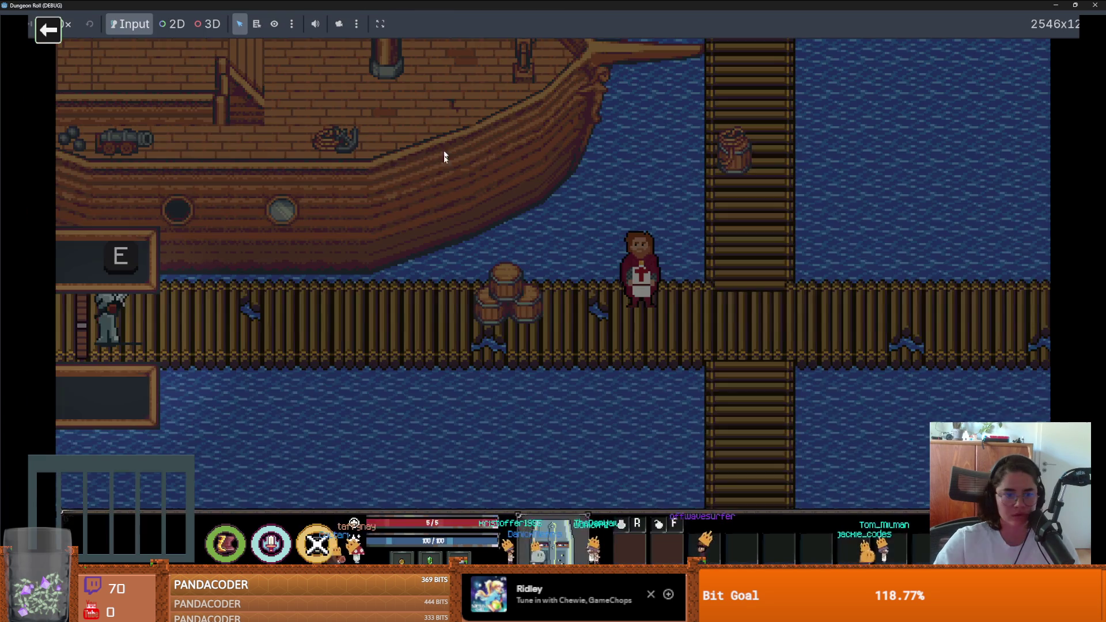
Swing the sword, enter the dungeon through the west door, dismiss the card screen, and shrink the game window
click(233, 313)
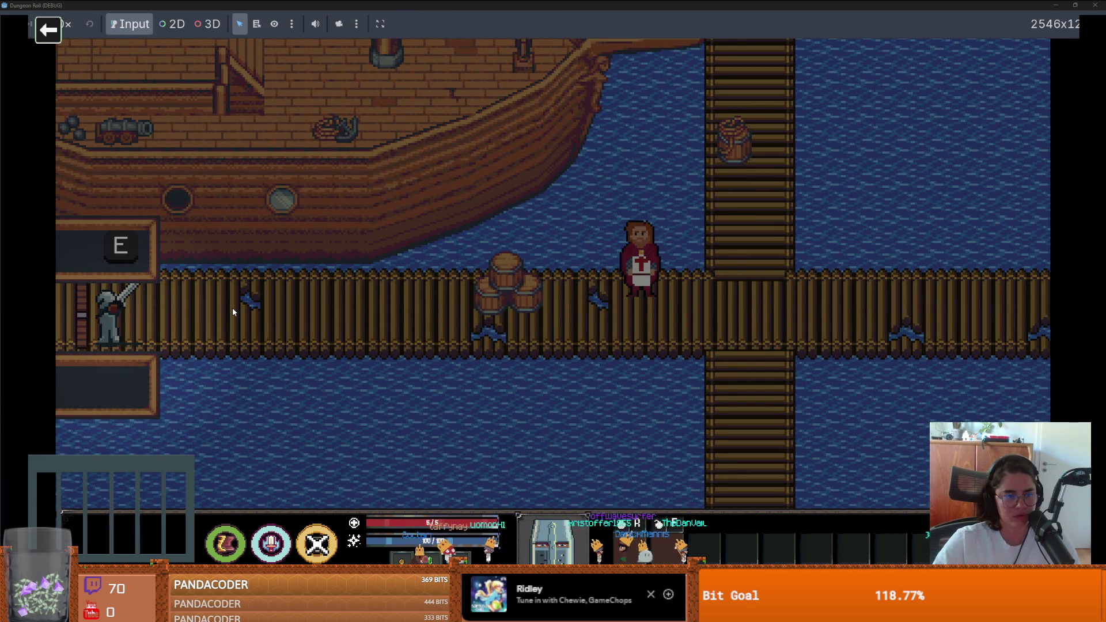
key(e)
click(528, 261)
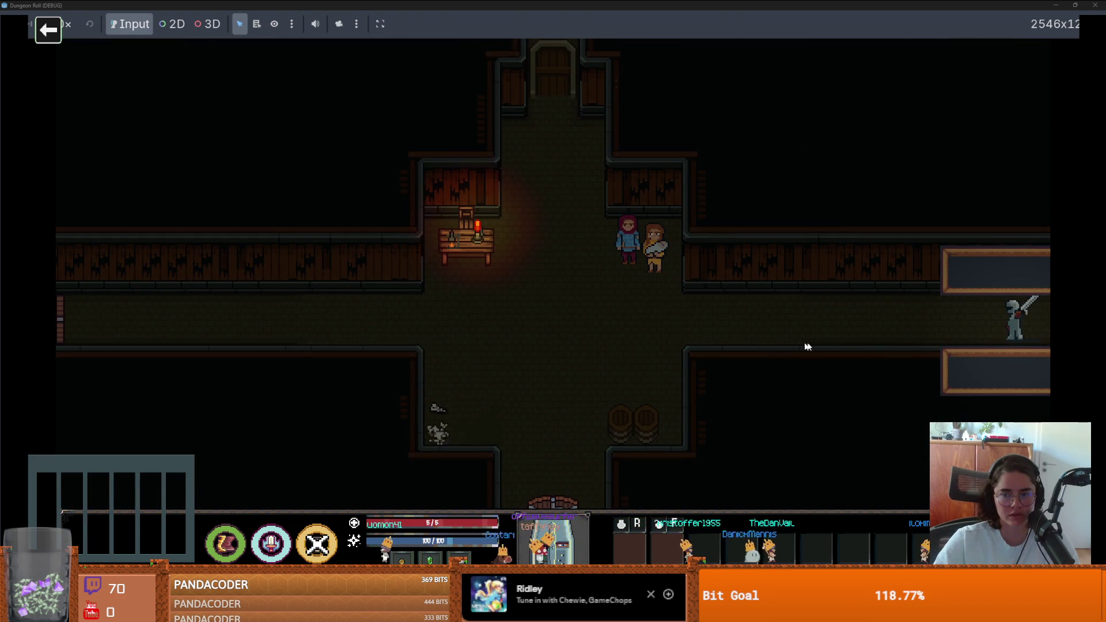
key(alt+Tab)
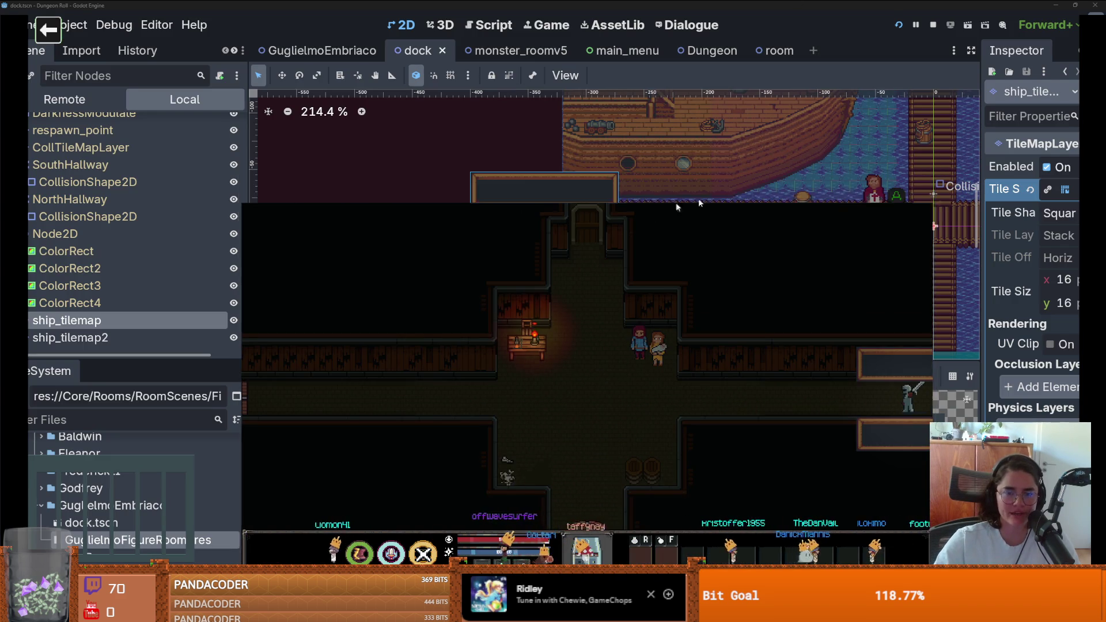
Stop the game, move the two top-edge tiles onto the lower box, delete the dock-edge tiles, and save
key(F8)
click(517, 205)
mouse_move(480, 179)
mouse_down()
mouse_move(484, 196)
mouse_move(568, 194)
mouse_up()
drag(468, 249, 568, 265)
mouse_move(499, 173)
mouse_down()
mouse_move(538, 190)
mouse_move(549, 268)
mouse_up()
key(Delete)
key(ctrl+s)
Stamp three adjacent ship tiles onto the top box's edge
scroll(585, 226, up, 5)
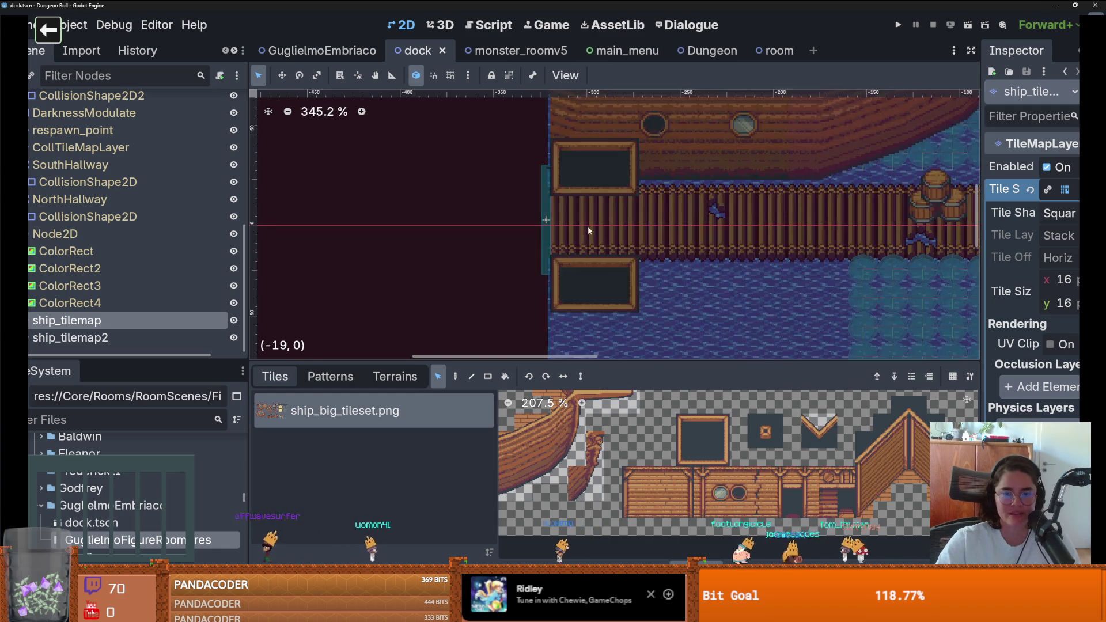
scroll(586, 225, down, 1)
scroll(608, 232, up, 2)
scroll(608, 233, down, 3)
scroll(601, 441, down, 5)
scroll(555, 452, up, 5)
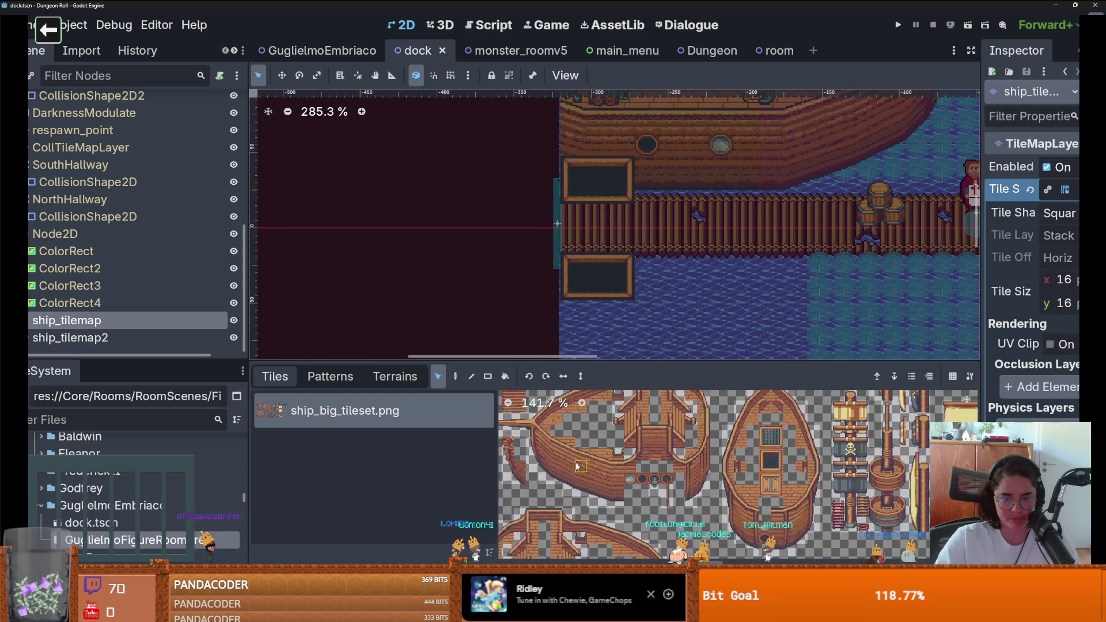
scroll(611, 445, down, 1)
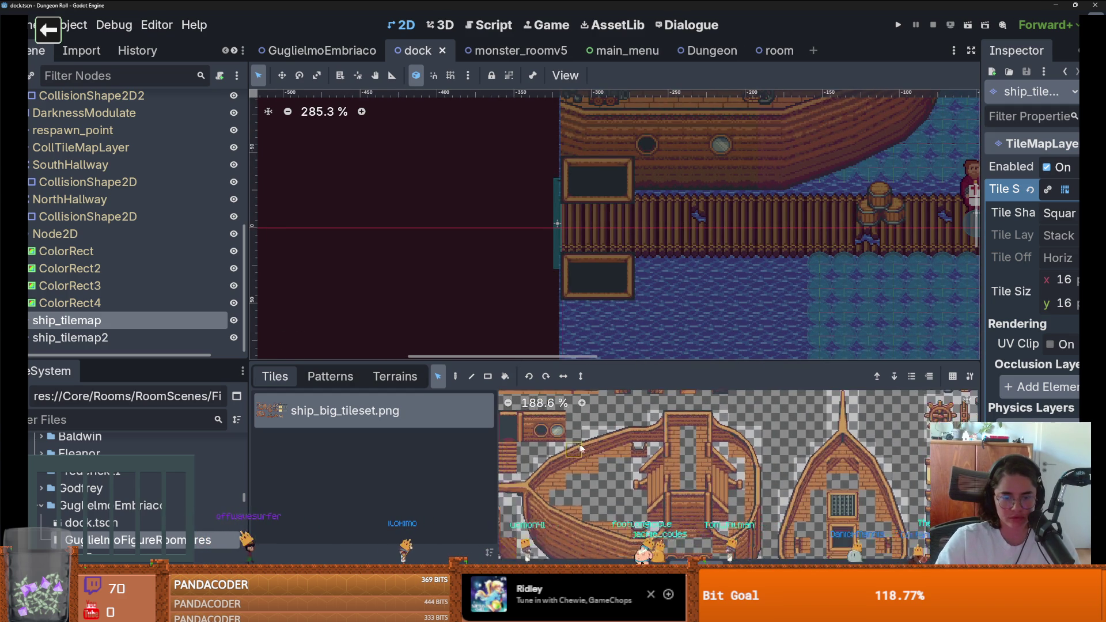
drag(674, 421, 706, 421)
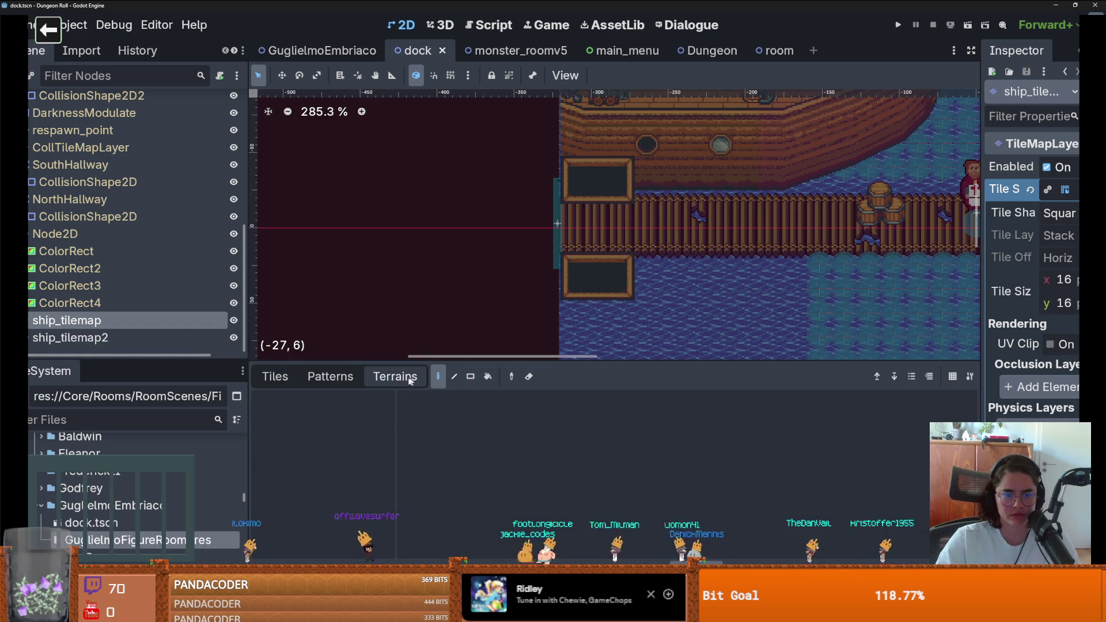
key(d)
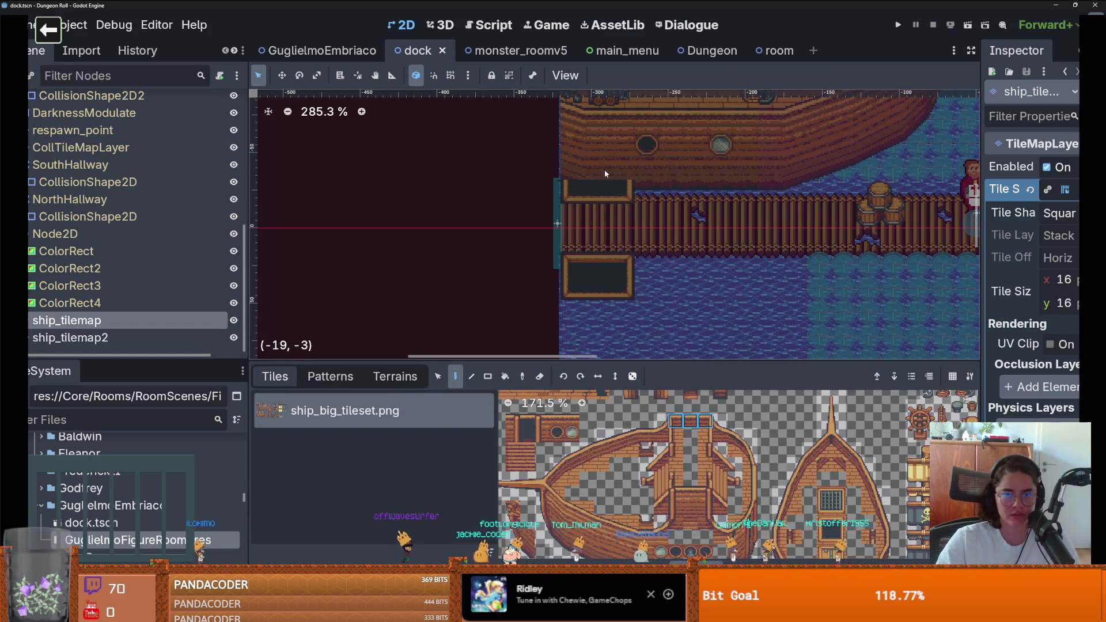
click(603, 169)
Pick a 3x3 block of ship stair tiles from ship_big_tileset.png
scroll(707, 434, up, 3)
drag(721, 528, 683, 495)
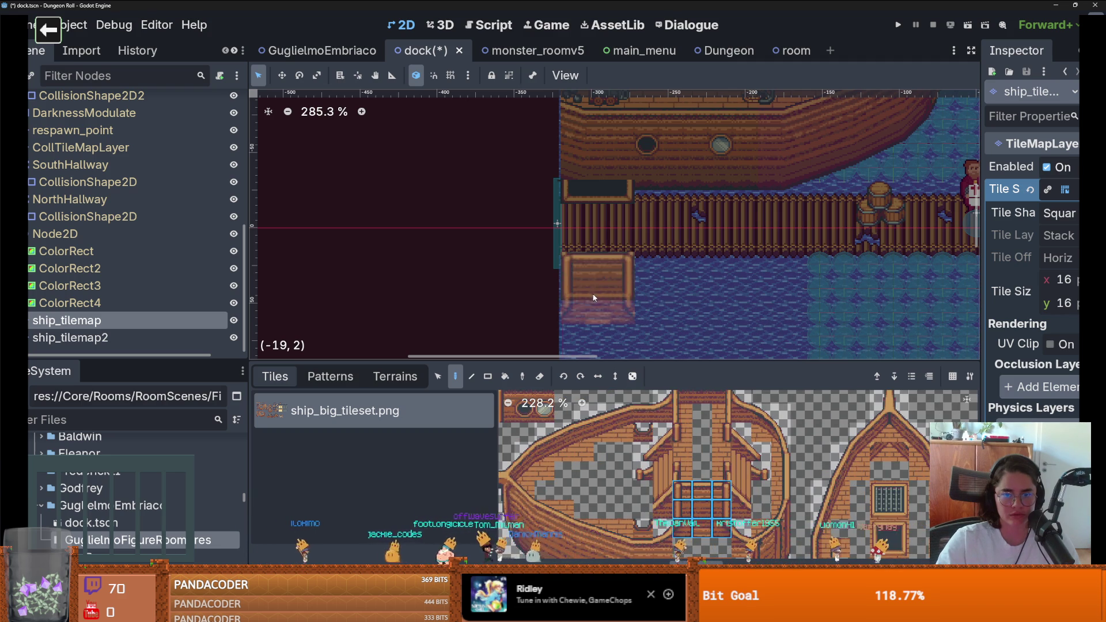
scroll(667, 292, up, 2)
scroll(737, 354, down, 1)
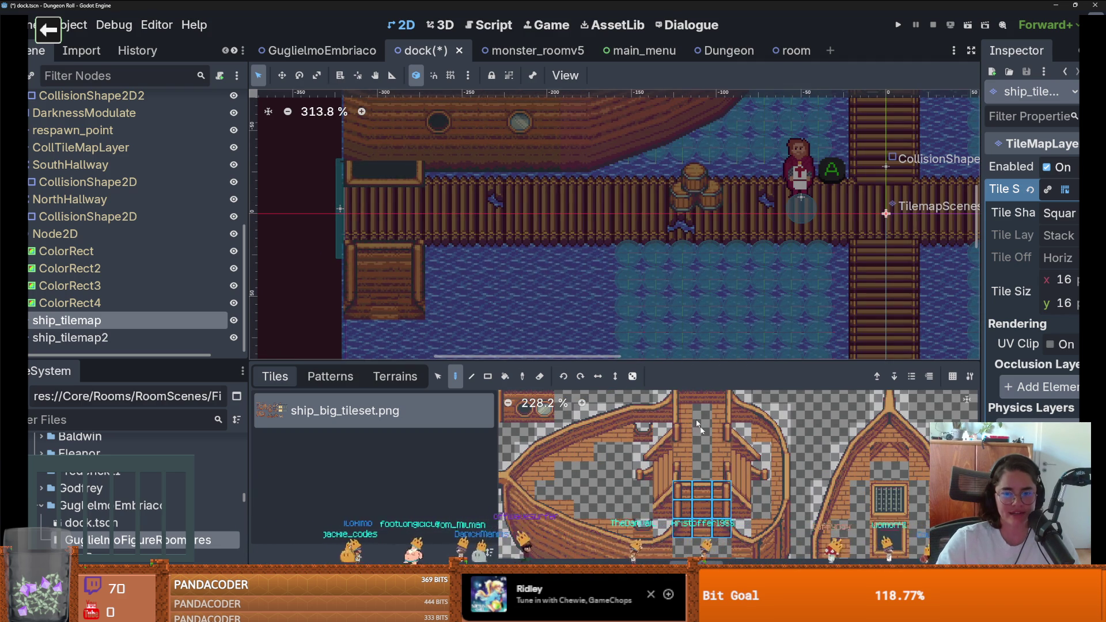
drag(697, 412, 678, 402)
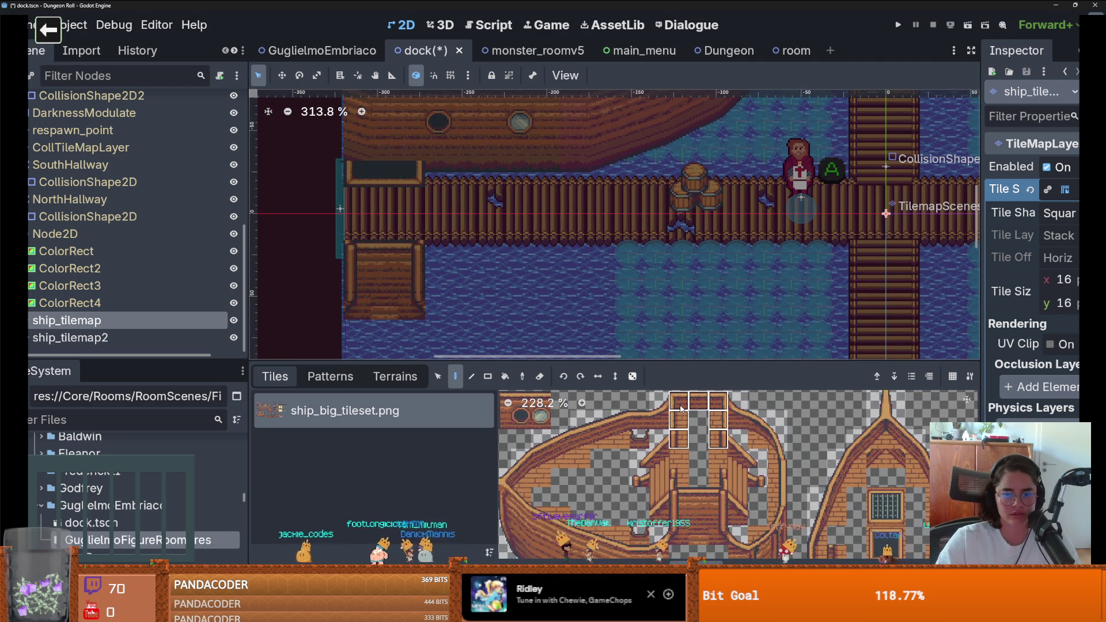
scroll(413, 172, down, 2)
scroll(748, 323, up, 4)
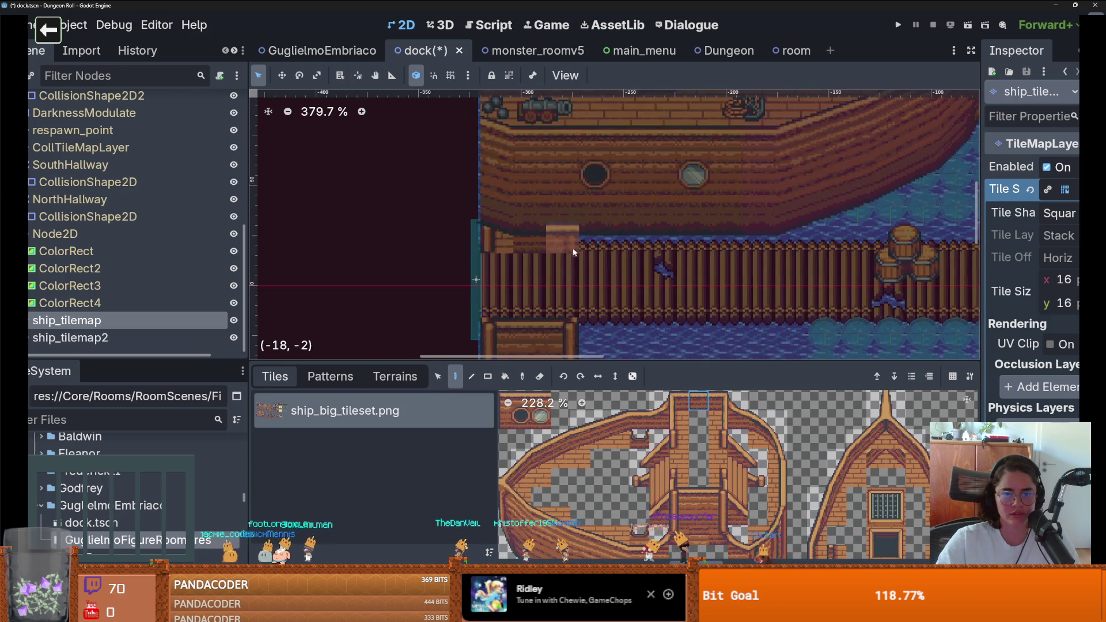
scroll(635, 261, down, 6)
scroll(636, 266, down, 5)
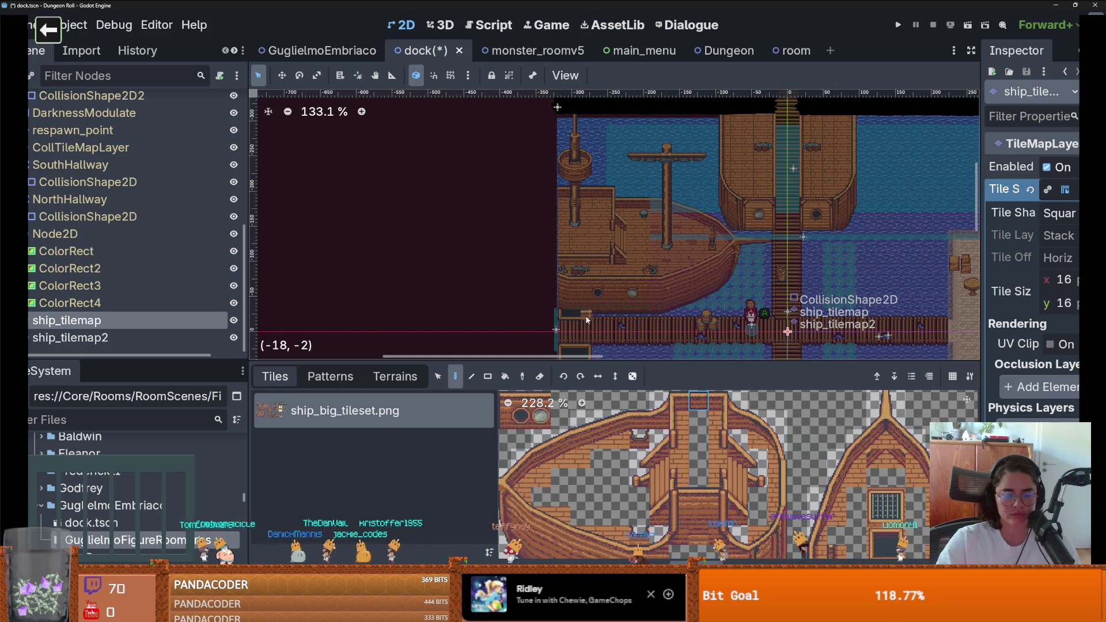
scroll(587, 320, up, 4)
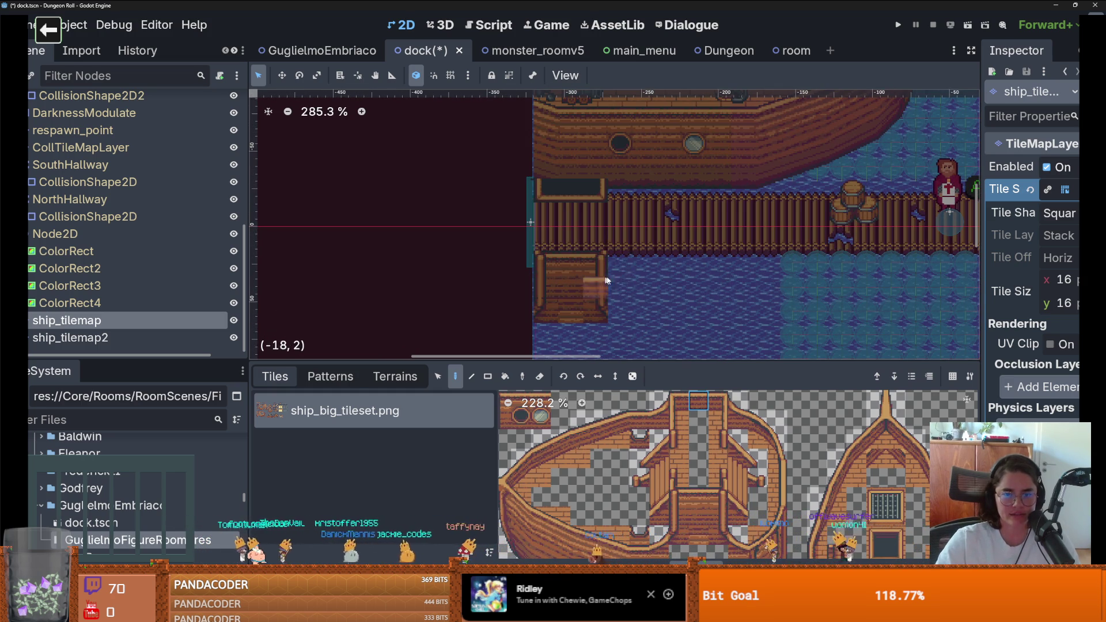
scroll(726, 436, down, 2)
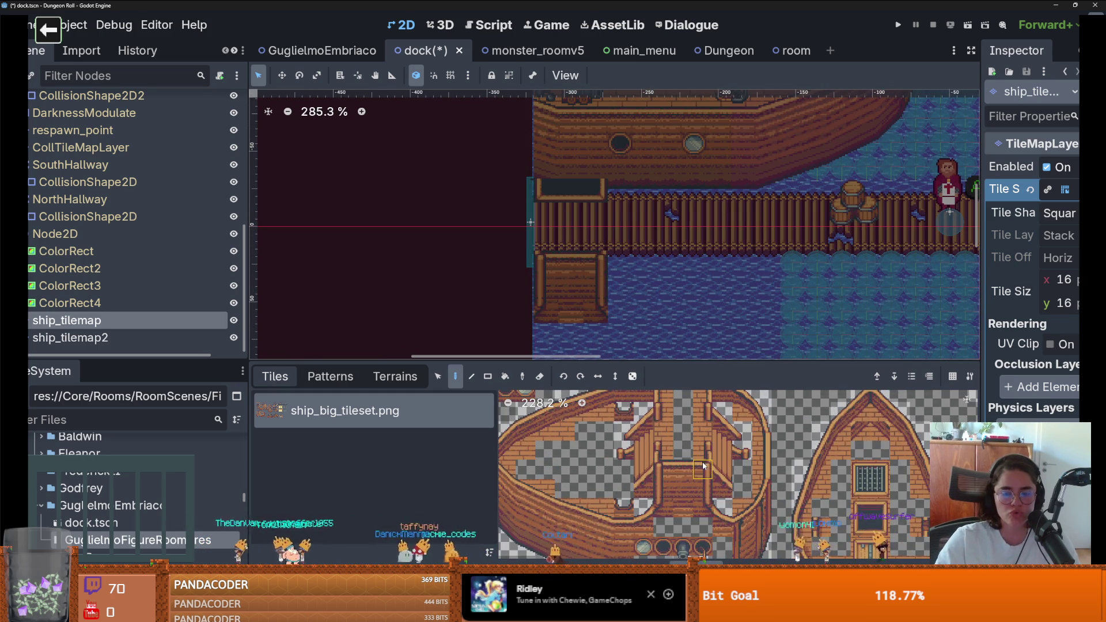
scroll(720, 462, down, 1)
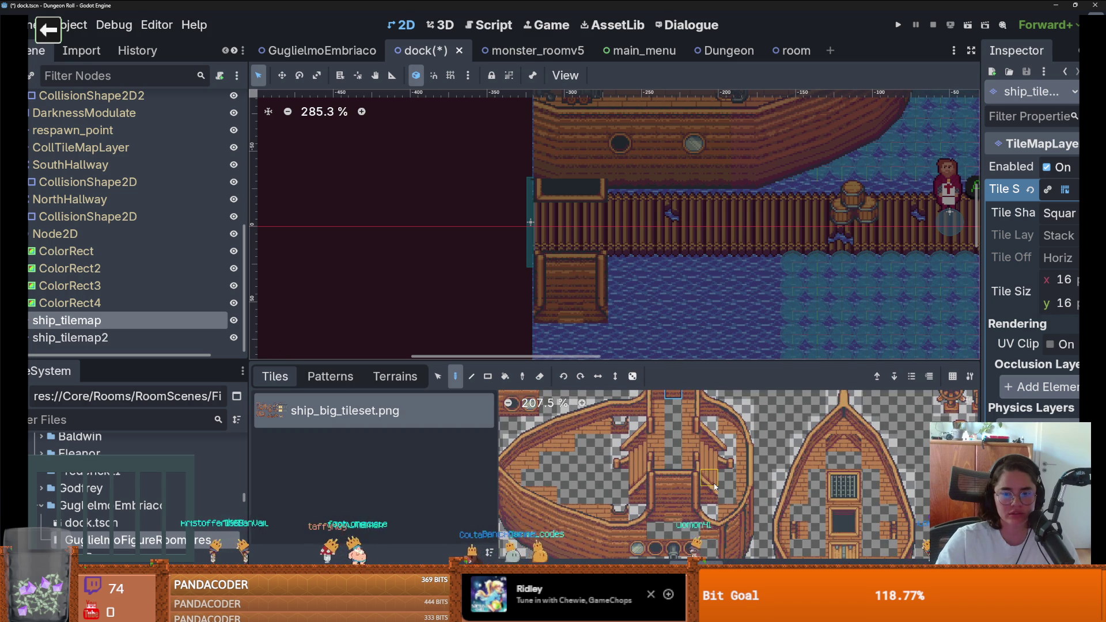
Try railing pieces below the pier, settling on a two-tile vertical railing
click(709, 436)
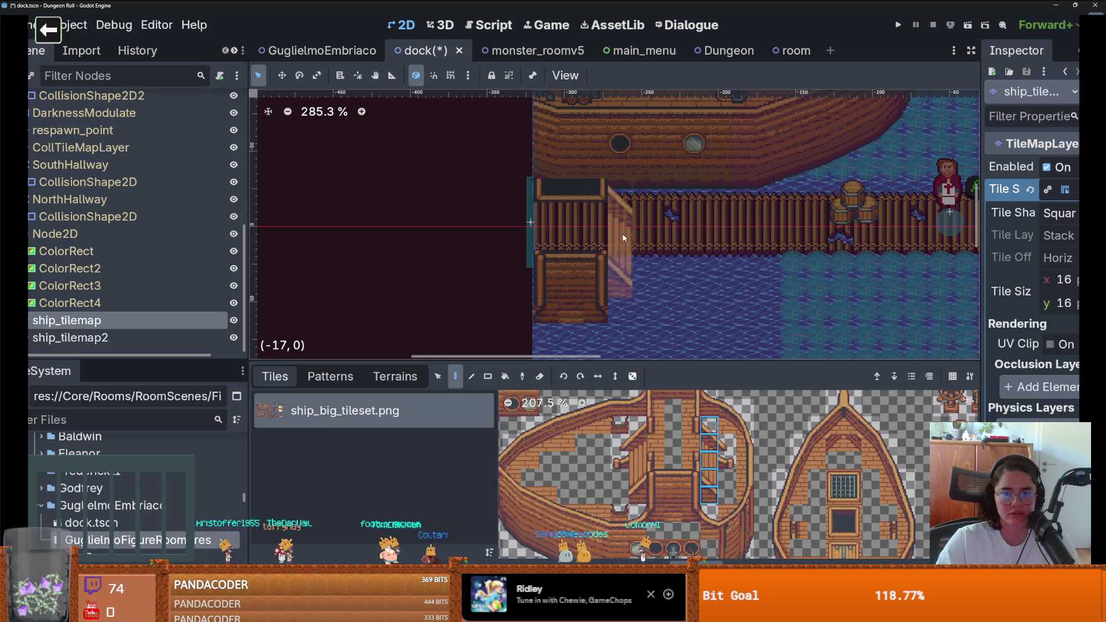
scroll(663, 276, down, 2)
scroll(691, 300, up, 2)
scroll(715, 329, down, 1)
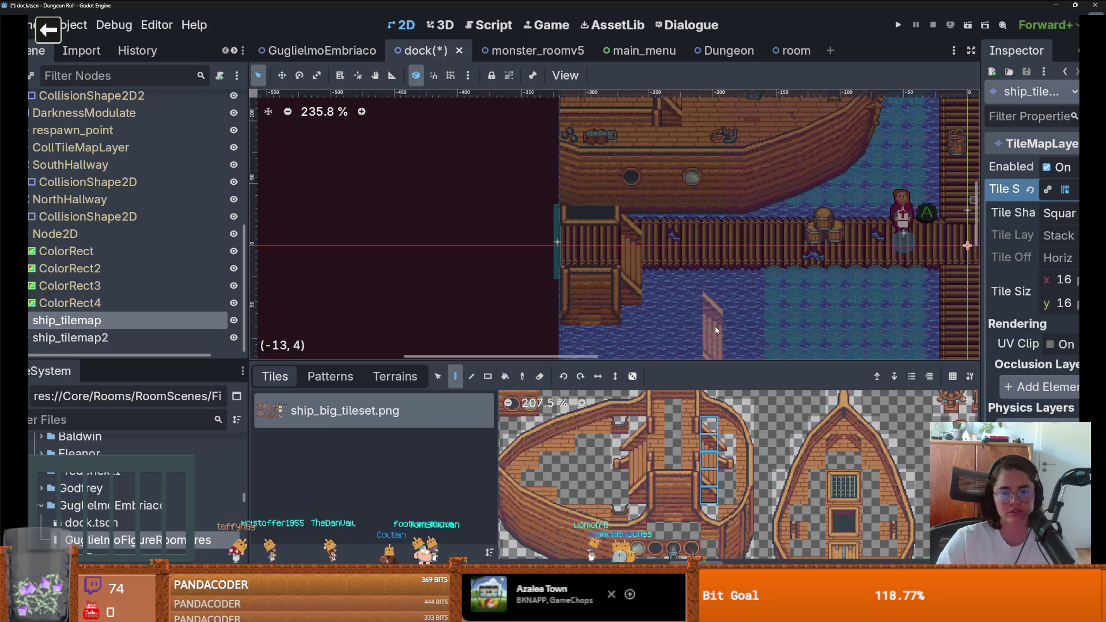
drag(682, 330, 649, 313)
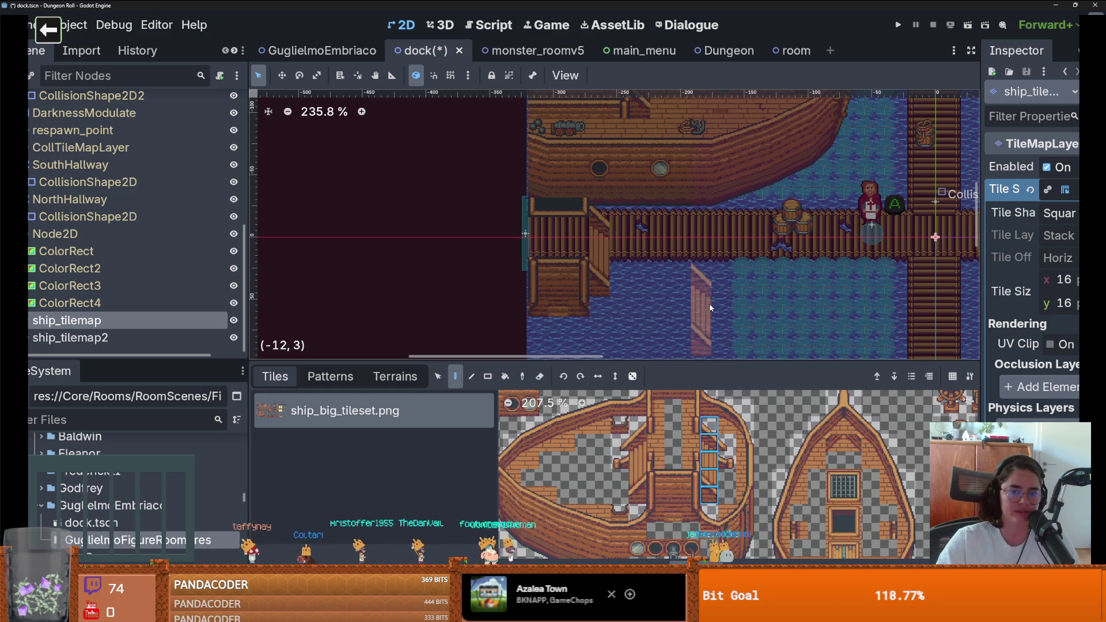
click(709, 461)
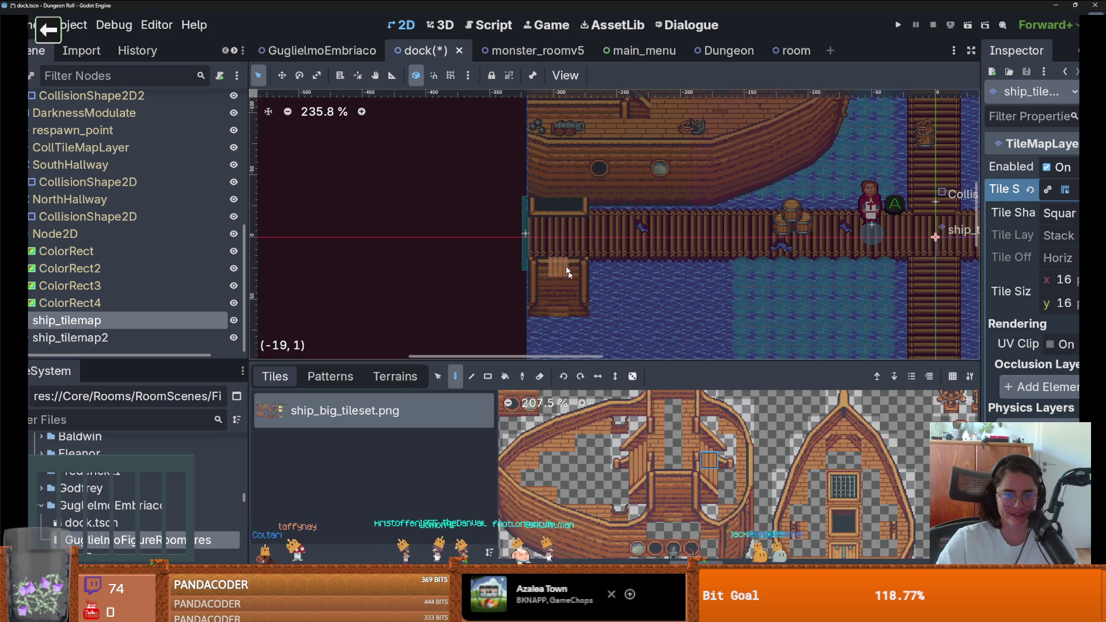
drag(711, 474, 704, 466)
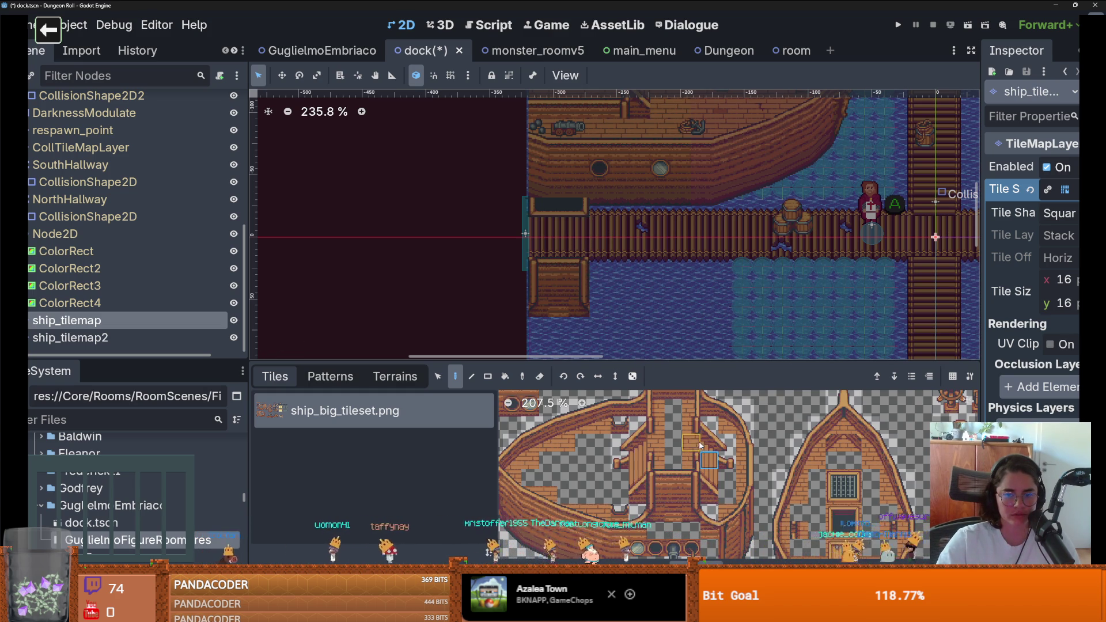
scroll(700, 447, up, 1)
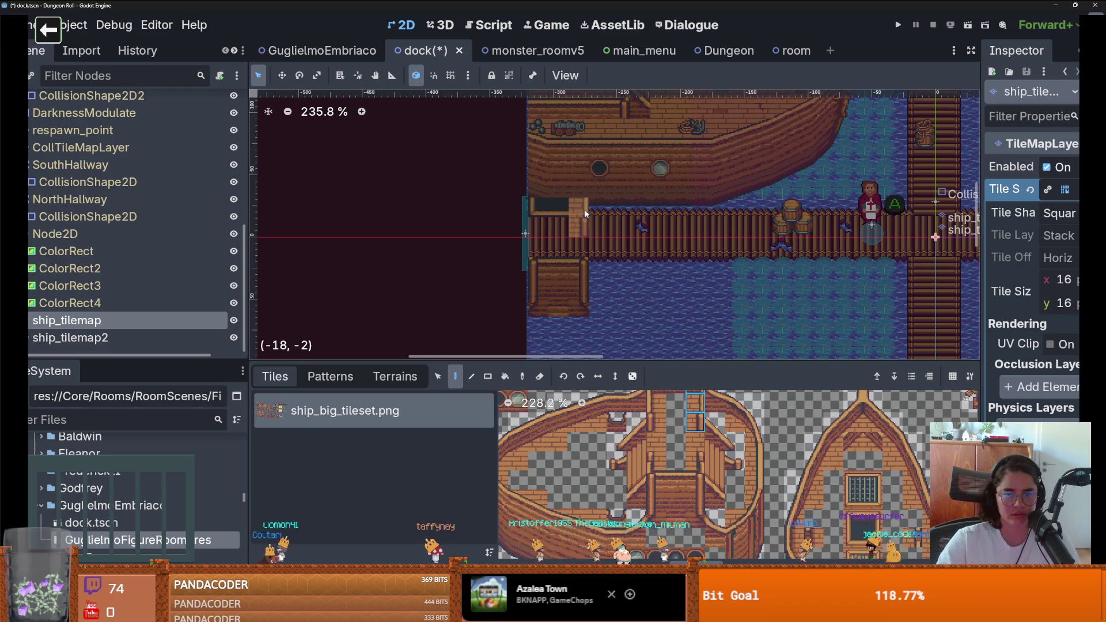
scroll(571, 229, up, 1)
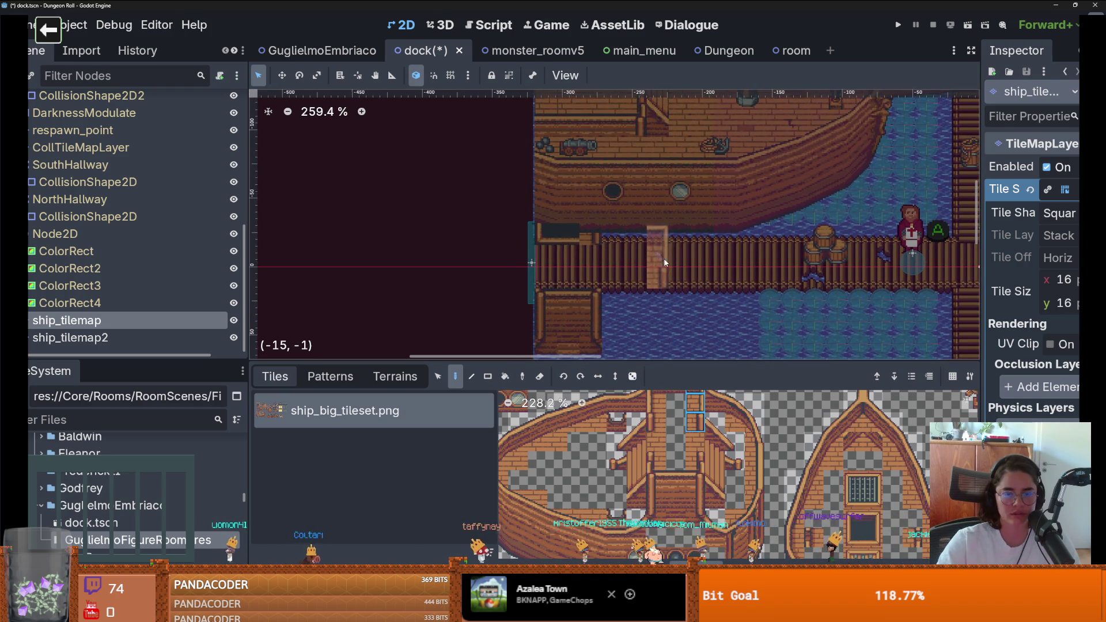
Zoom the ship atlas and pick successive ship tiles along one row for painting
scroll(653, 461, down, 9)
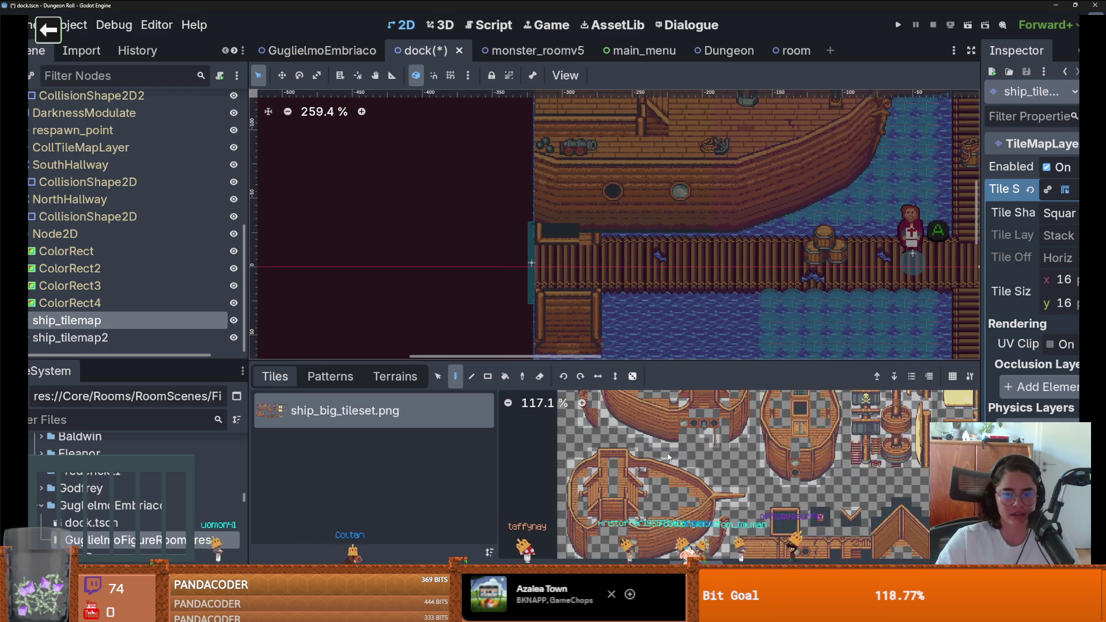
scroll(610, 464, up, 1)
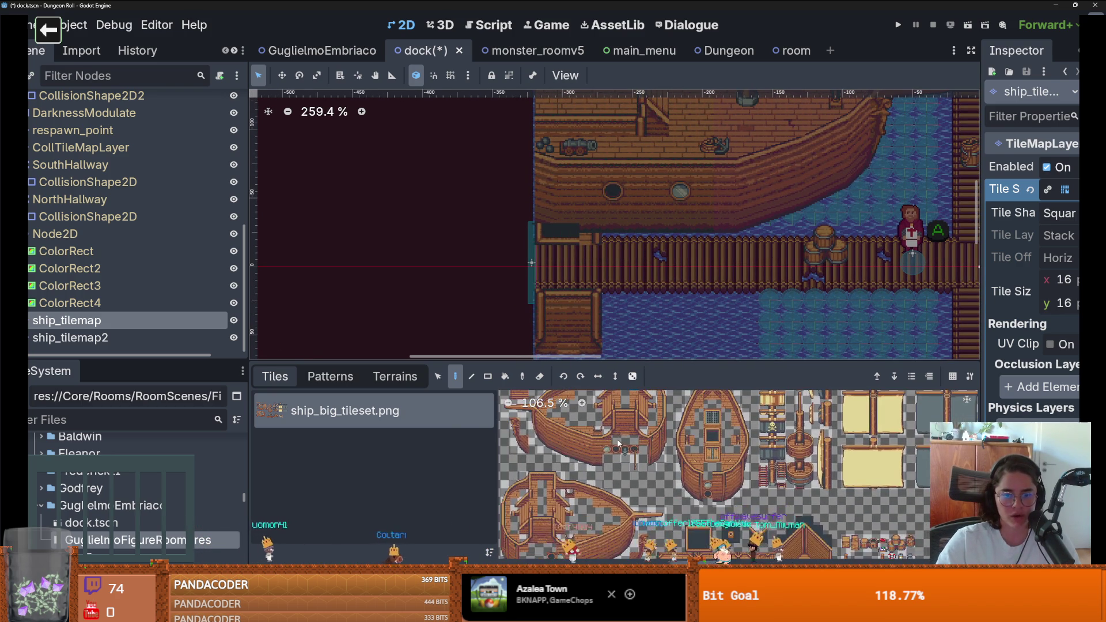
scroll(652, 416, up, 6)
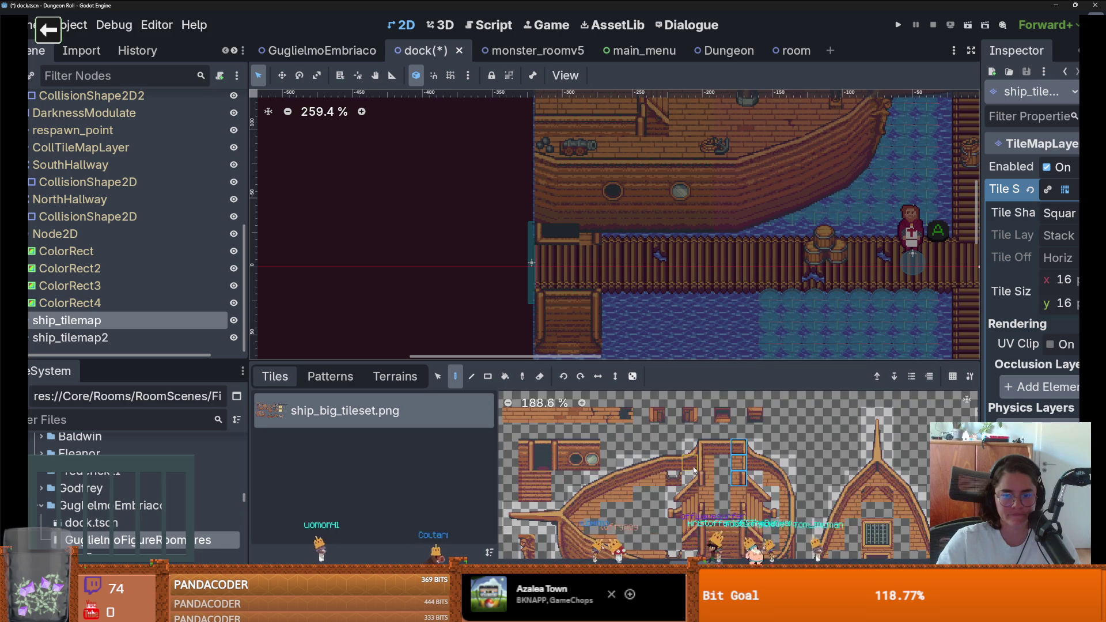
scroll(653, 416, down, 4)
scroll(657, 461, right, 3)
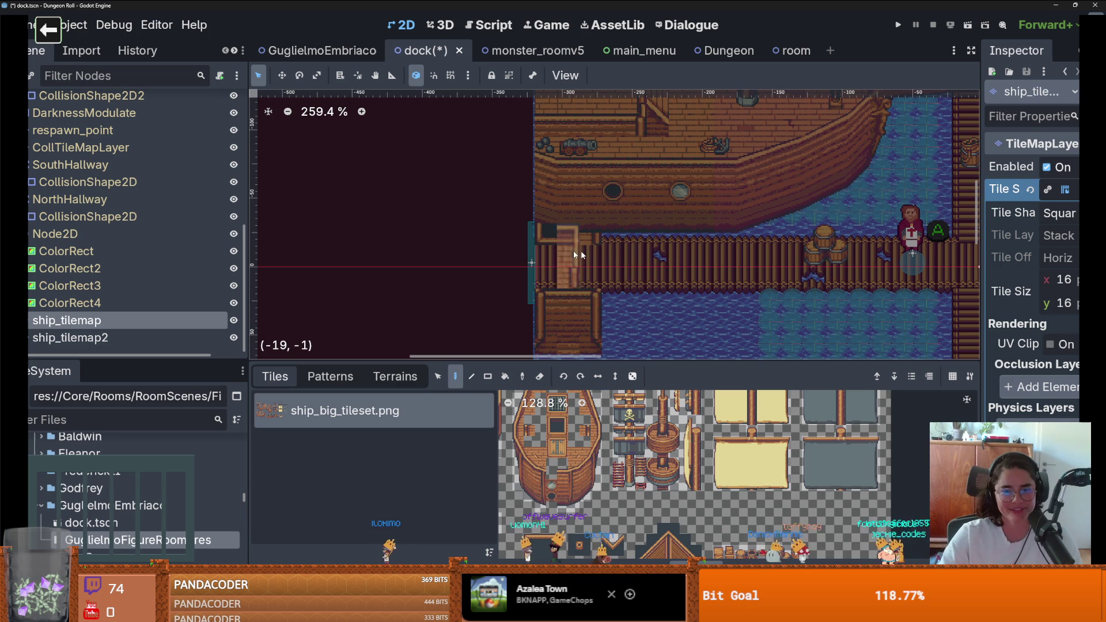
scroll(624, 494, down, 5)
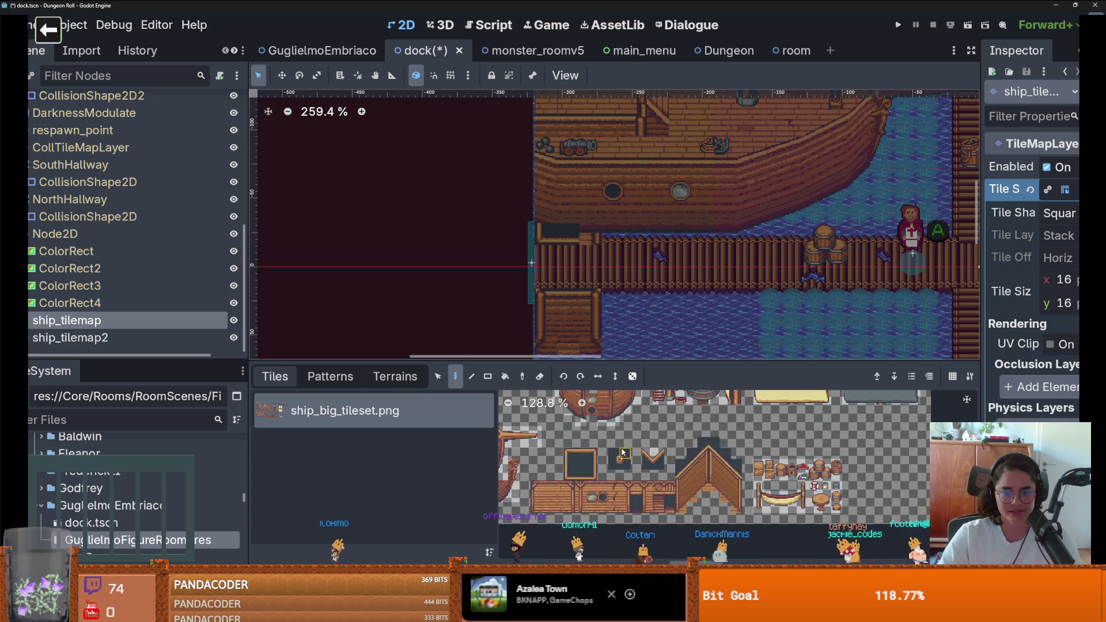
scroll(624, 462, down, 2)
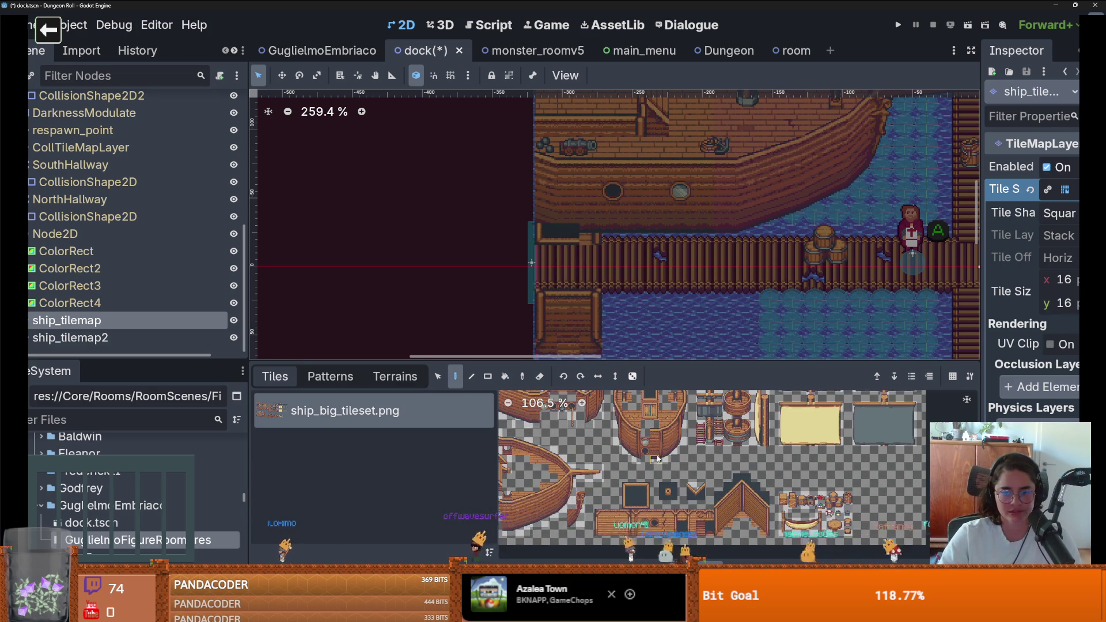
scroll(656, 455, left, 5)
scroll(690, 448, up, 2)
scroll(689, 448, up, 1)
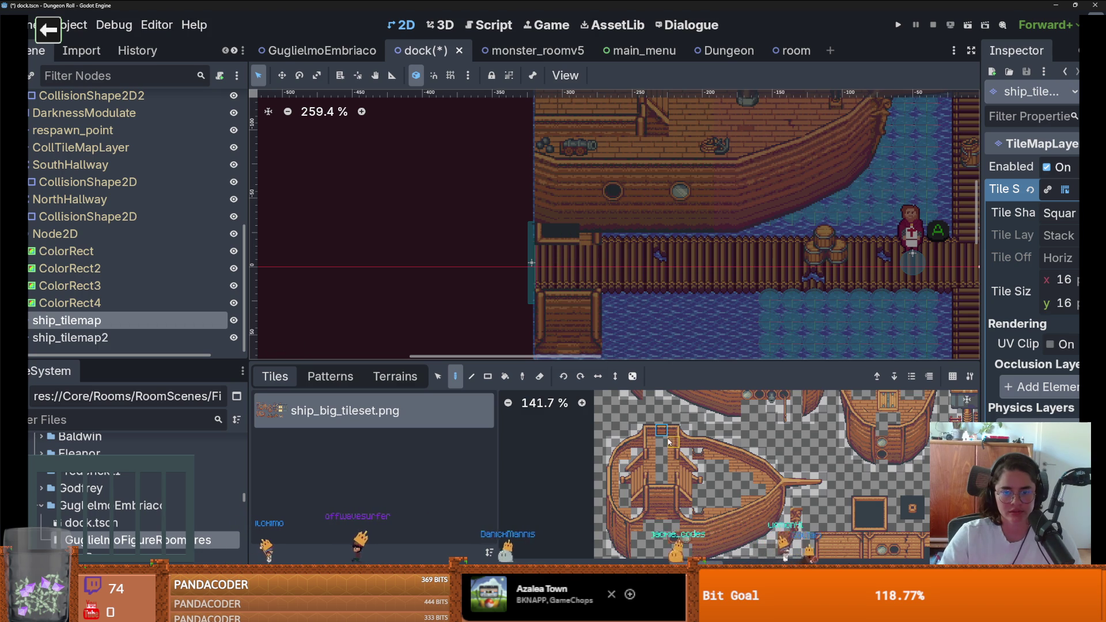
scroll(654, 435, up, 5)
click(677, 423)
click(545, 232)
click(696, 424)
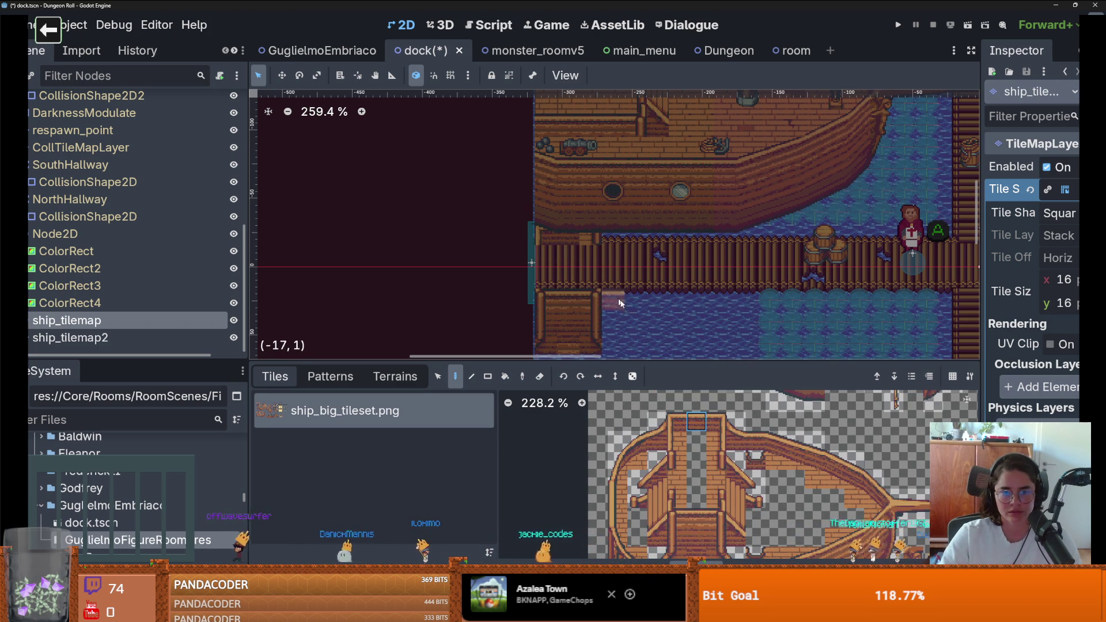
click(713, 429)
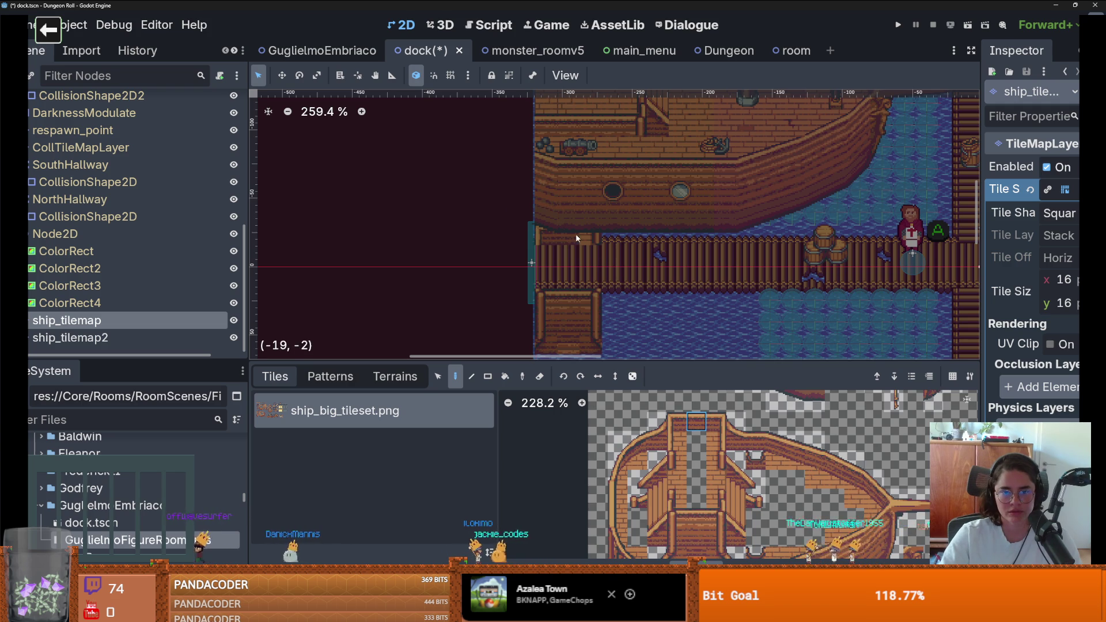
Save the dock scene and bring up the ship tileset for editing
scroll(728, 466, down, 1)
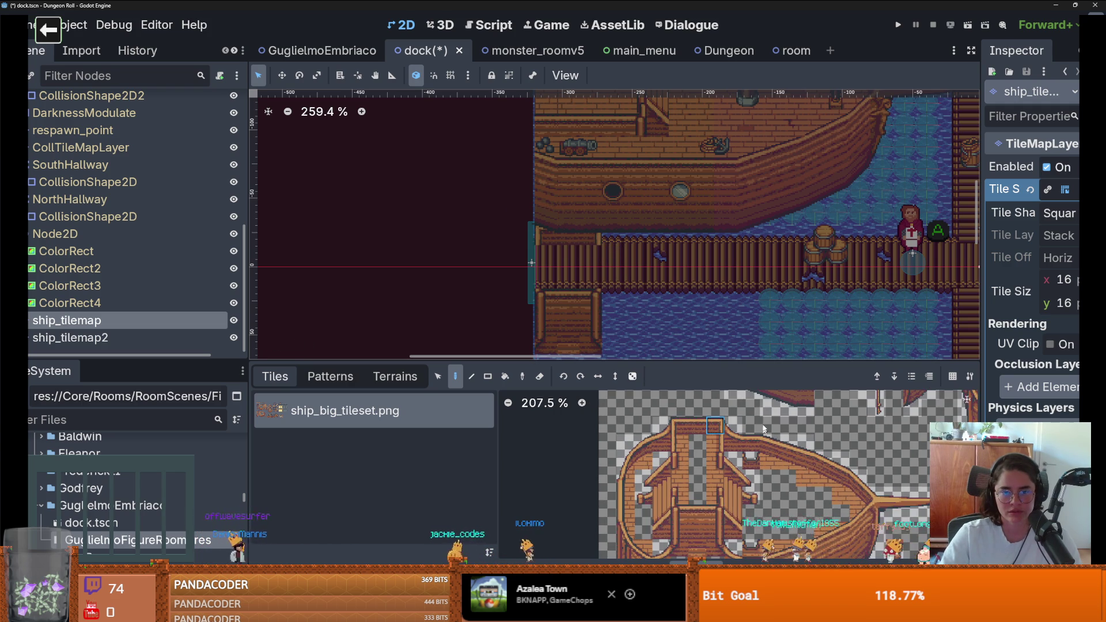
scroll(596, 276, up, 1)
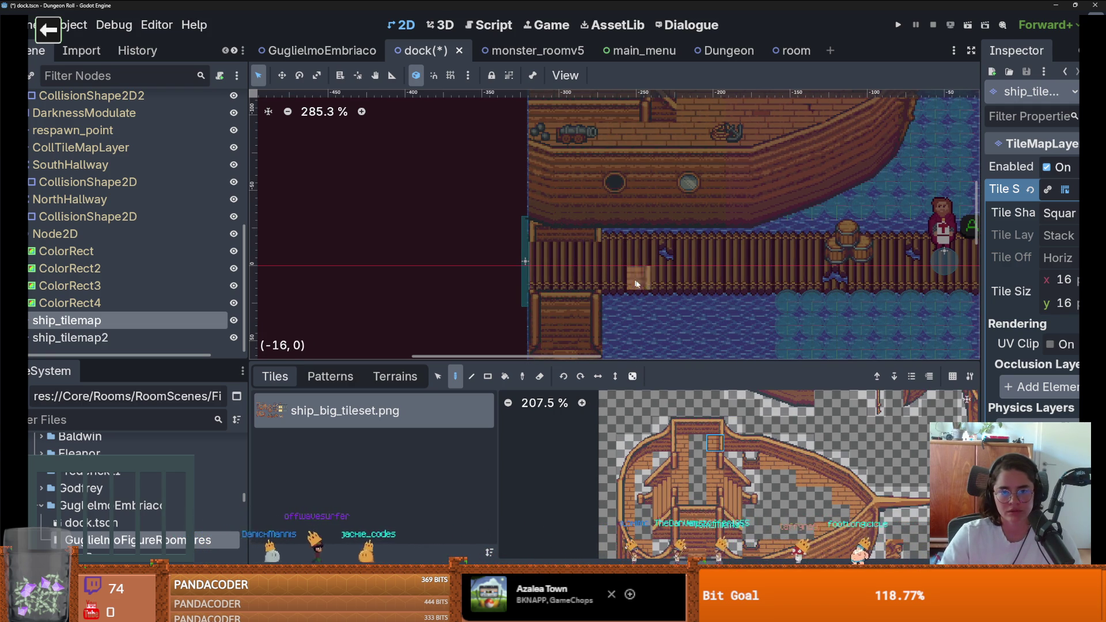
scroll(621, 266, down, 7)
scroll(684, 314, up, 1)
key(ctrl+s)
scroll(684, 314, up, 7)
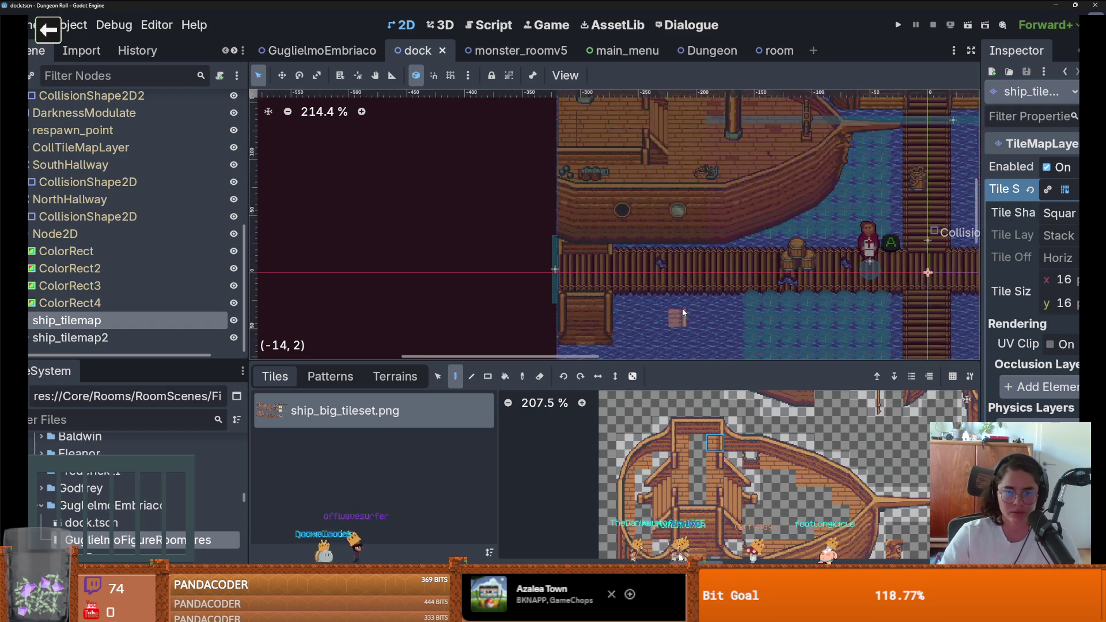
scroll(769, 262, down, 5)
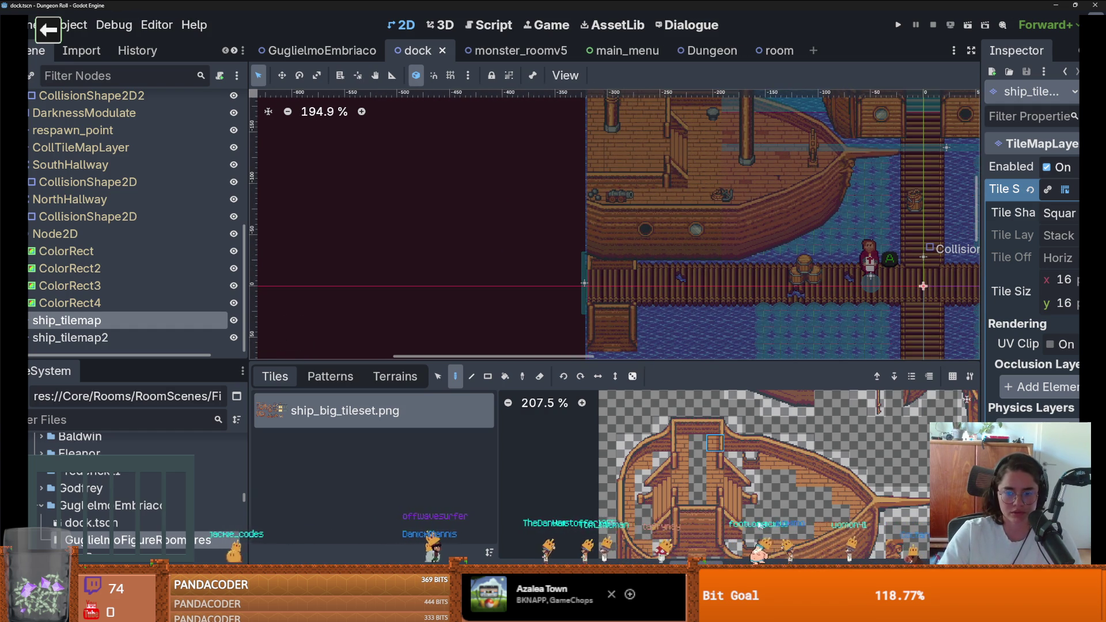
click(414, 615)
Paint a Texture Origin y of 6 onto the top-centre ship deck tile
click(295, 331)
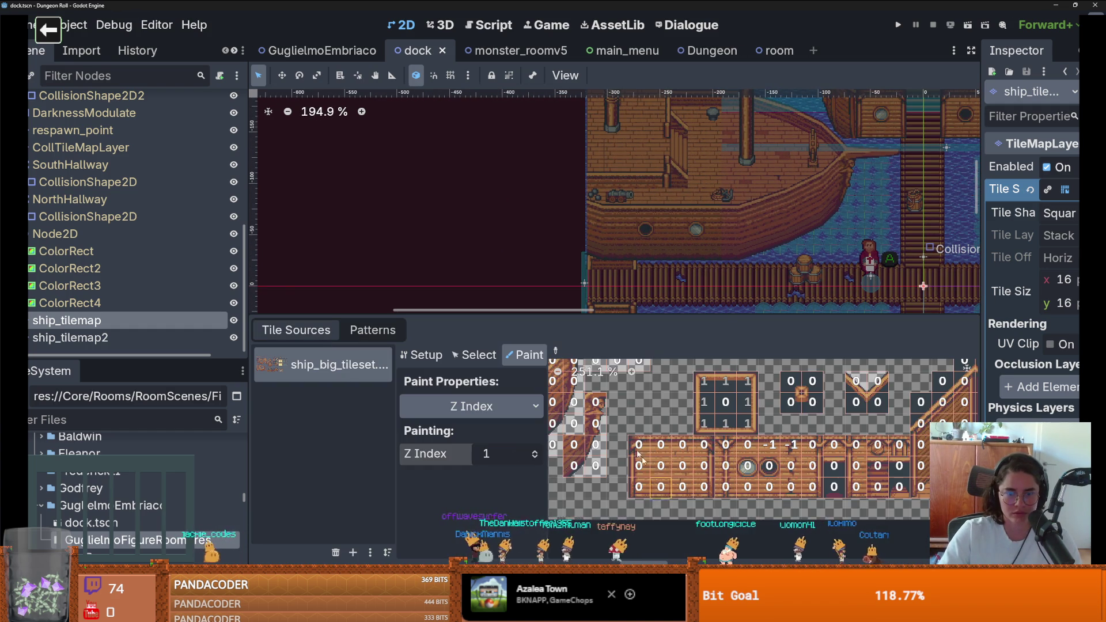
scroll(682, 449, down, 2)
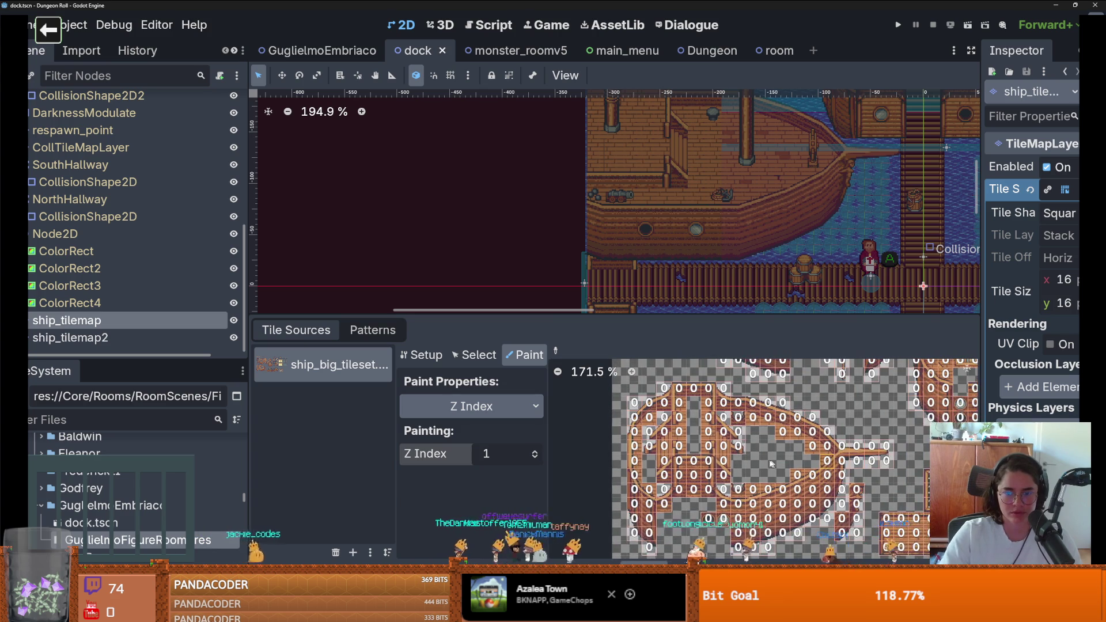
scroll(730, 447, up, 8)
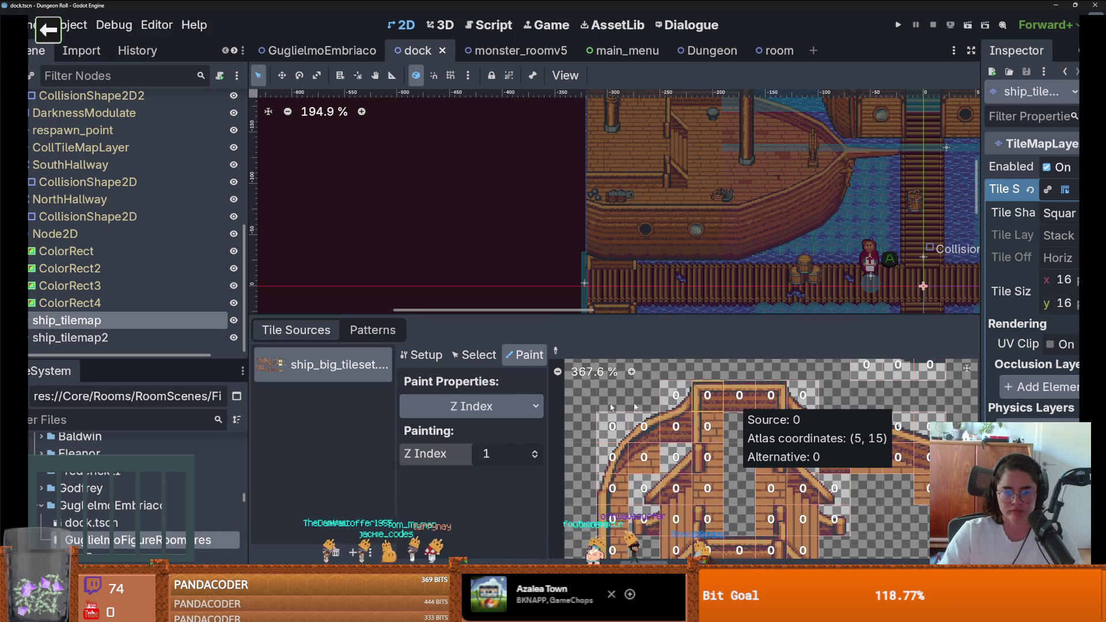
click(486, 365)
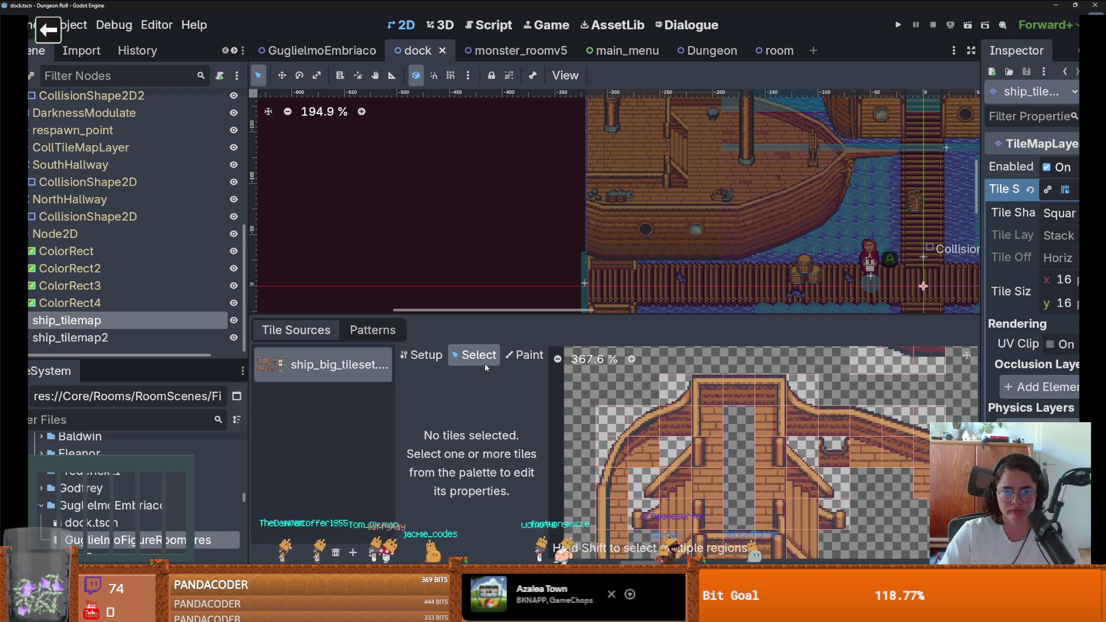
click(524, 355)
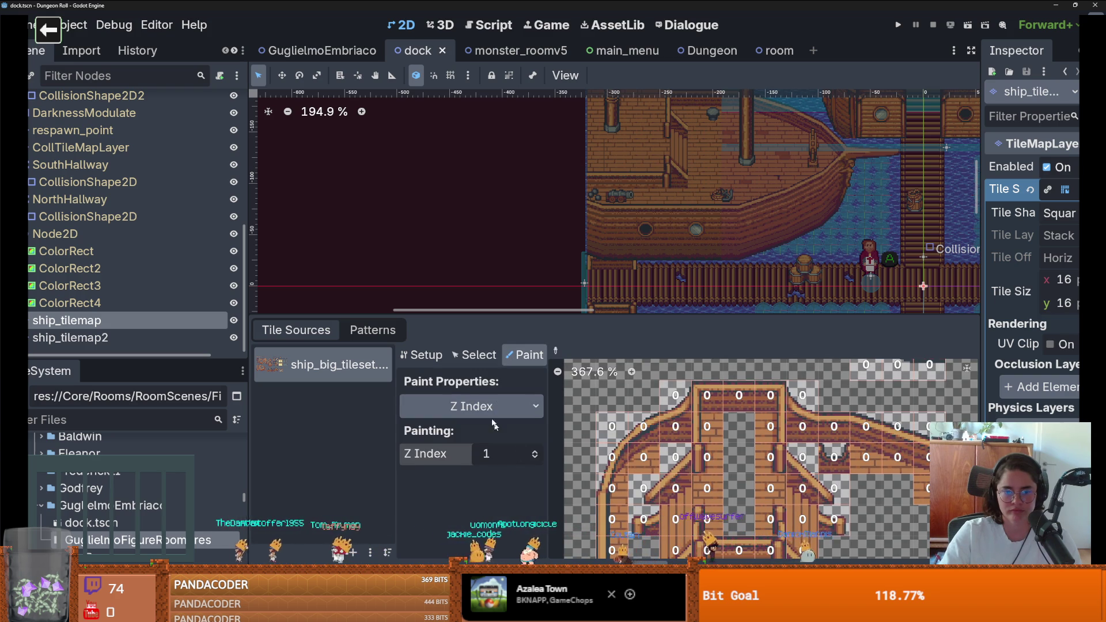
click(475, 355)
click(524, 355)
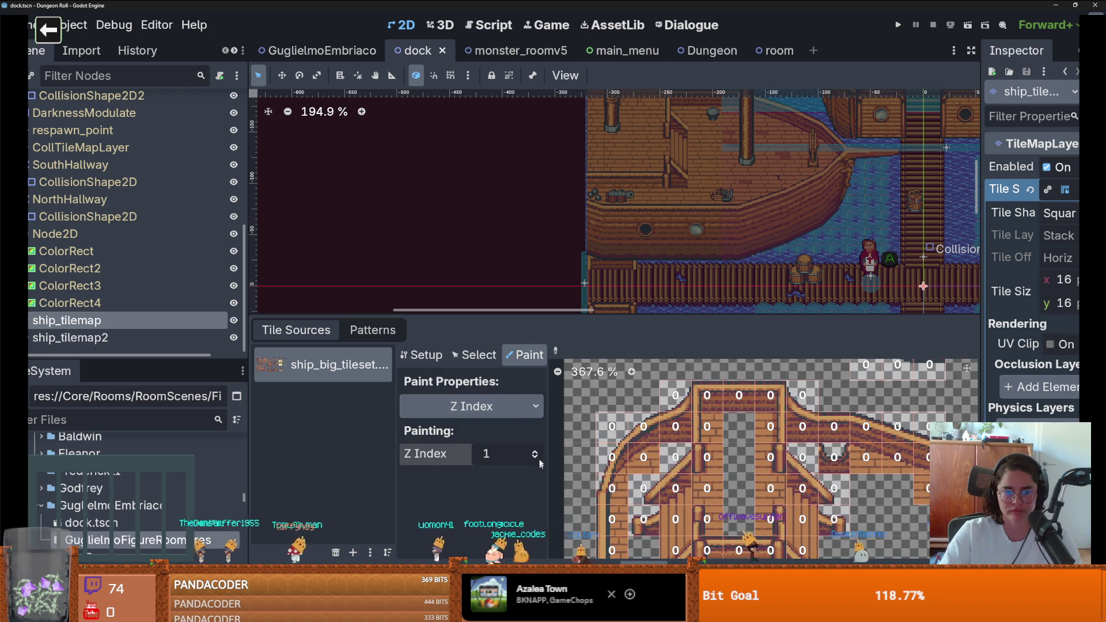
click(469, 406)
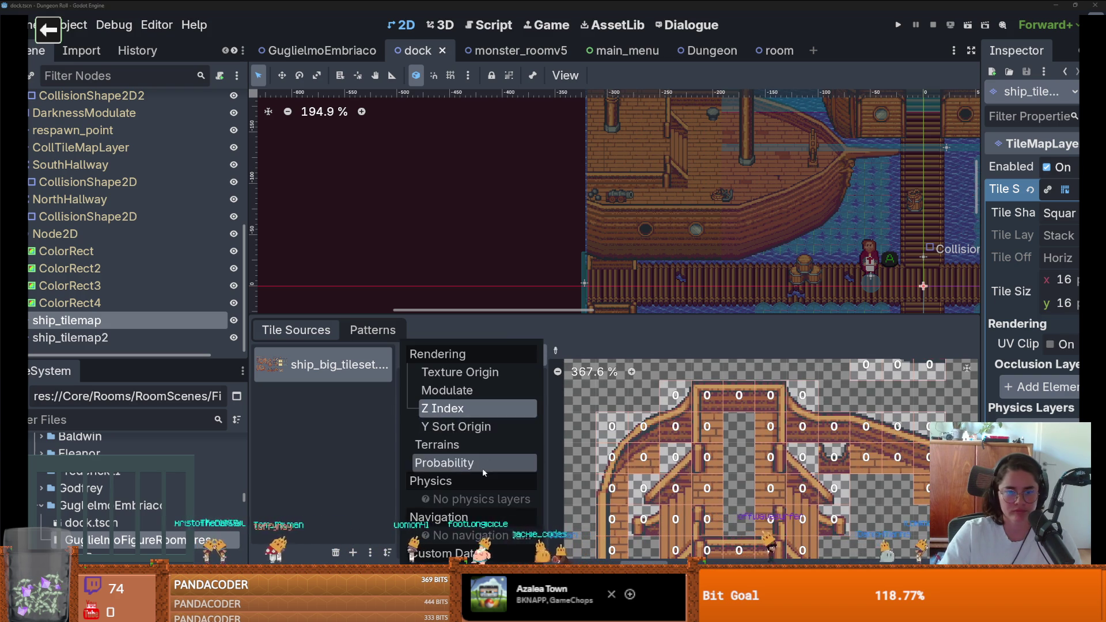
click(472, 379)
click(531, 475)
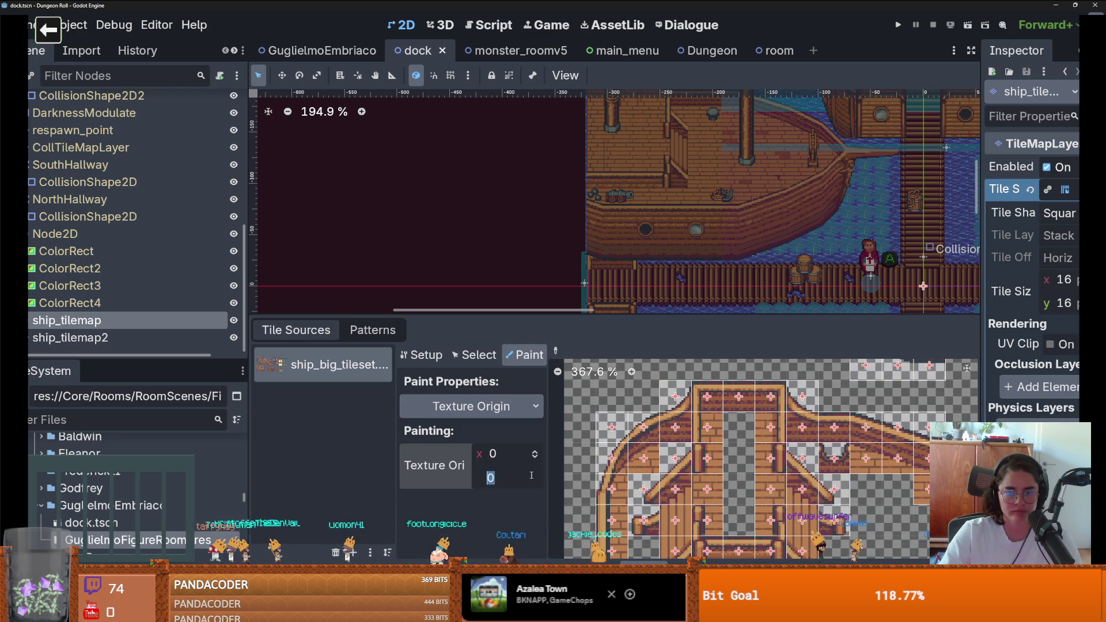
click(732, 411)
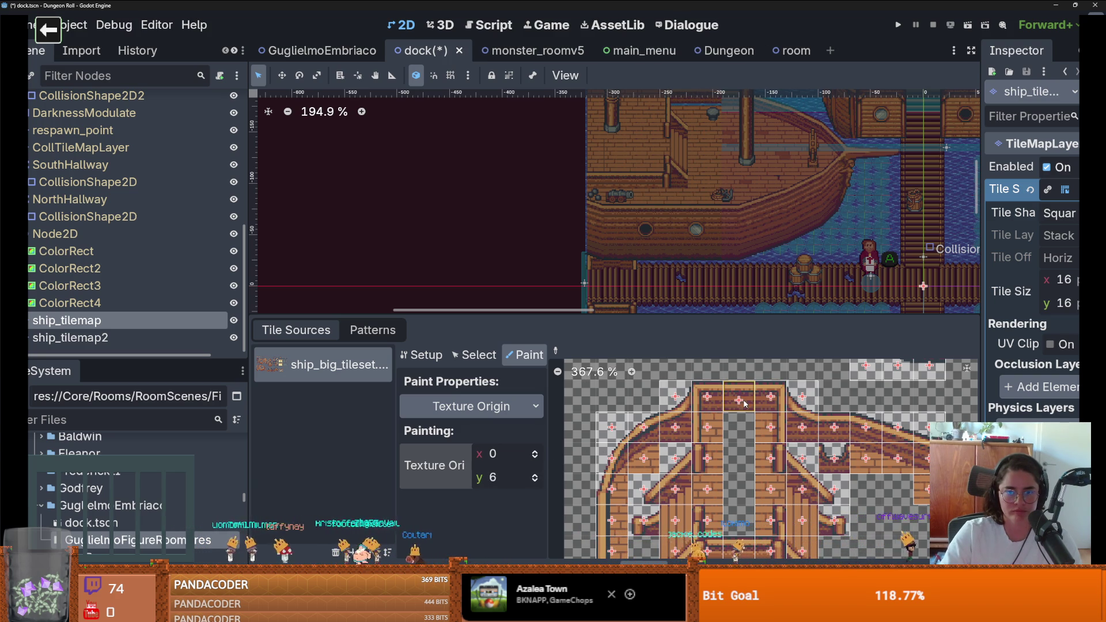
Switch the painted property to Y Sort Origin at 6 and select the ship_tilemap2 layer's tile palette
scroll(602, 271, up, 5)
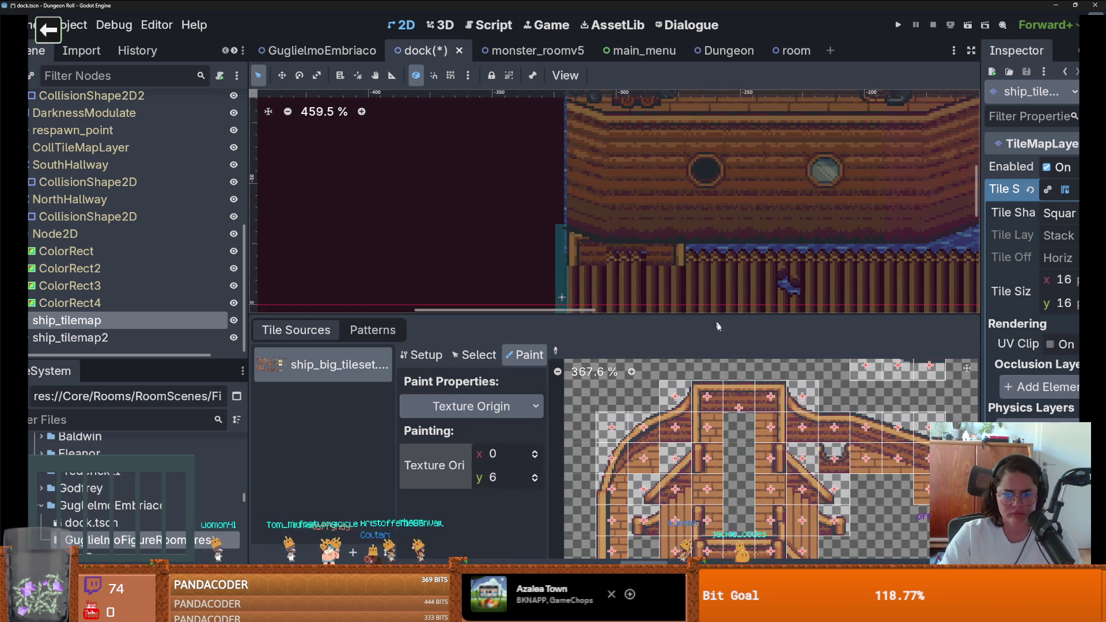
click(472, 406)
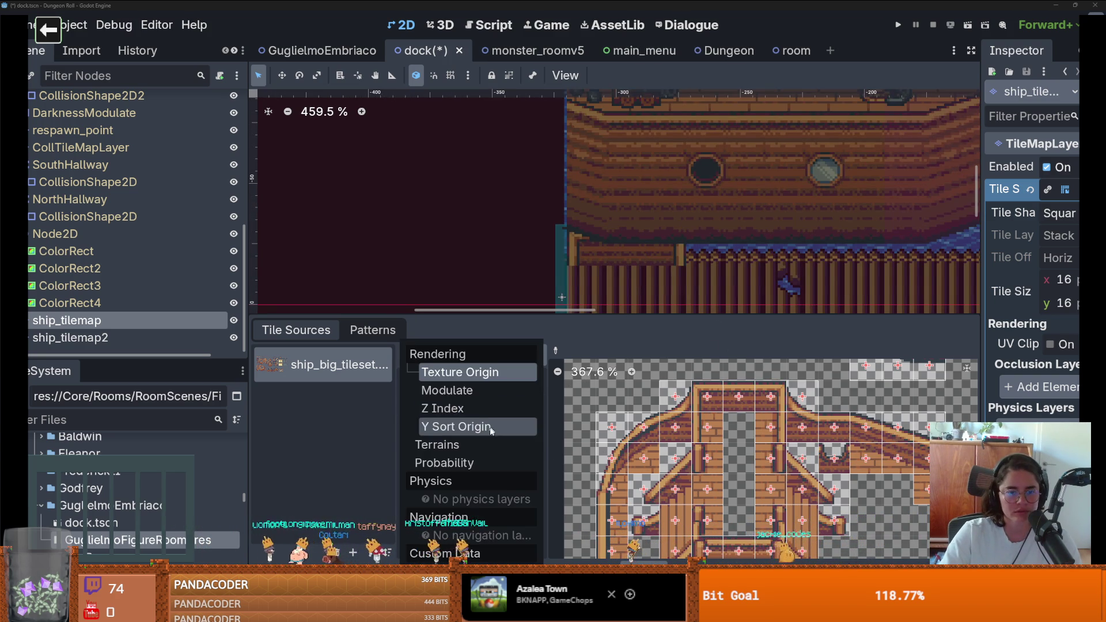
click(457, 425)
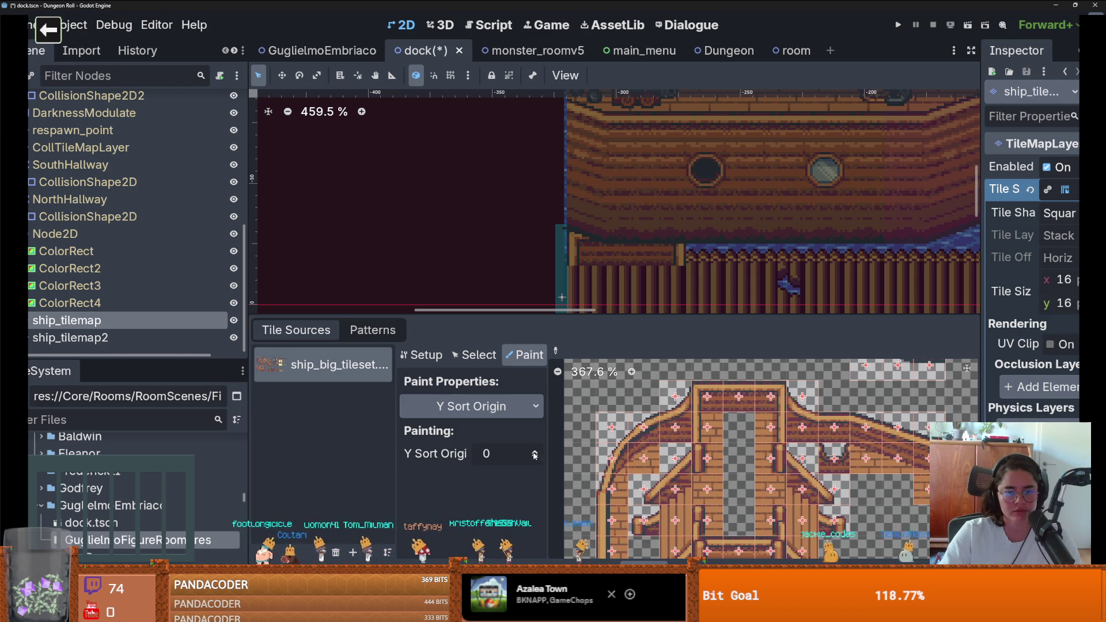
click(536, 451)
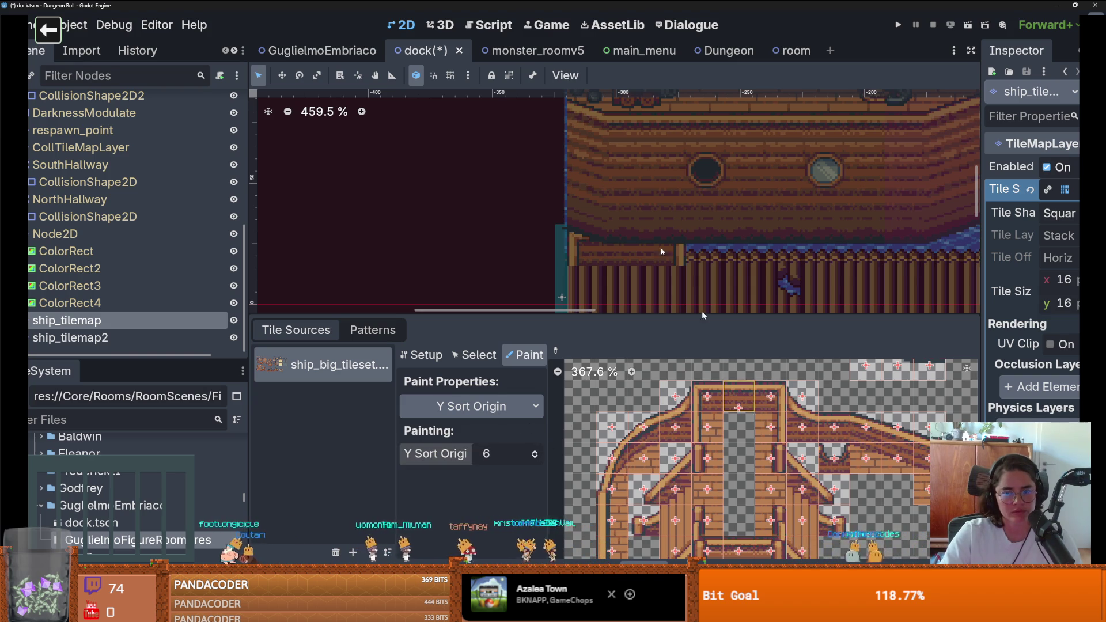
click(616, 300)
click(330, 376)
click(276, 380)
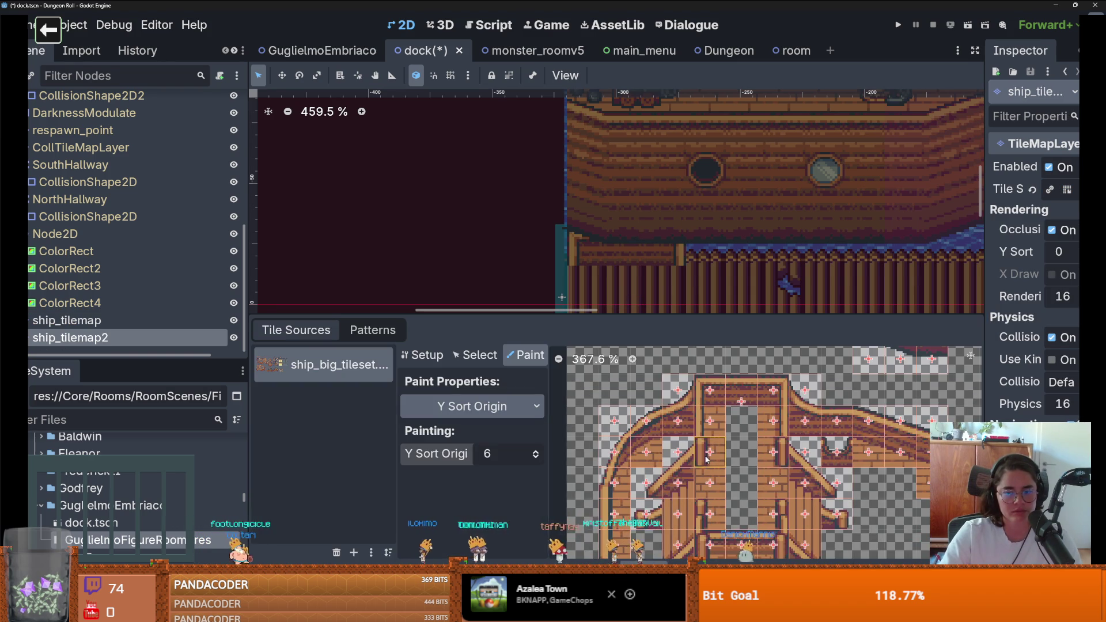
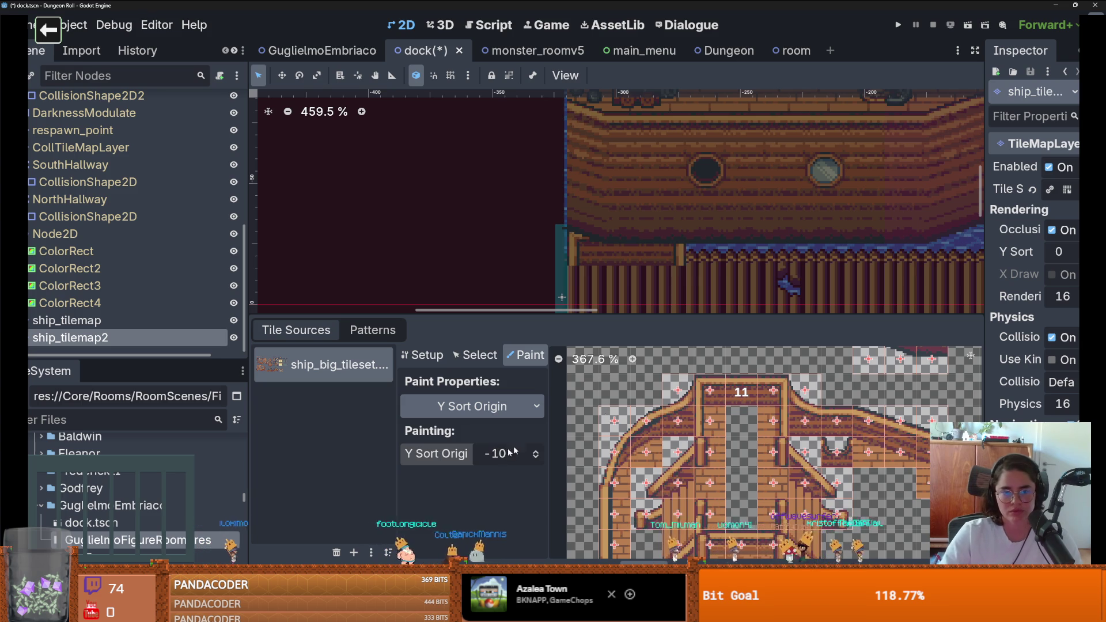
Paint a Y Sort Origin of 100 onto the top-centre ship tile
key(ctrl+a)
text(100)
click(737, 406)
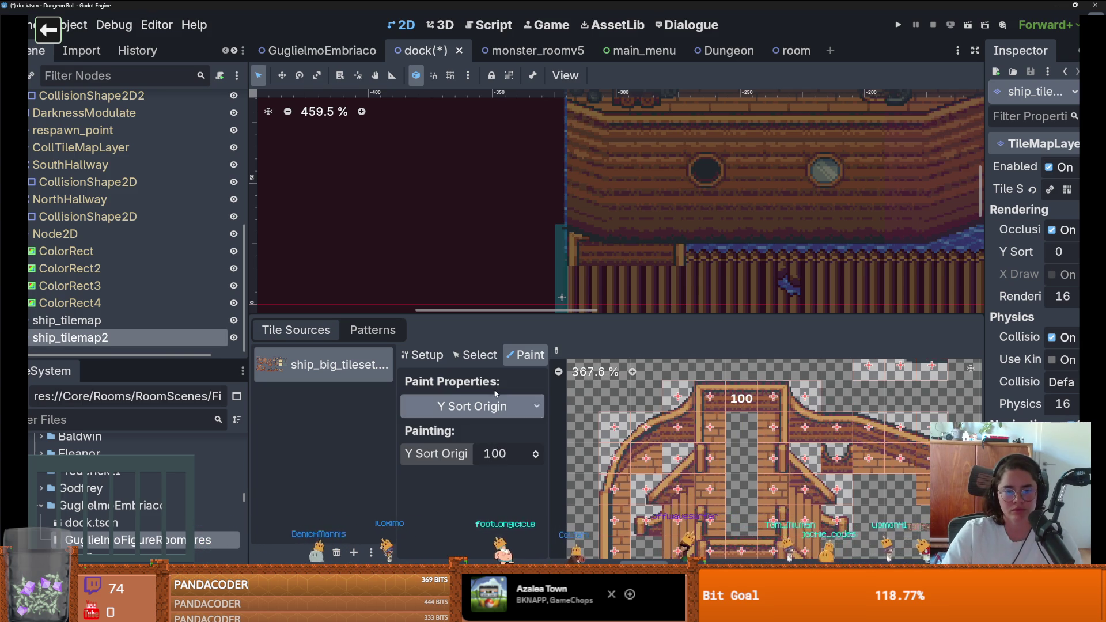
Toggle ship_tilemap2's visibility to compare layers, then select ship_tilemap and hide it
click(473, 355)
click(524, 355)
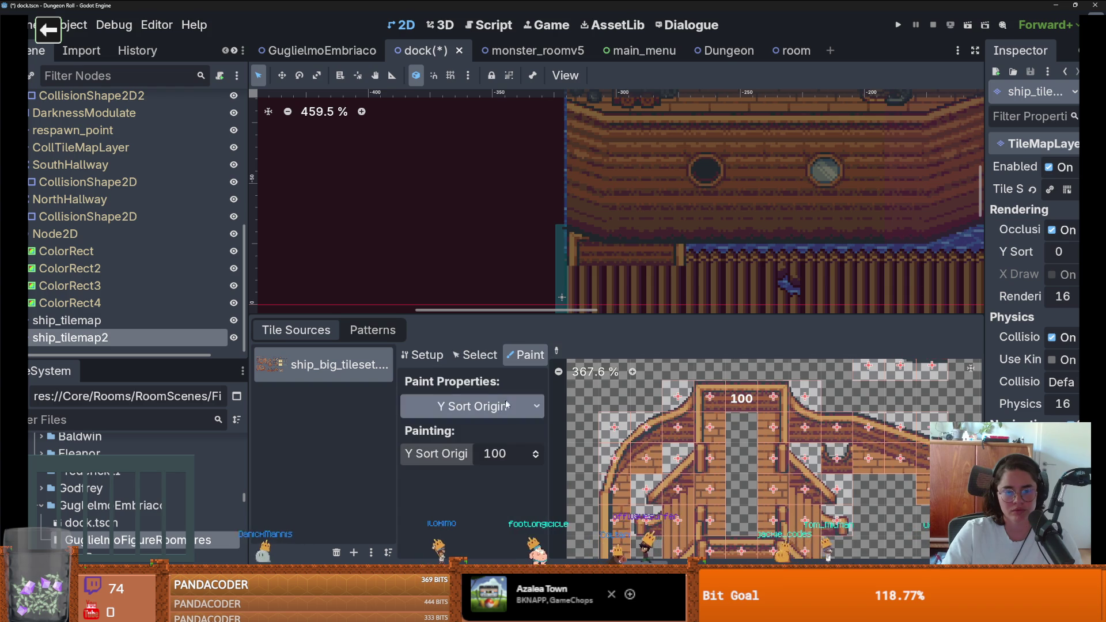
click(233, 337)
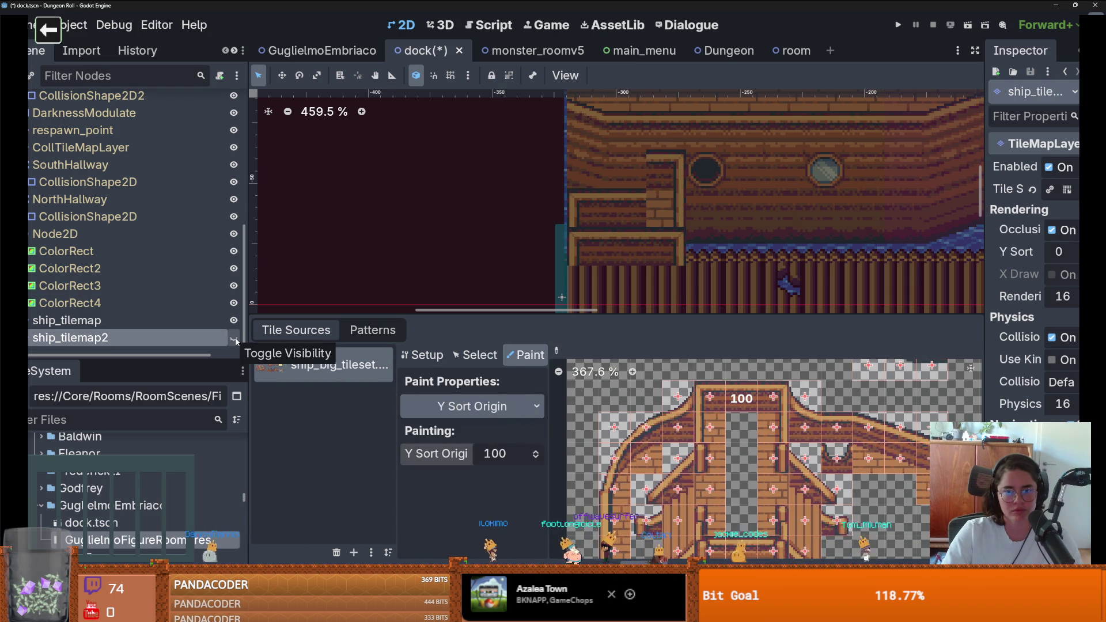
click(234, 338)
click(234, 339)
click(234, 339)
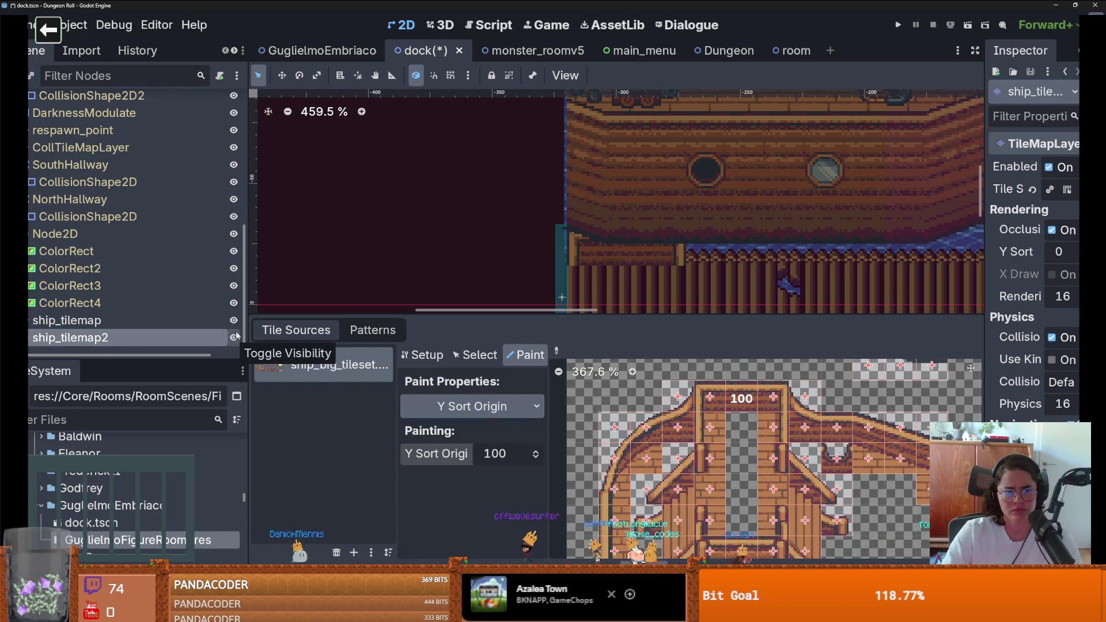
click(191, 316)
click(232, 321)
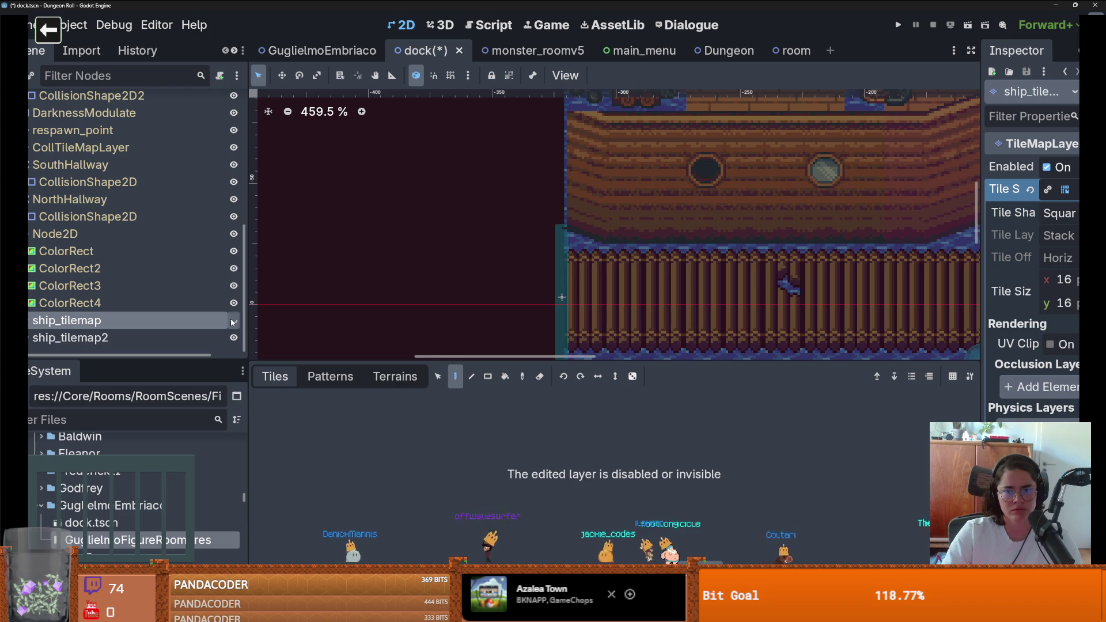
Toggle ship_tilemap and ship_tilemap2 visibility repeatedly to compare what each layer draws
click(234, 321)
click(234, 337)
click(233, 320)
click(234, 321)
click(235, 339)
click(235, 339)
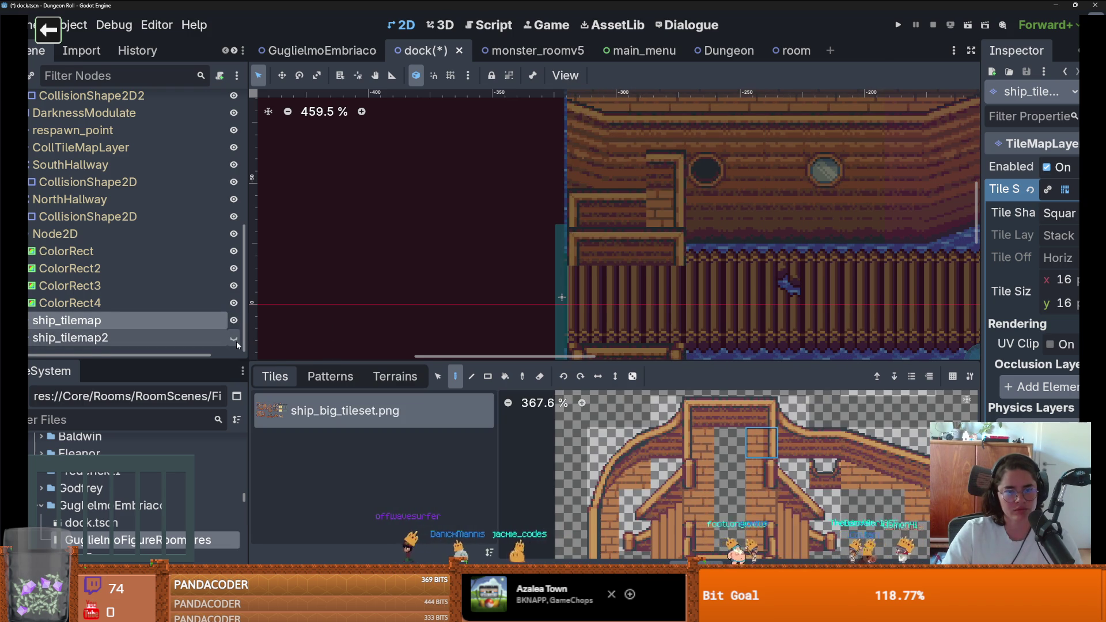
scroll(577, 269, down, 2)
click(234, 337)
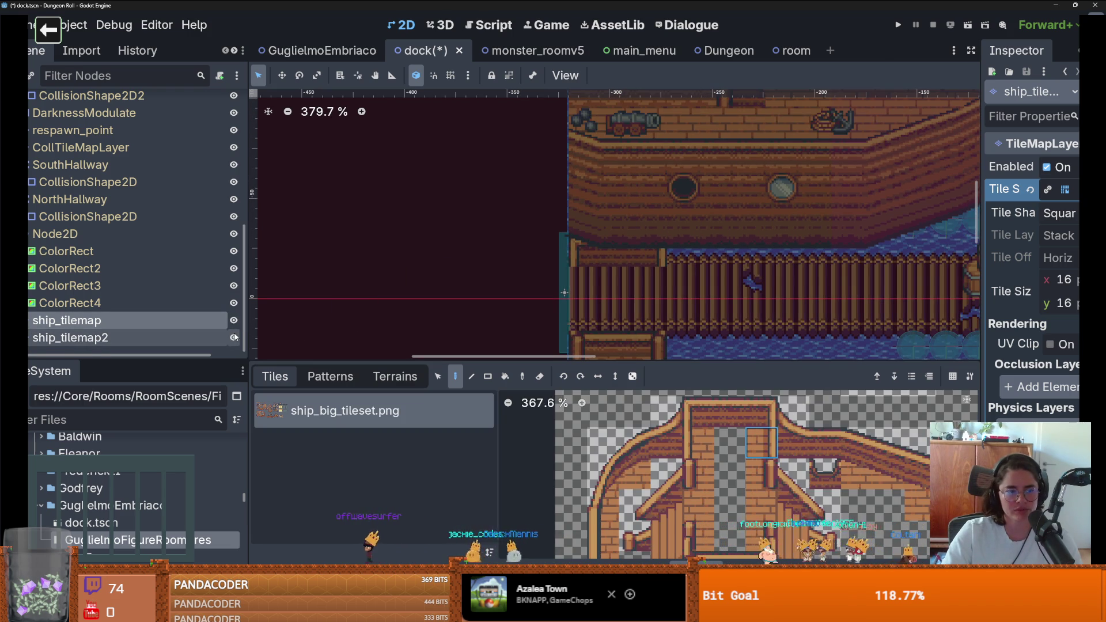
click(234, 321)
click(234, 321)
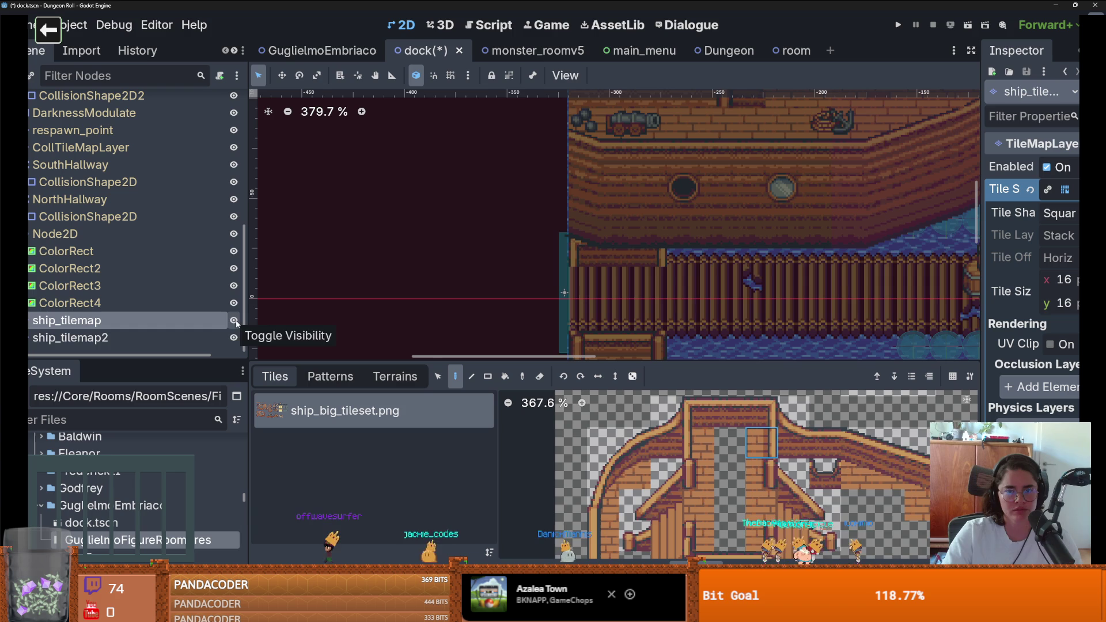
click(234, 338)
click(234, 338)
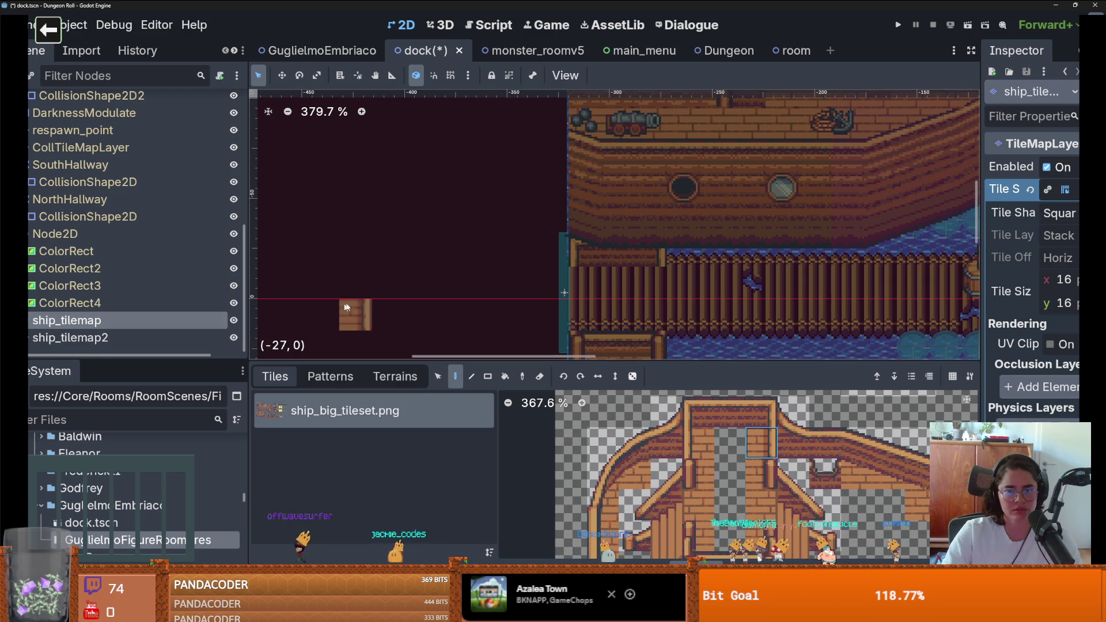
click(234, 338)
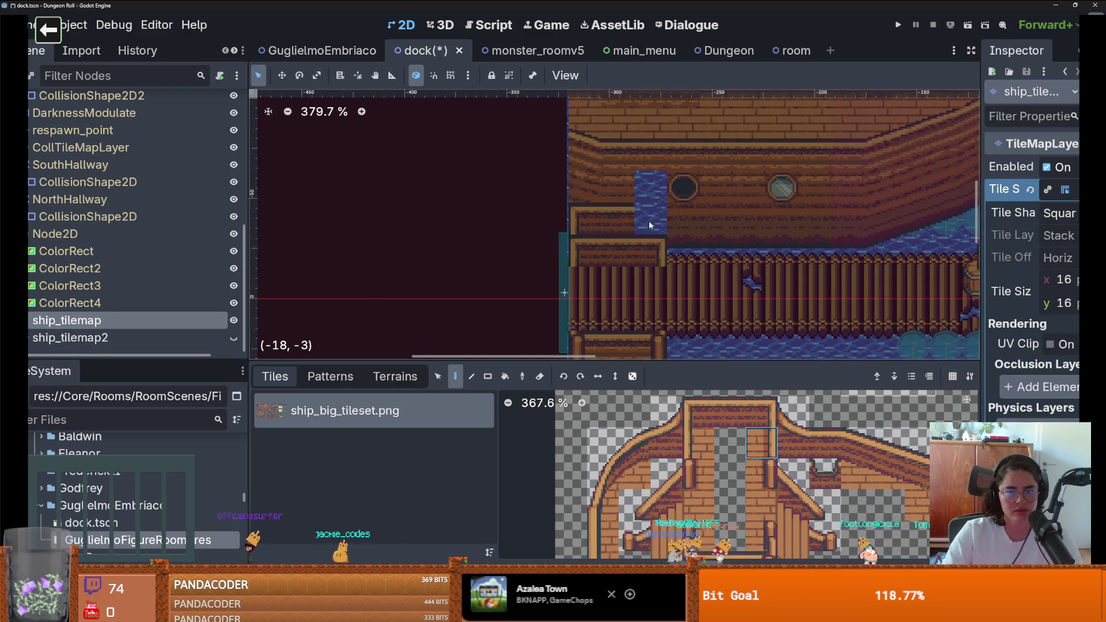
click(234, 338)
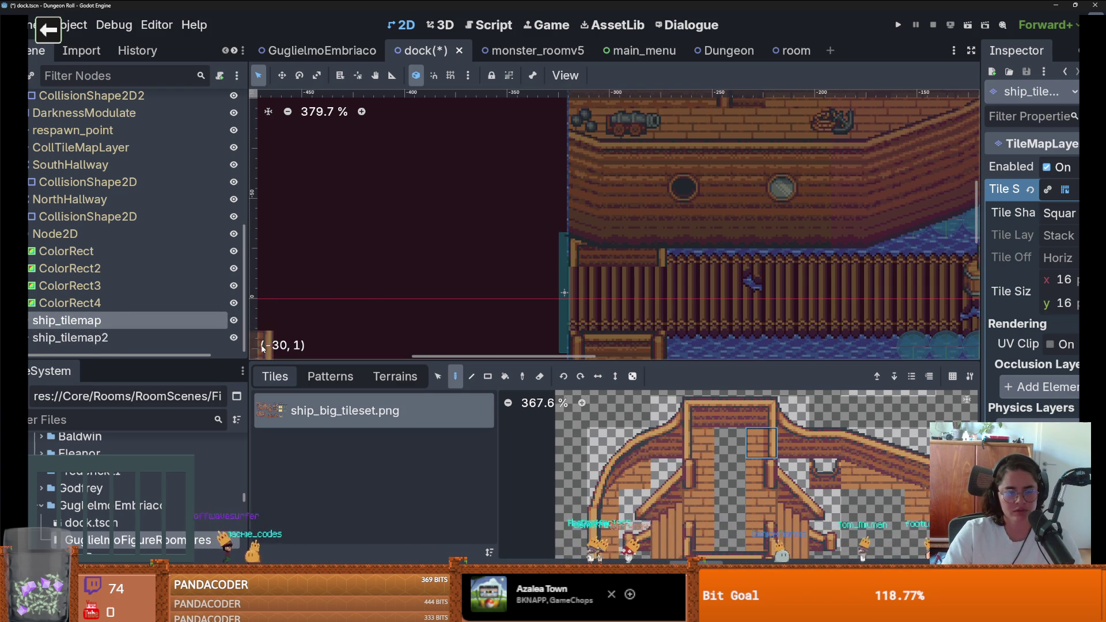
Keep toggling both layers' visibility, ending with ship_tilemap and ship_tilemap2 both shown
click(234, 321)
click(234, 320)
click(233, 320)
click(233, 320)
click(233, 338)
click(232, 338)
click(232, 338)
click(232, 339)
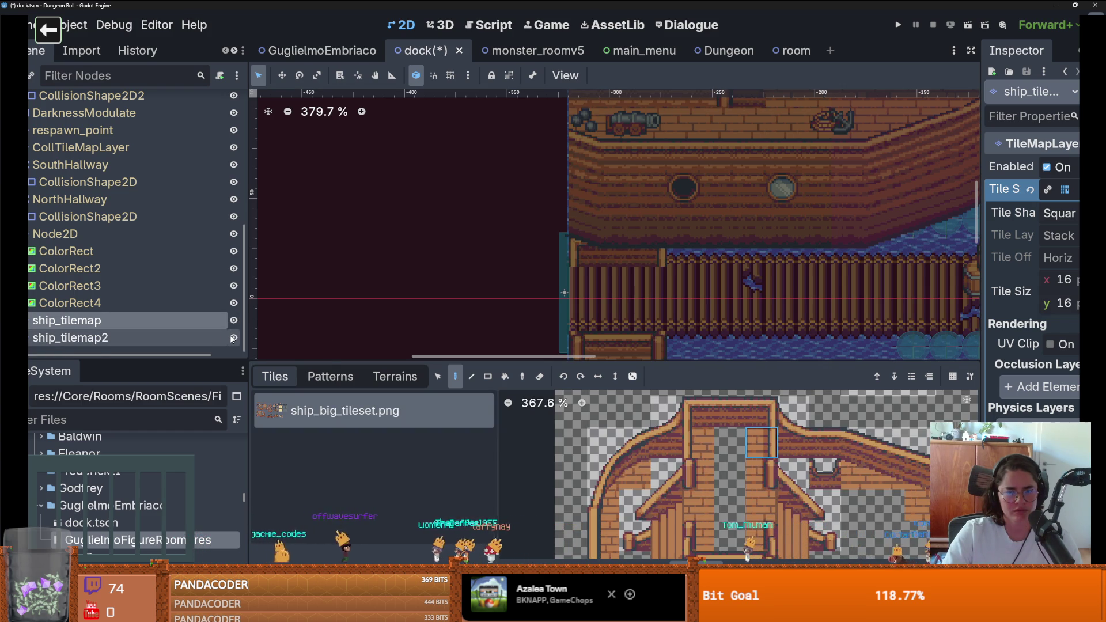
click(234, 320)
click(233, 321)
click(233, 321)
click(237, 340)
click(236, 340)
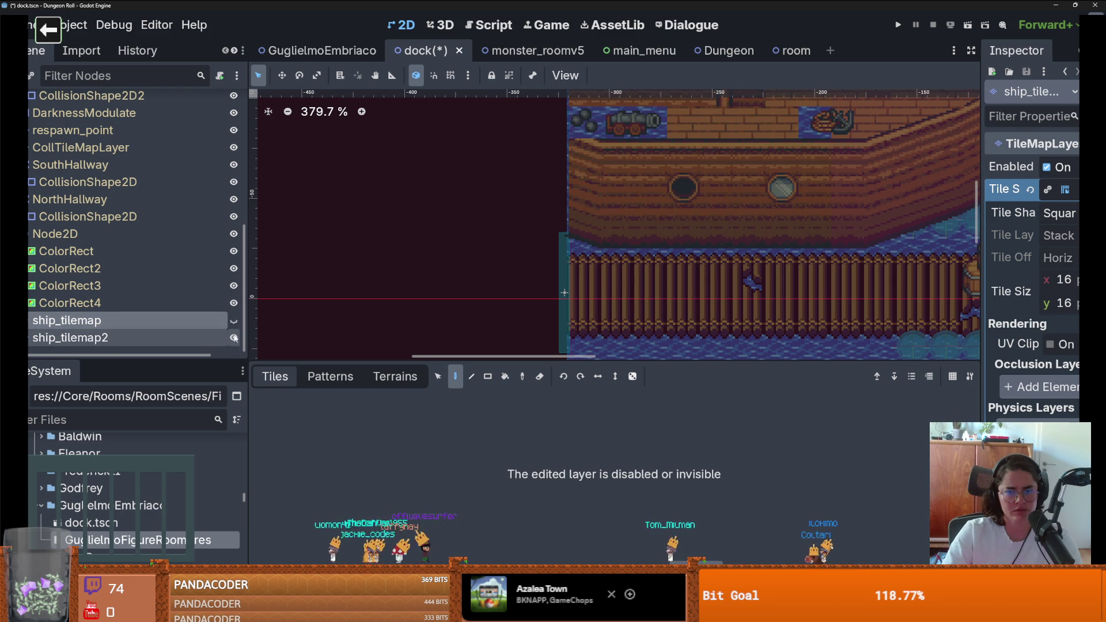
click(233, 321)
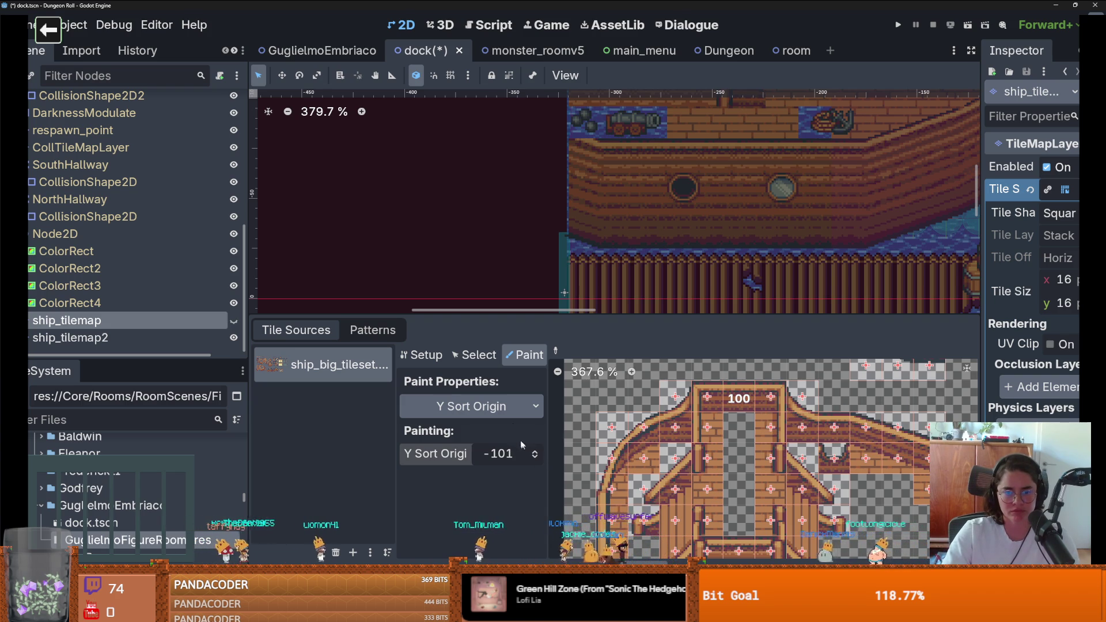
Browse the tileset in tile-select mode, then return to painting tile properties
click(489, 362)
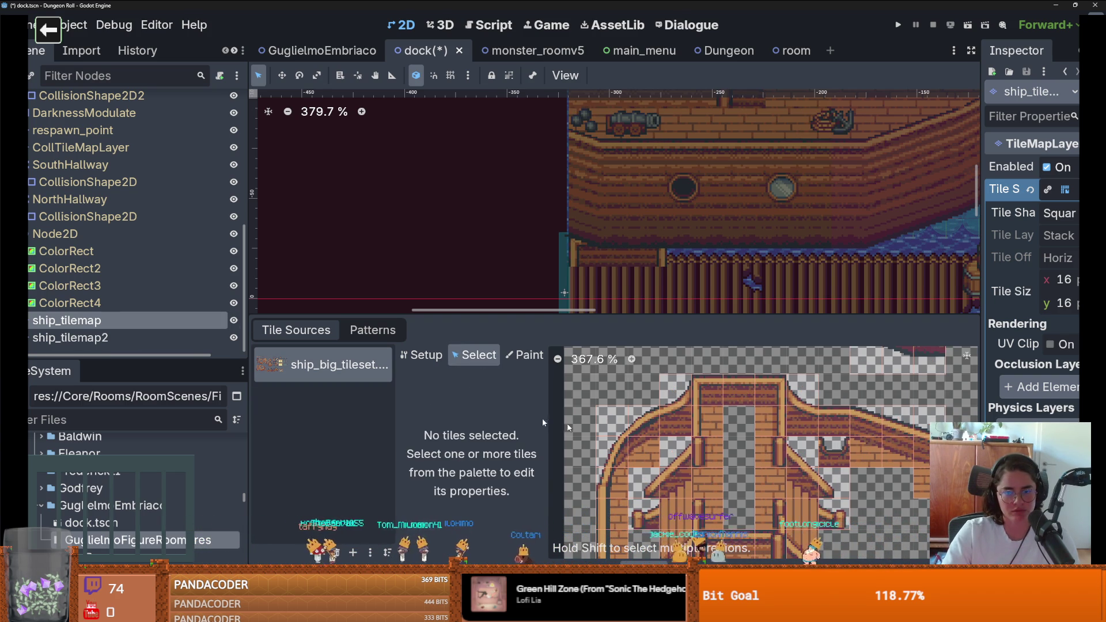
scroll(696, 543, down, 5)
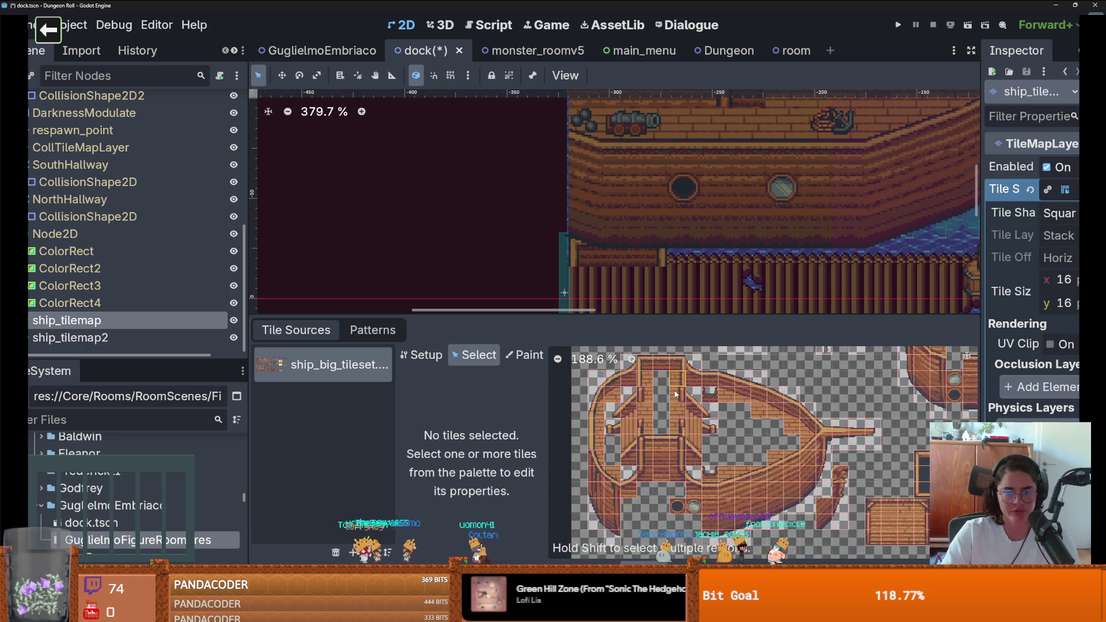
scroll(673, 441, down, 1)
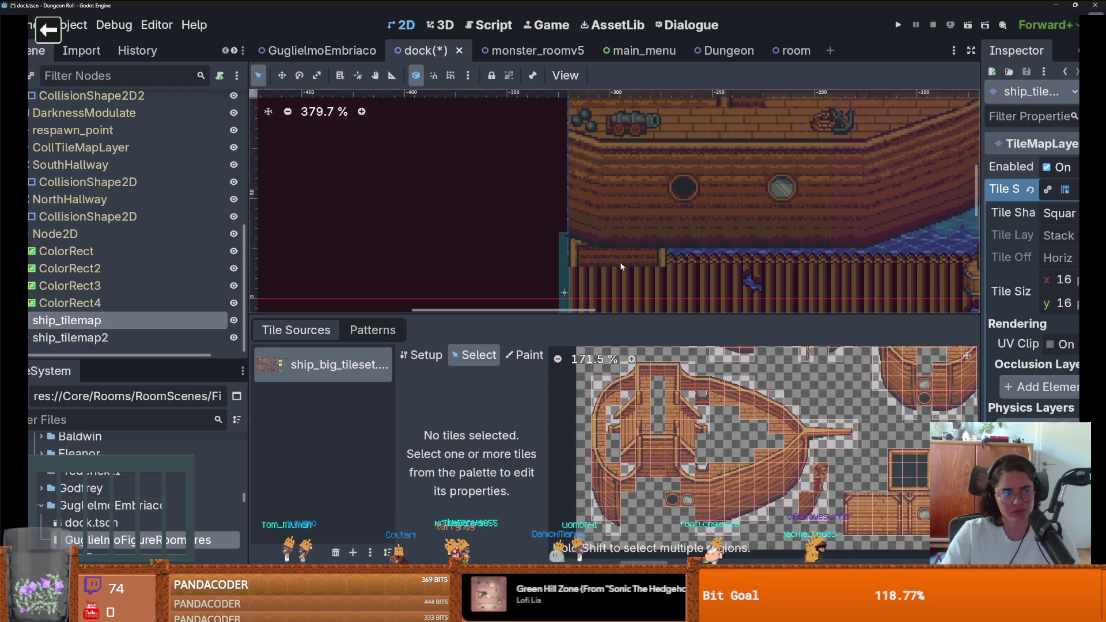
click(540, 356)
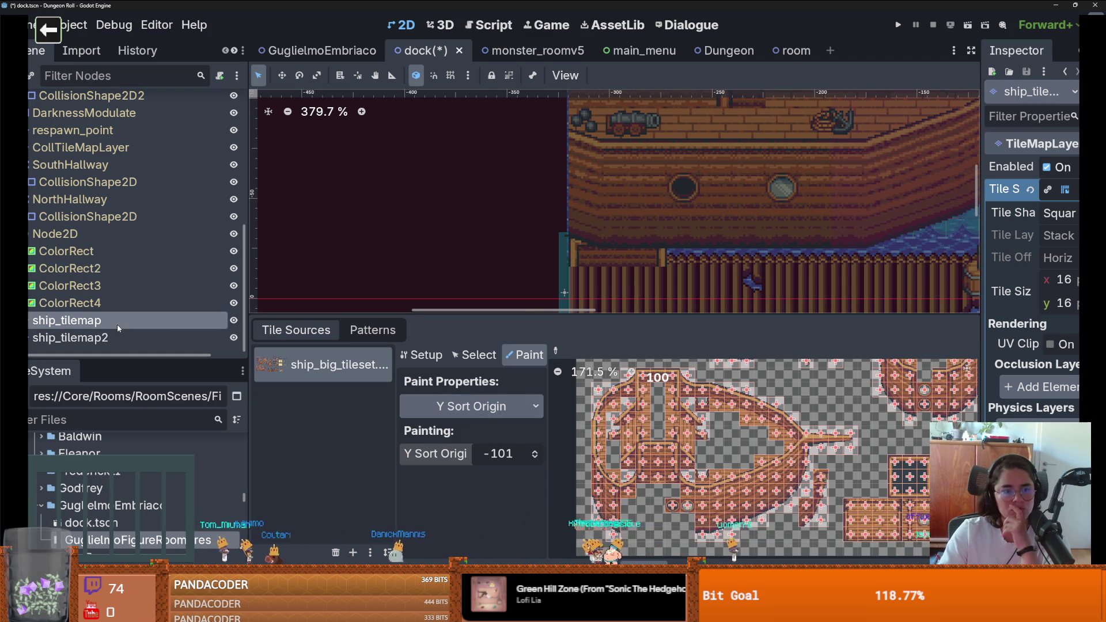
Widen the Inspector and enable Y Sort Enabled under Ordering for ship_tilemap
drag(985, 282, 806, 285)
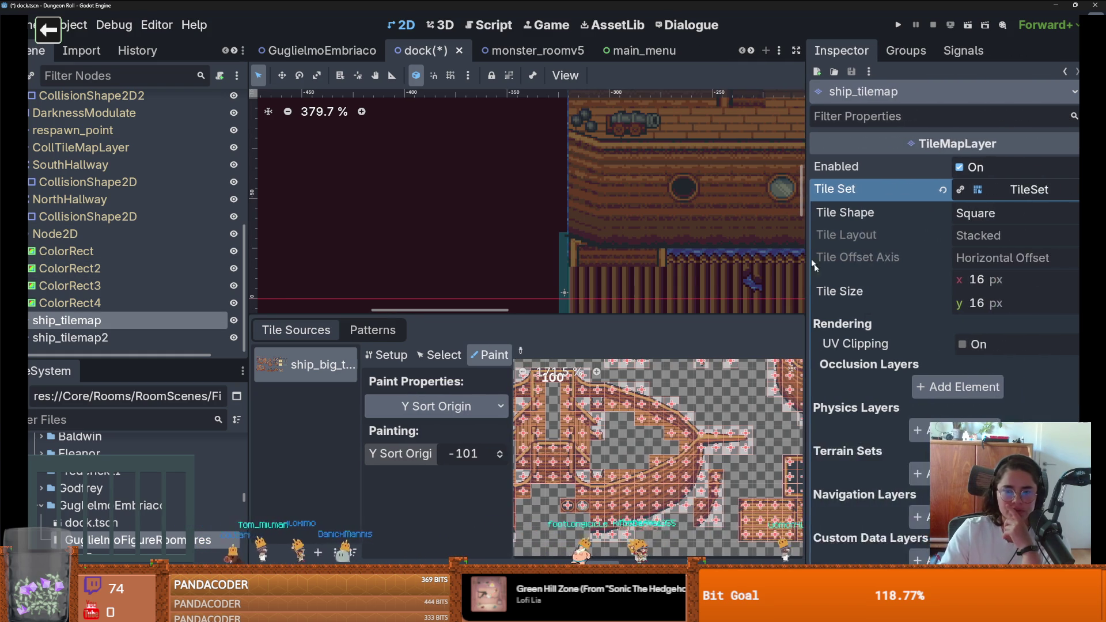
scroll(913, 382, down, 10)
scroll(913, 382, down, 5)
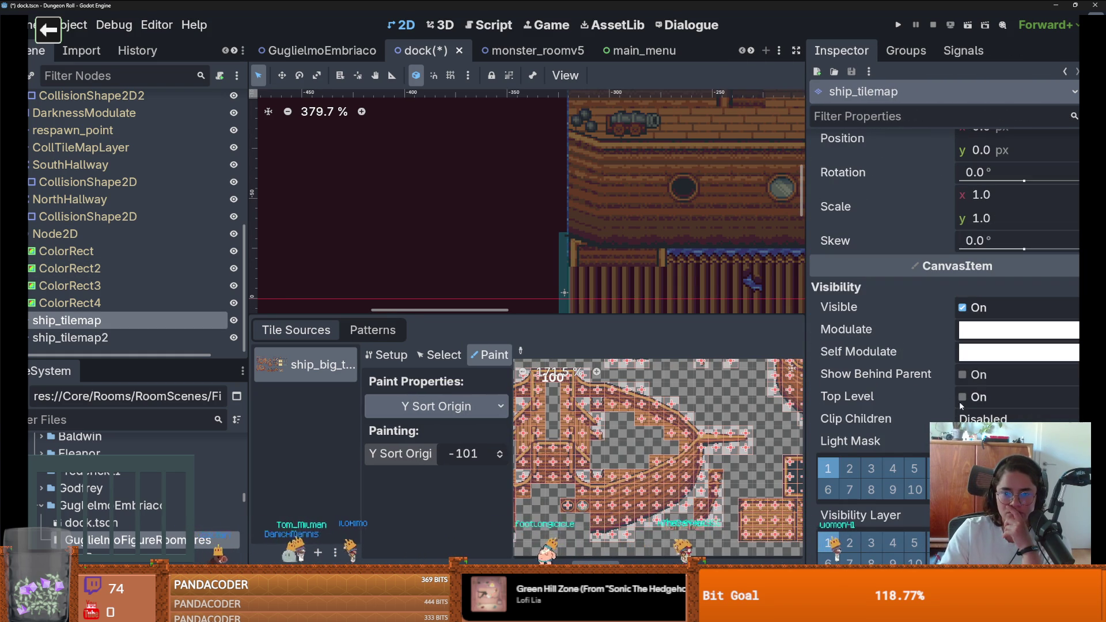
scroll(935, 385, down, 5)
click(966, 373)
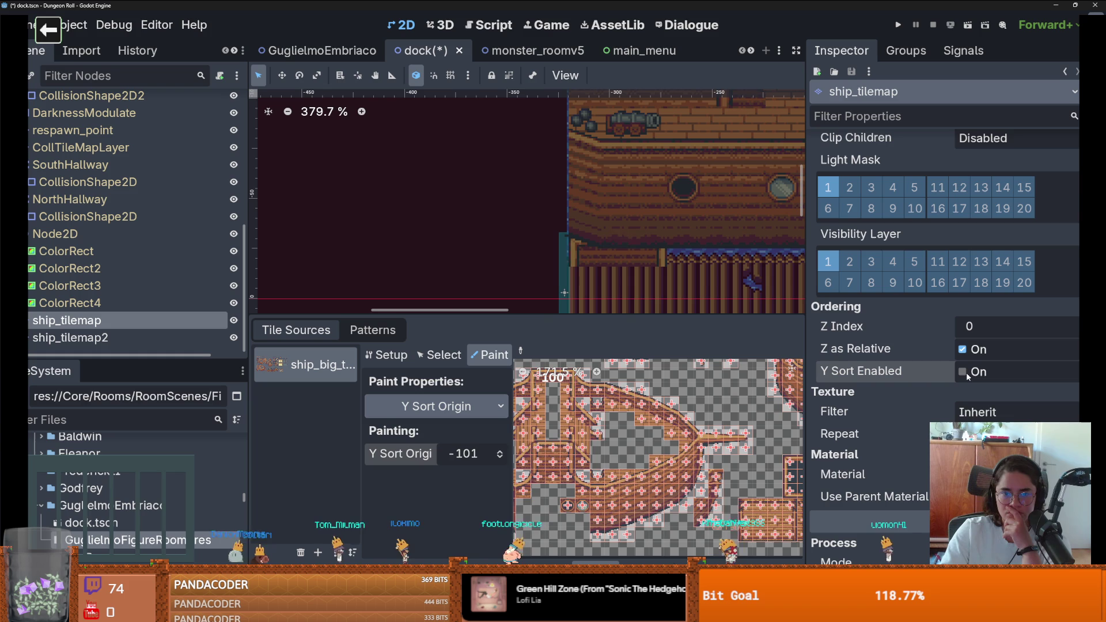
Select the Y Sort Origin paint value and switch the bottom panel to tile painting
scroll(635, 458, up, 1)
scroll(635, 459, up, 4)
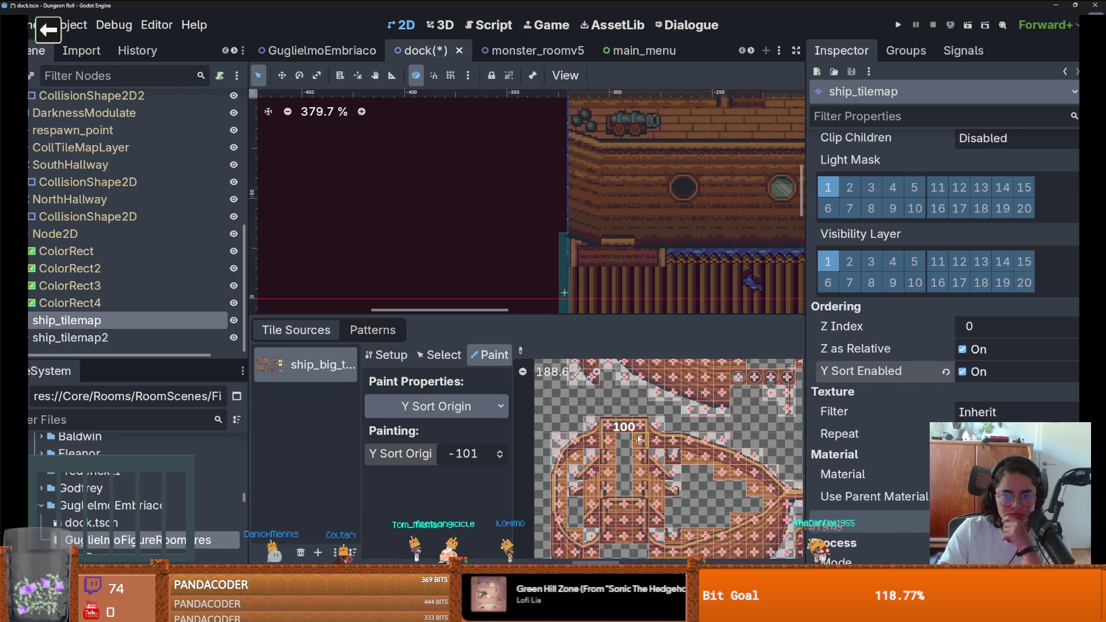
click(463, 454)
click(418, 576)
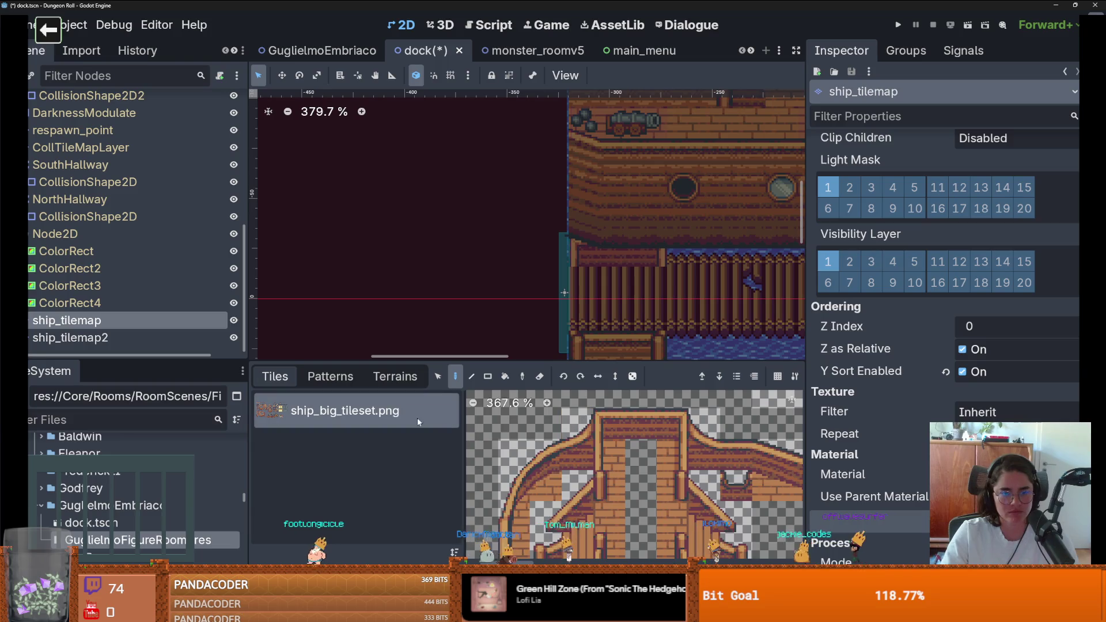
Return to painting tileset properties and save the dock scene
click(544, 561)
scroll(663, 413, up, 5)
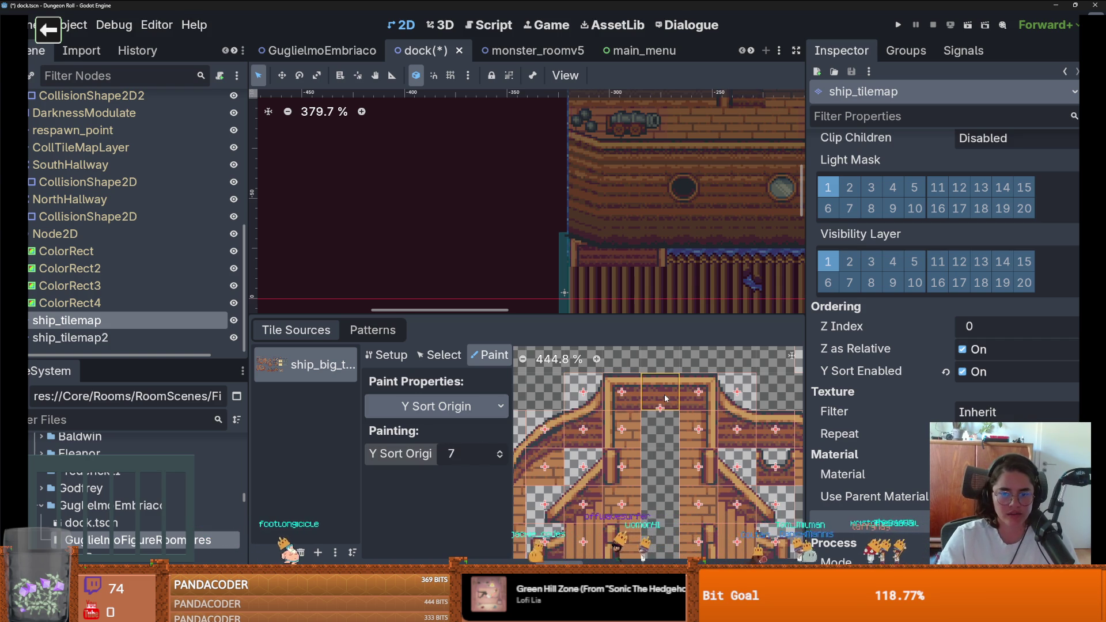
scroll(632, 396, down, 1)
key(ctrl+s)
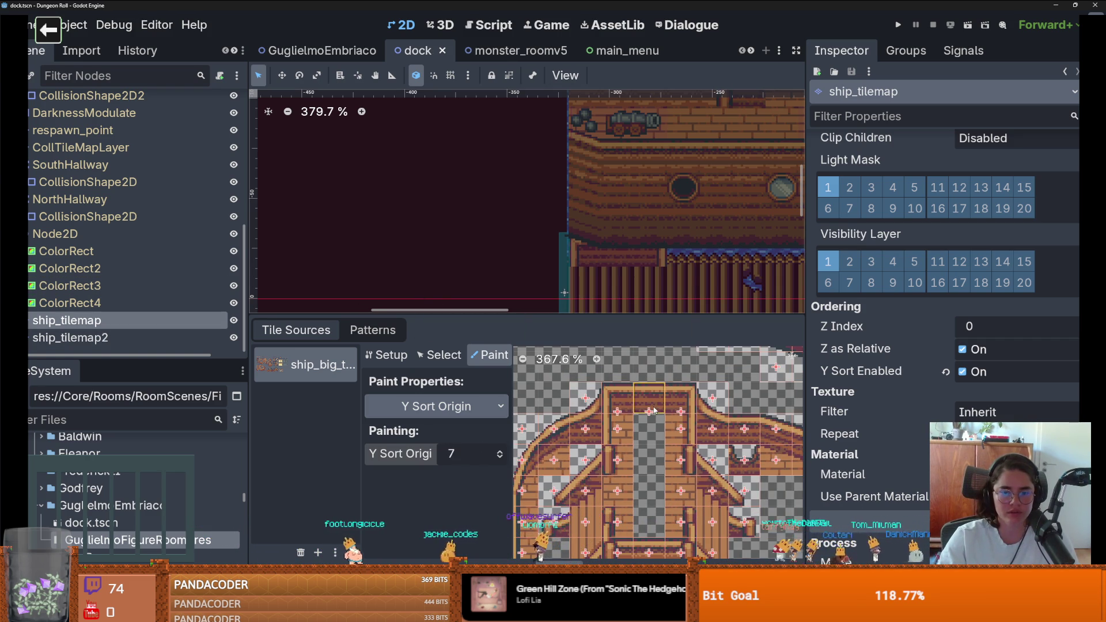
Paint Y Sort Origin values onto the two top pier tiles
scroll(485, 459, up, 3)
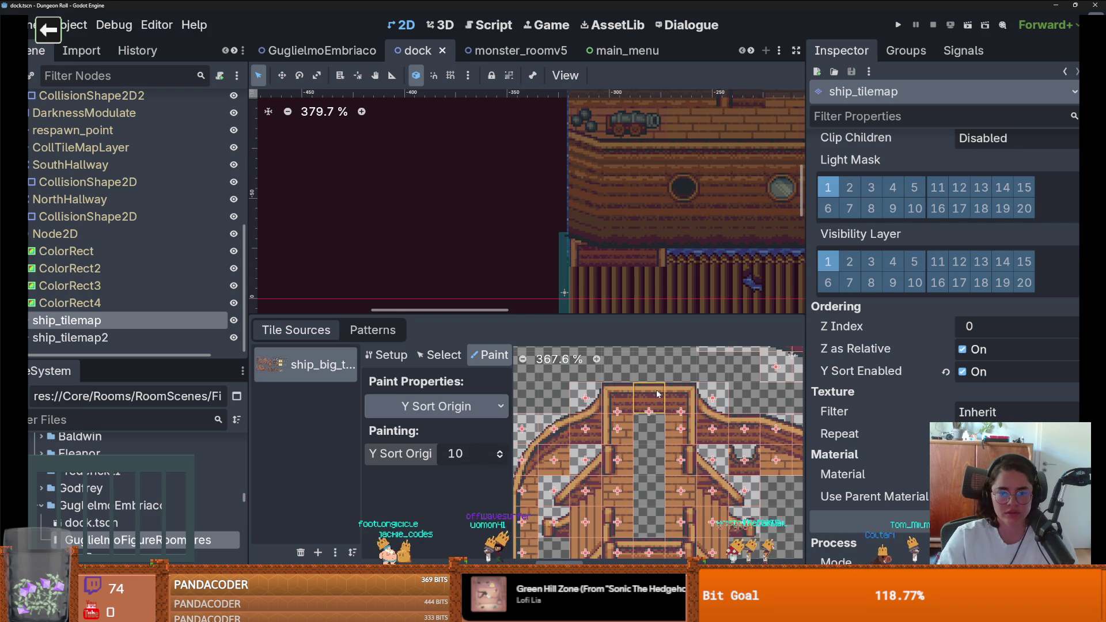
click(621, 407)
click(622, 407)
click(452, 453)
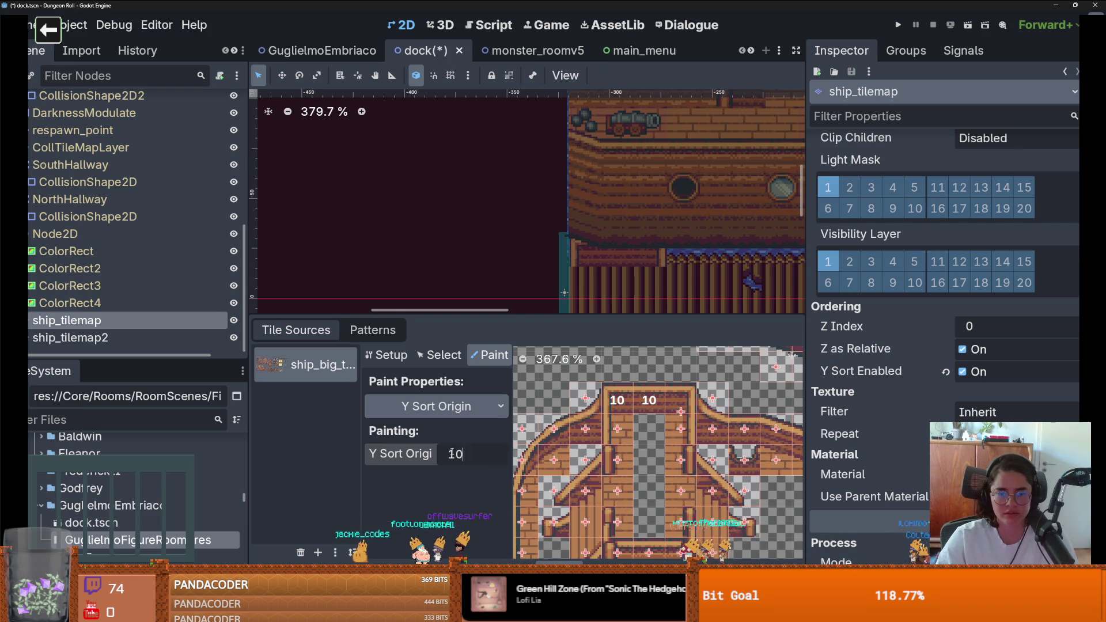
text(0)
drag(649, 400, 619, 398)
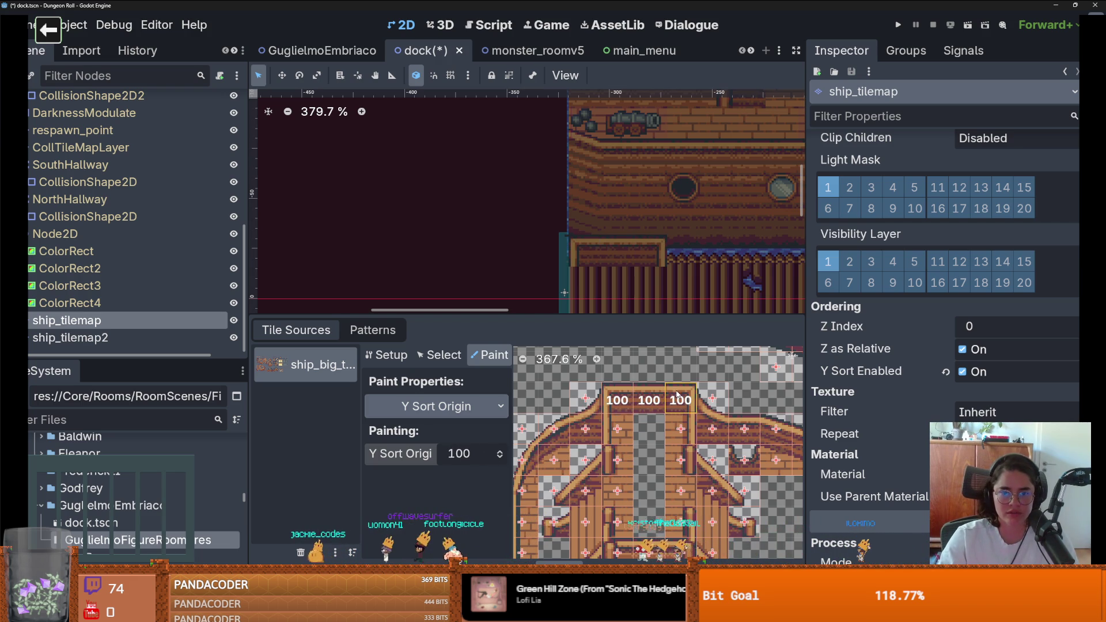
Adjust the Y Sort Origin paint value, save the dock scene with Ctrl+S, and run the game
scroll(678, 395, down, 2)
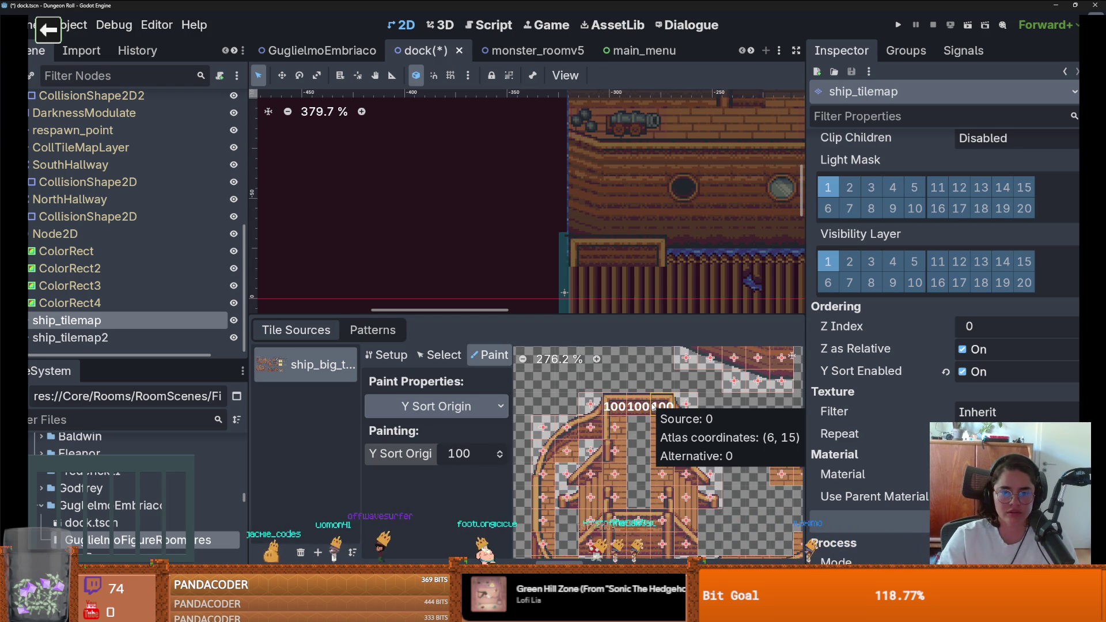
scroll(627, 251, down, 1)
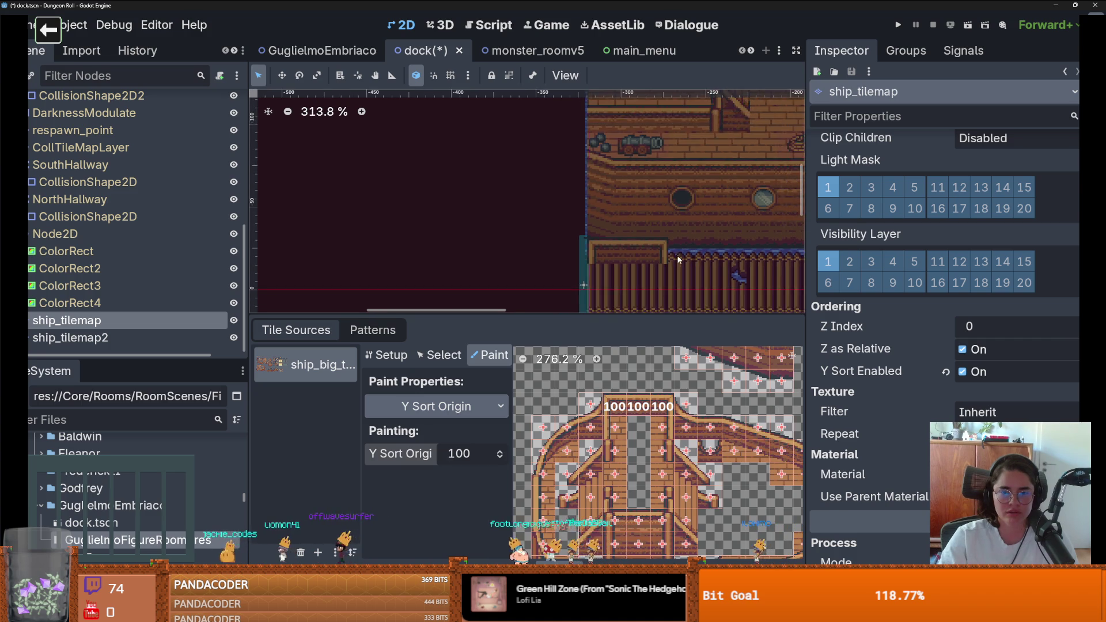
click(449, 455)
text(40)
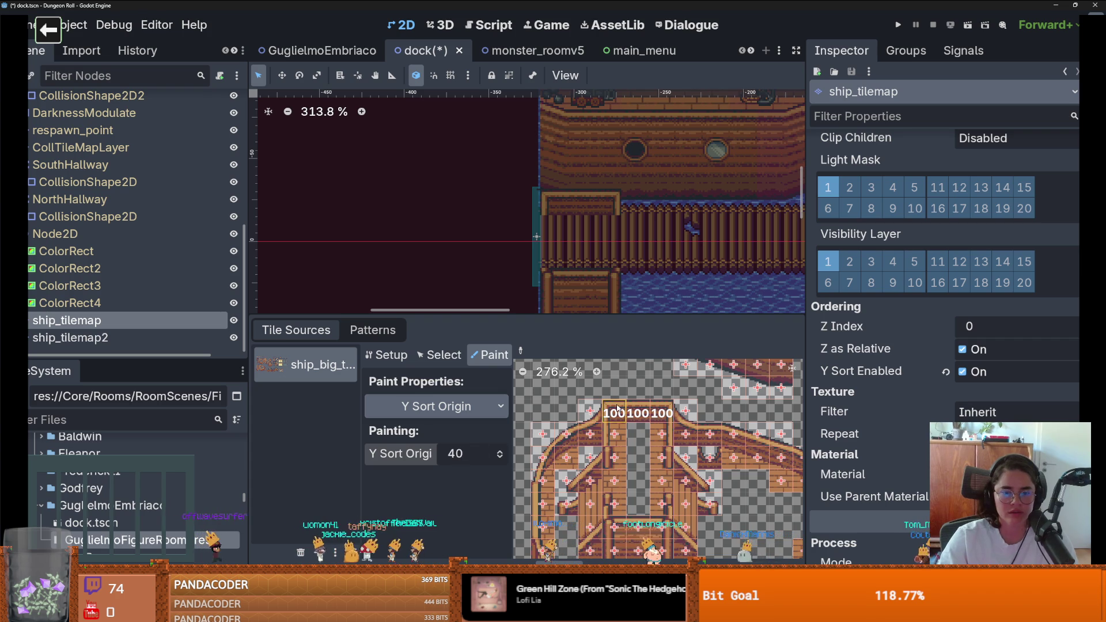
scroll(519, 202, down, 5)
key(ctrl+s)
click(898, 26)
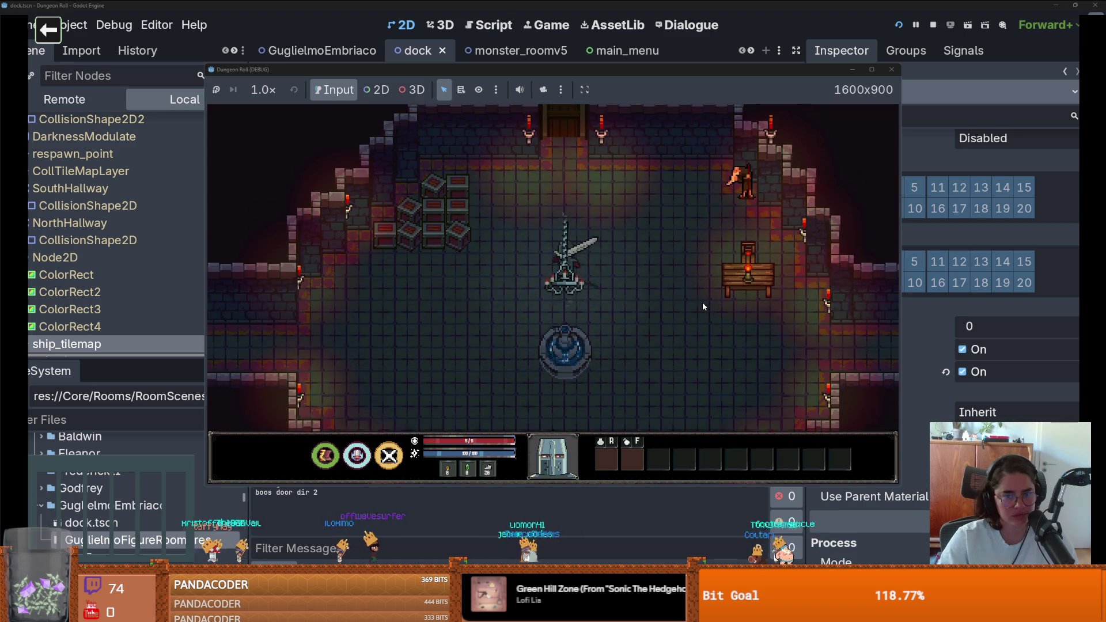
Open the in-game room selection with F1 and load a room
key(F1)
scroll(721, 420, down, 3)
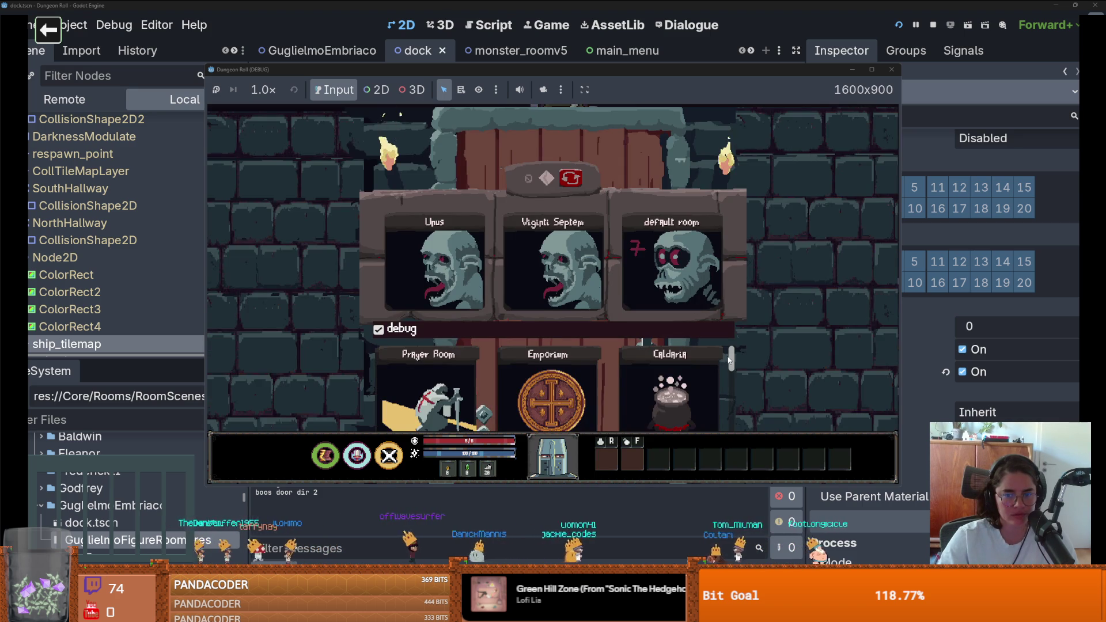
scroll(718, 423, down, 3)
click(686, 390)
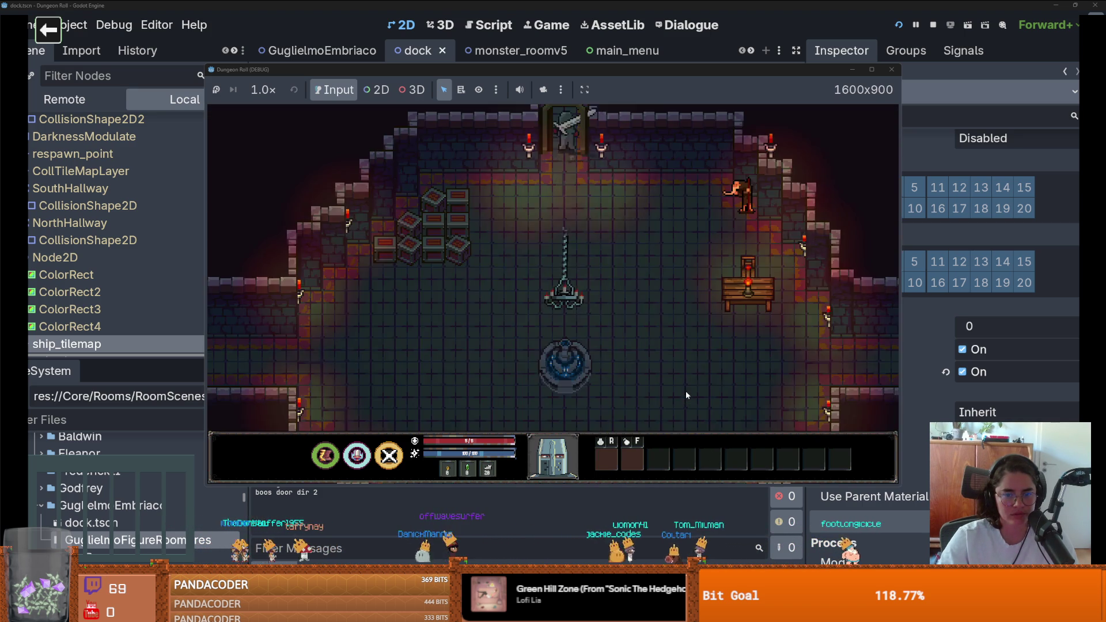
Walk the knight north up the dock and west off the pier, dismissing the card choice
key(w)
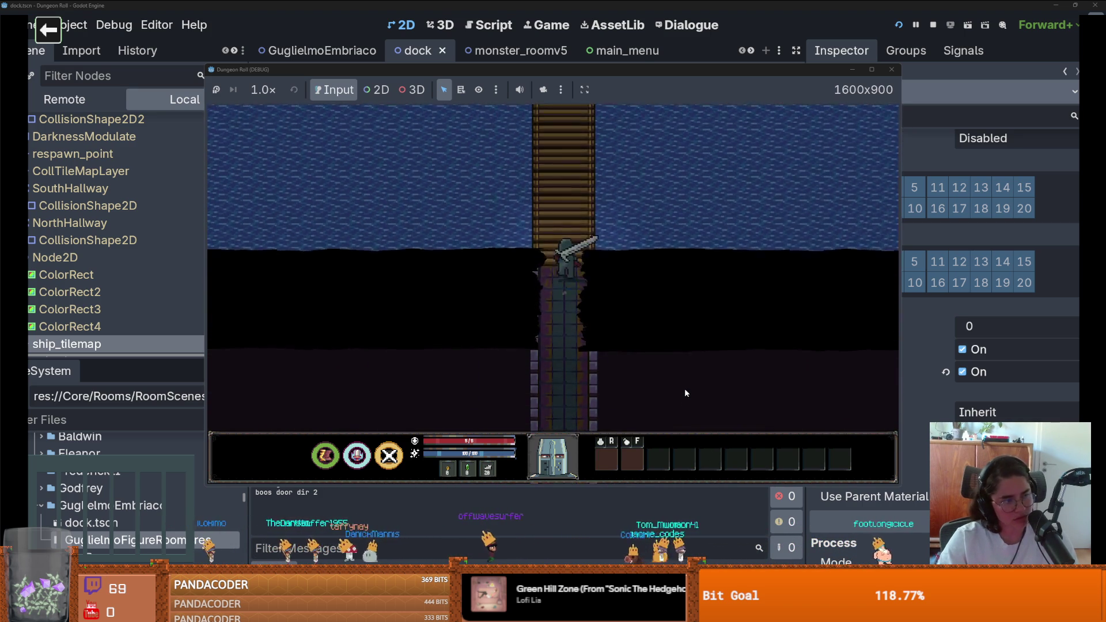
key(w)
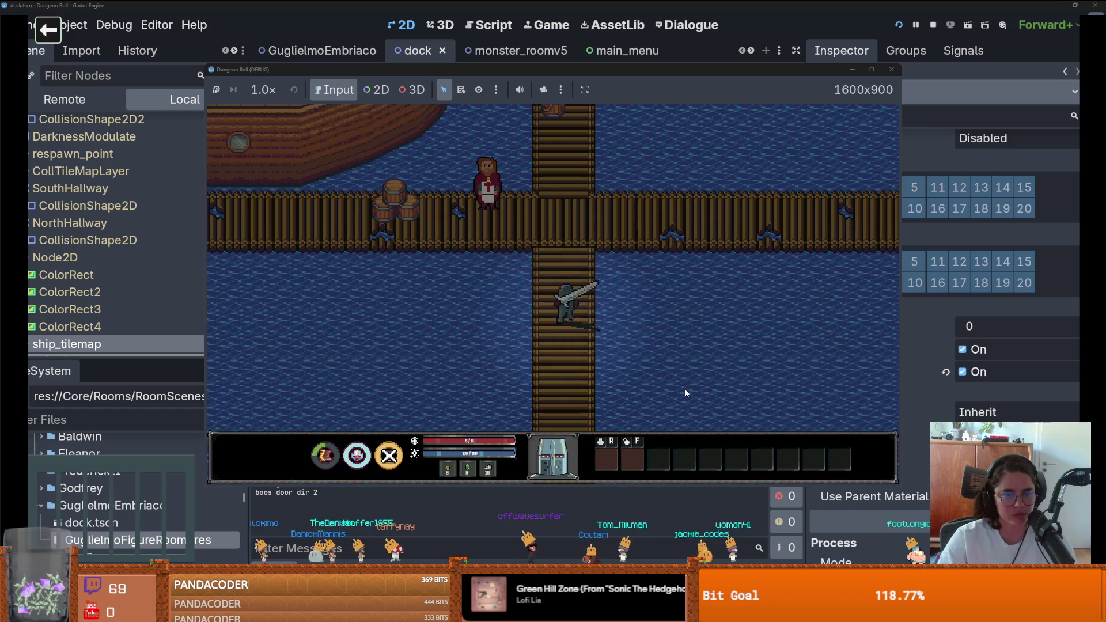
key(a)
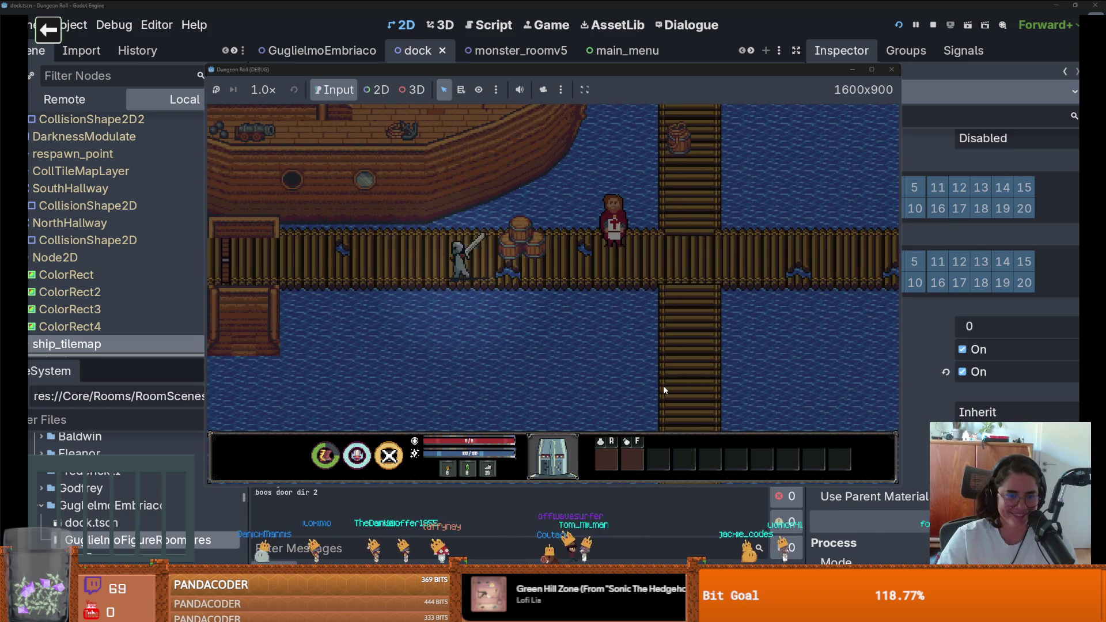
key(a)
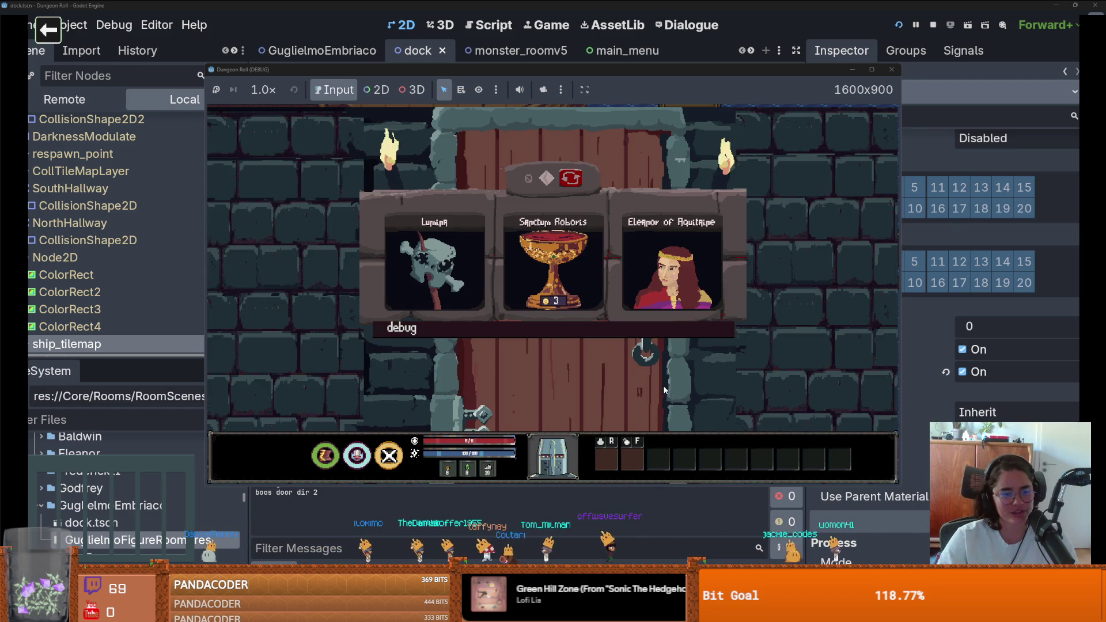
click(479, 295)
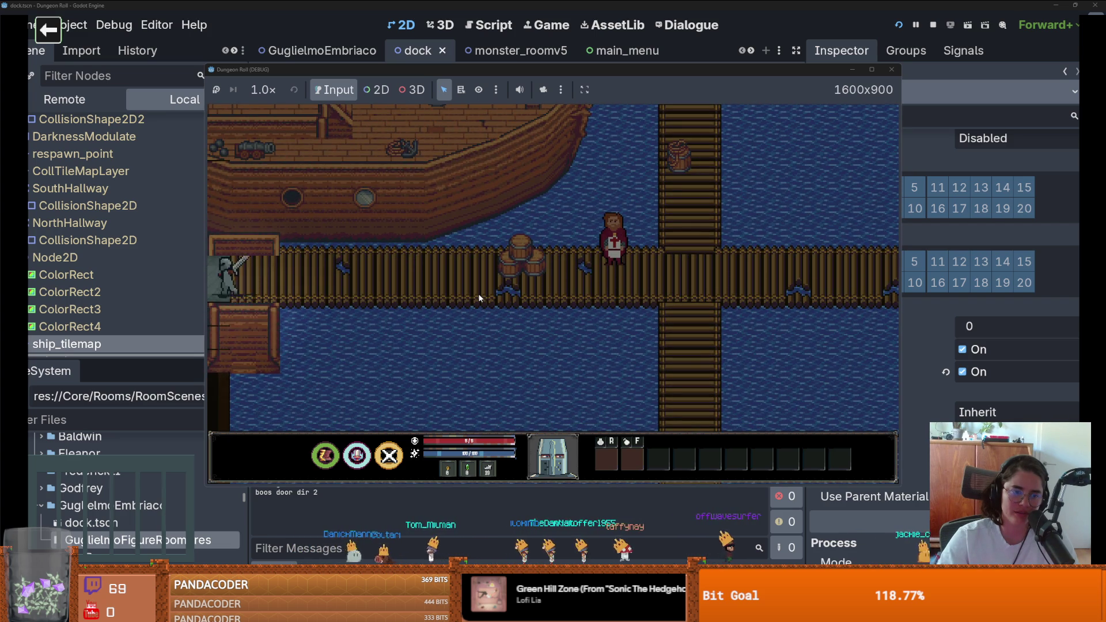
Walk the knight into the coloured-tile room and over beside the green pad
key(a)
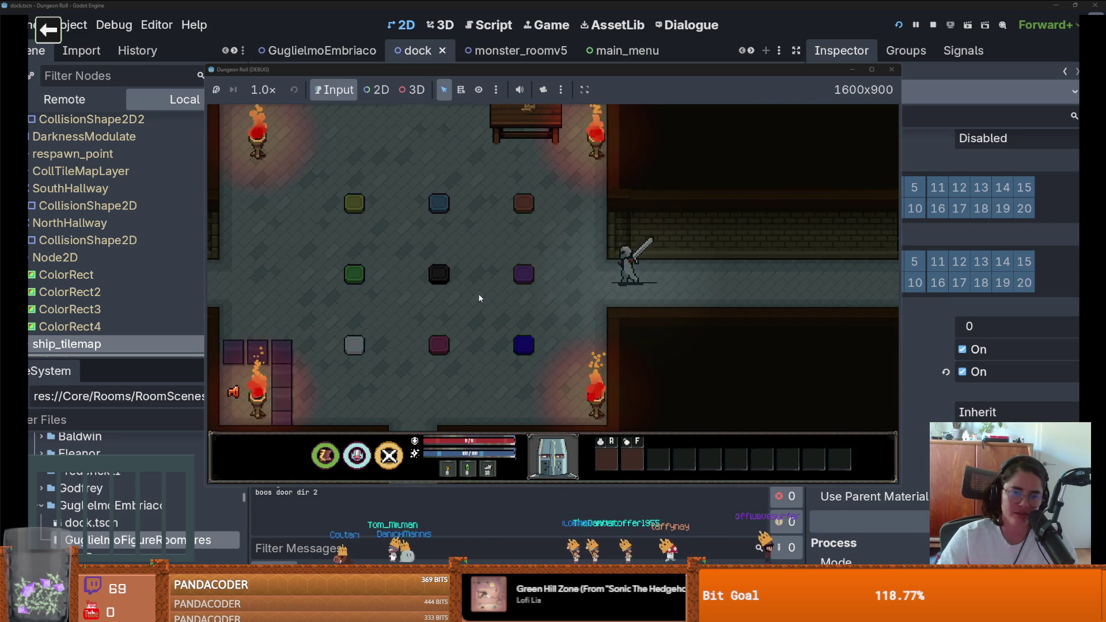
key(s)
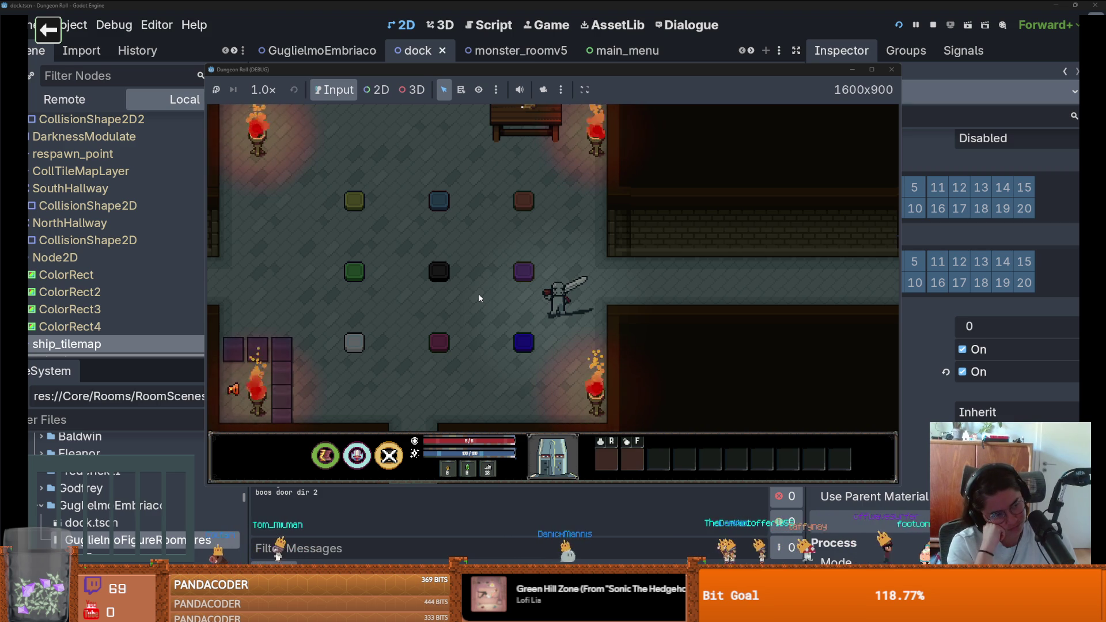
key(a)
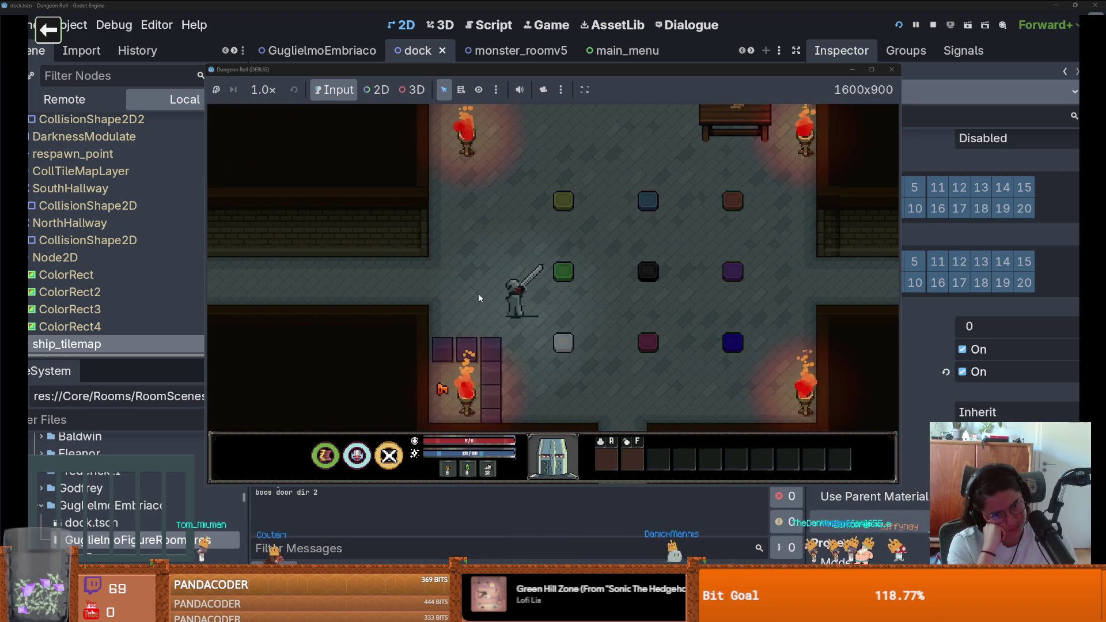
key(w)
key(d)
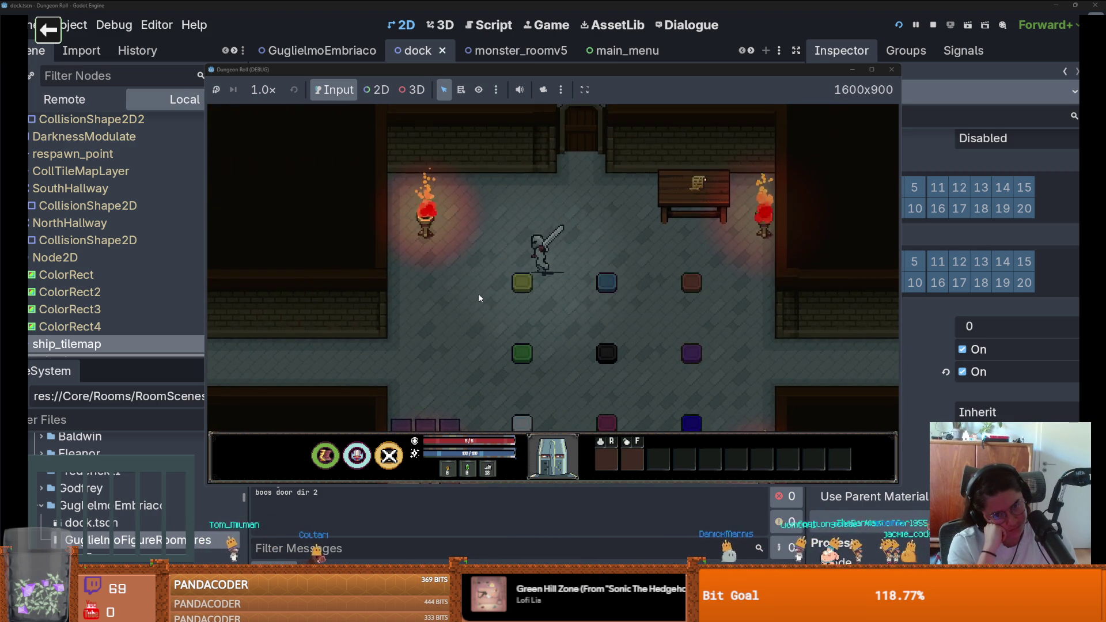
key(s)
key(a)
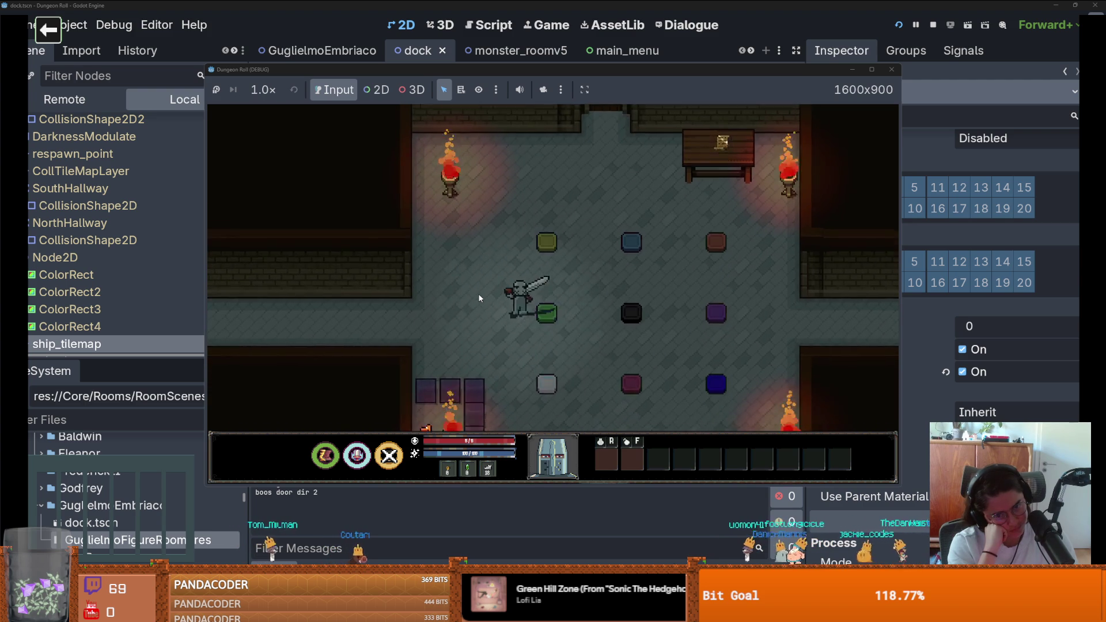
Step the knight onto the crimson pad, toward the purple pad, then onto the middle pad
key(d)
key(s)
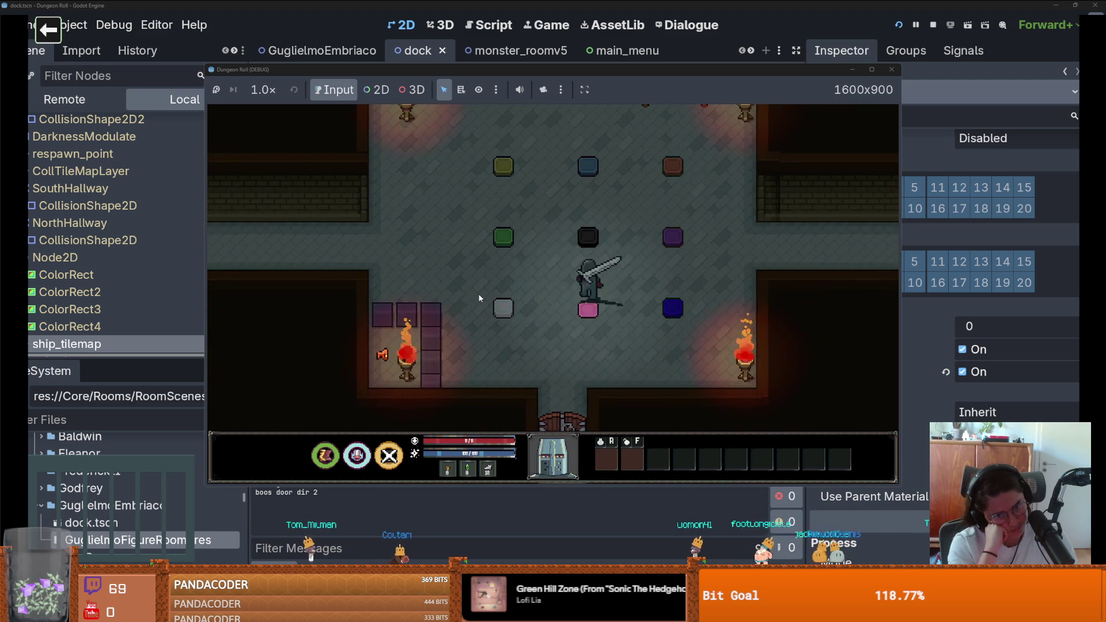
key(w)
key(d)
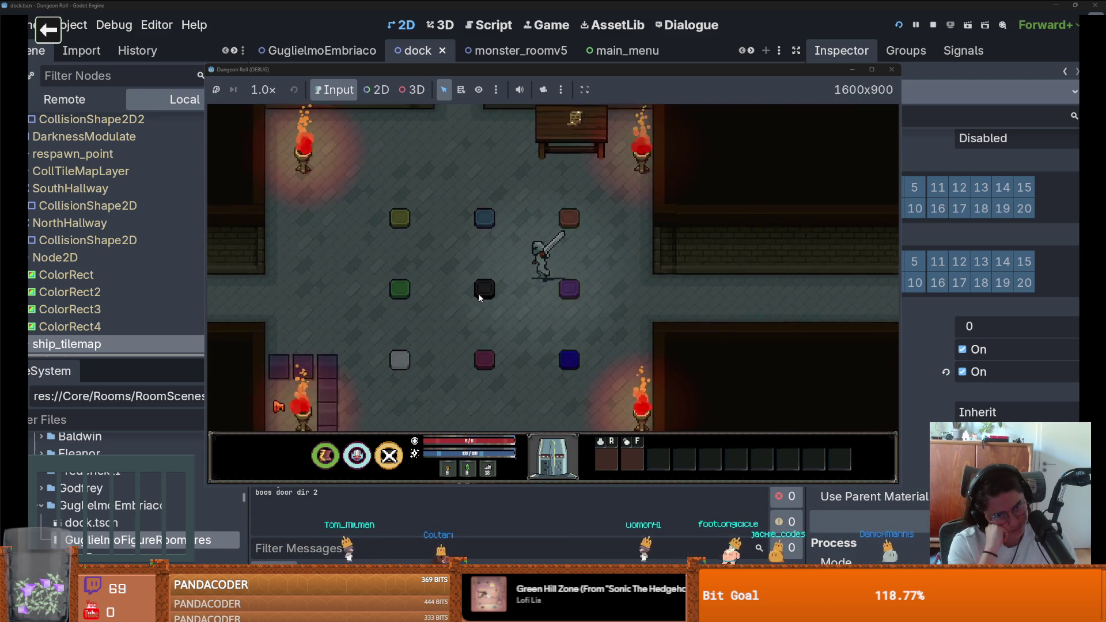
key(a)
key(w)
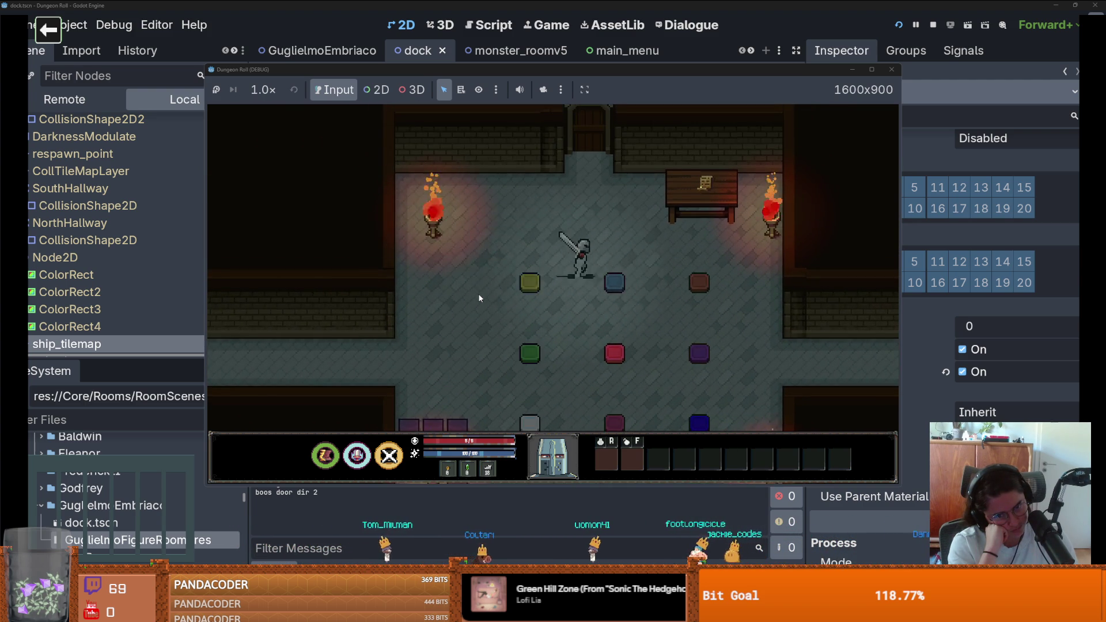
key(s)
key(d)
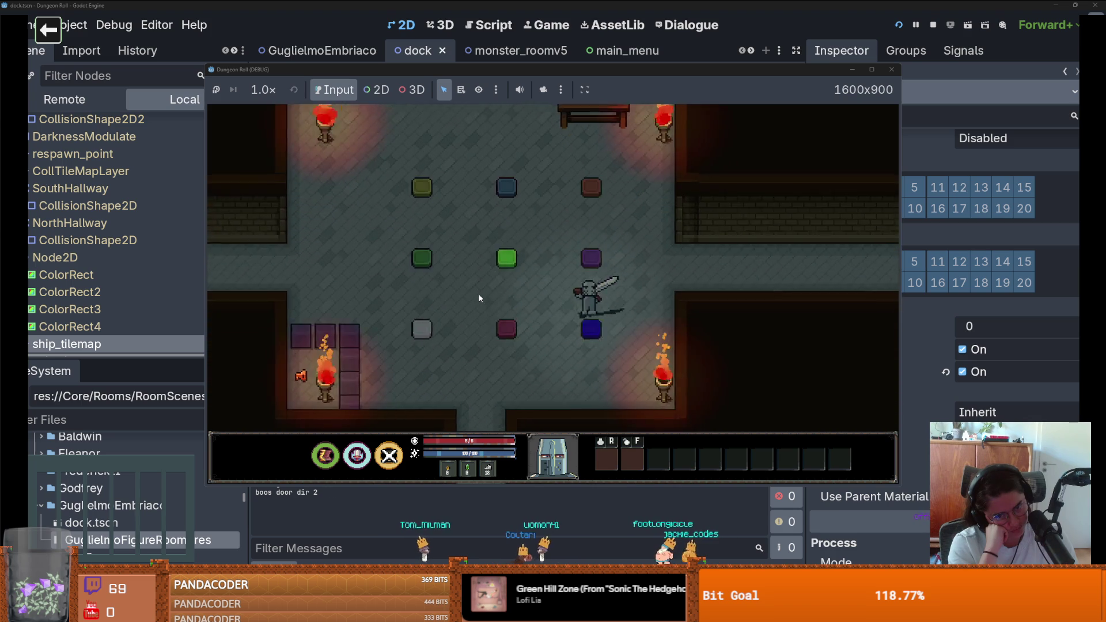
Step on the left green, top-right, bottom-row, blue and red pads in turn
key(a)
key(w)
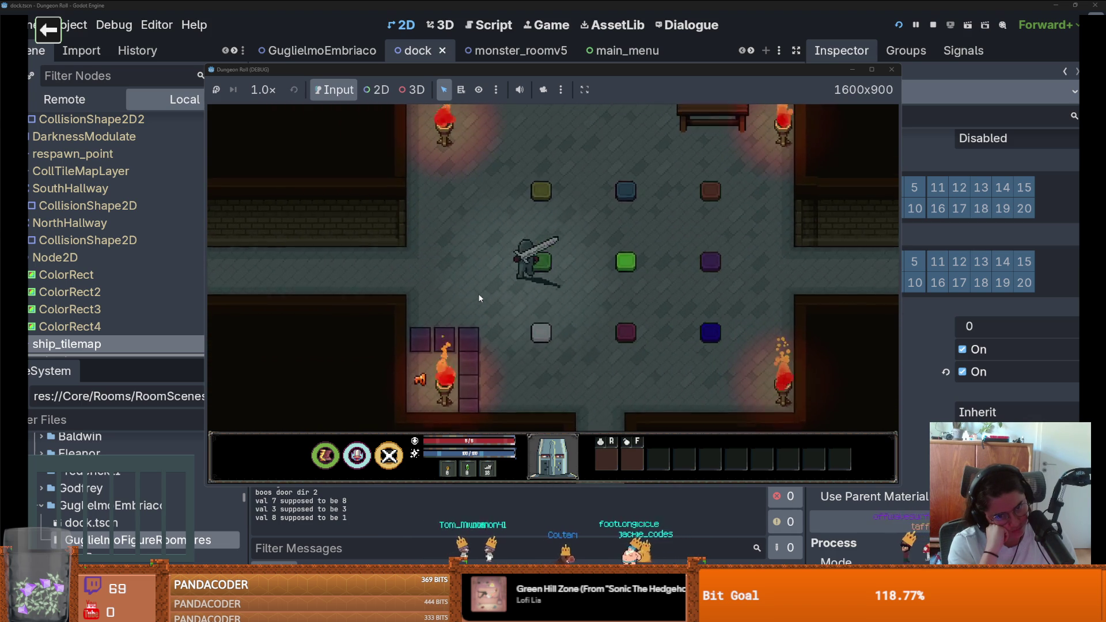
key(w)
key(d)
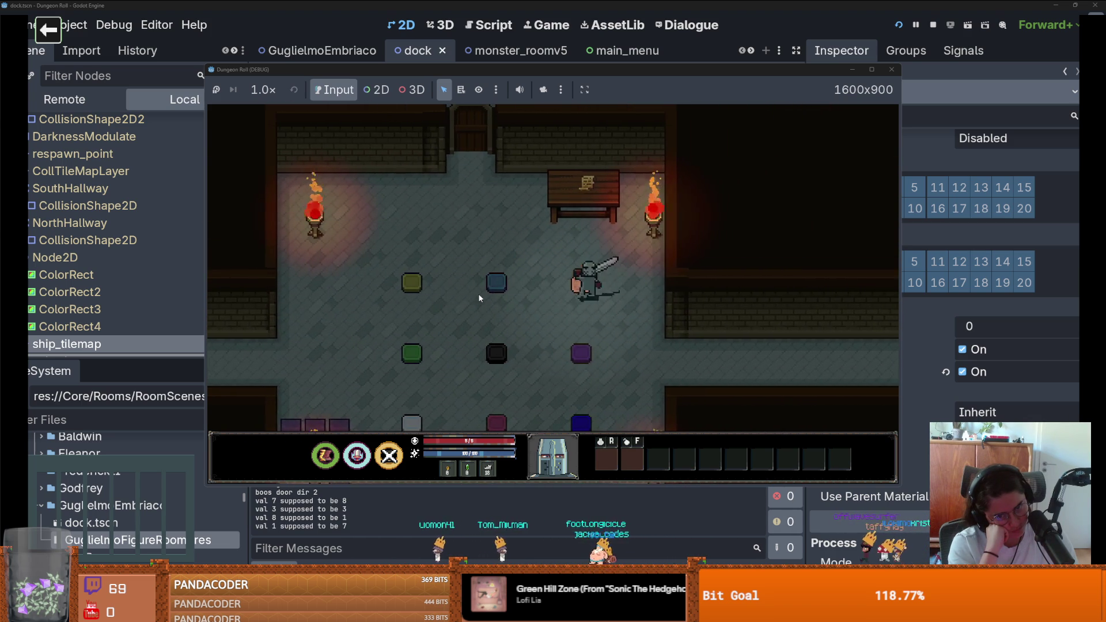
key(s)
key(a)
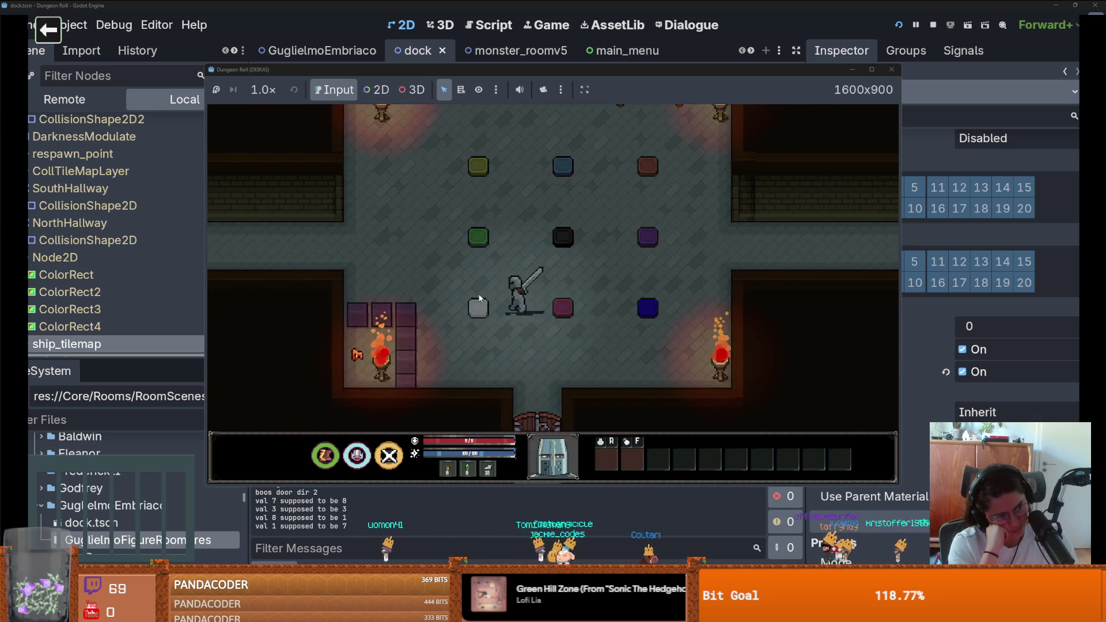
key(w)
key(d)
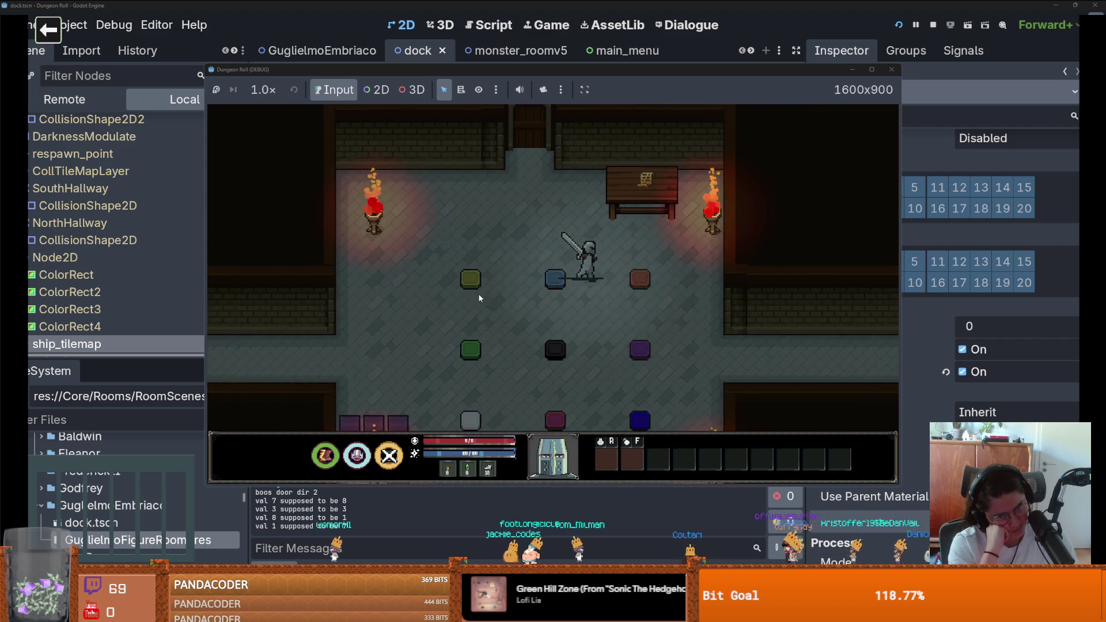
key(d)
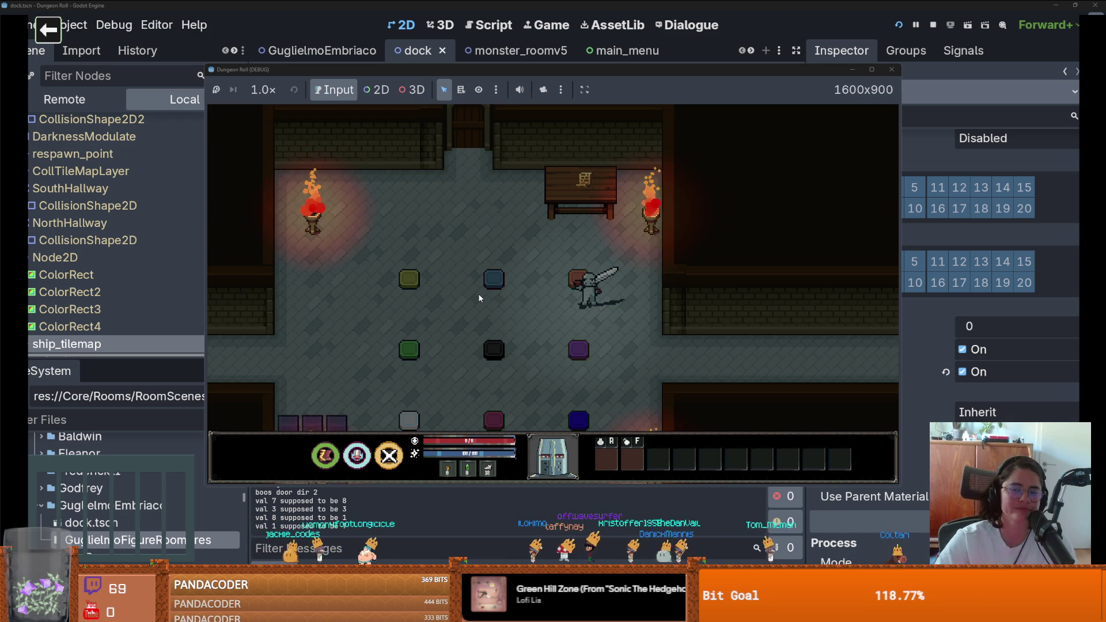
Stop the running game, restore the editor window, and reload the externally changed files
click(892, 70)
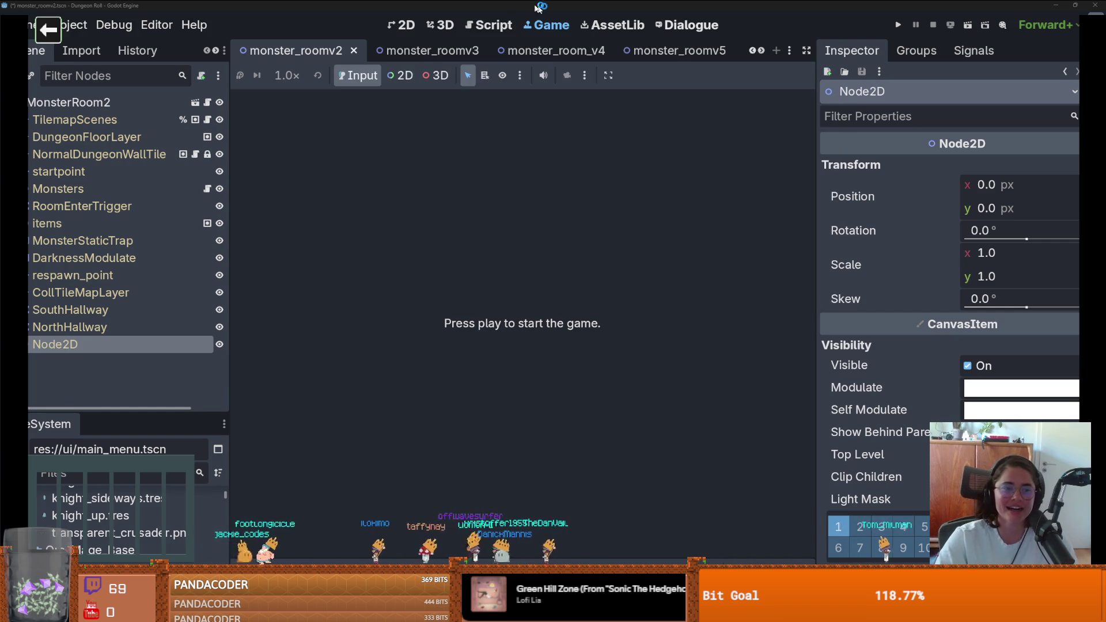
double_click(541, 2)
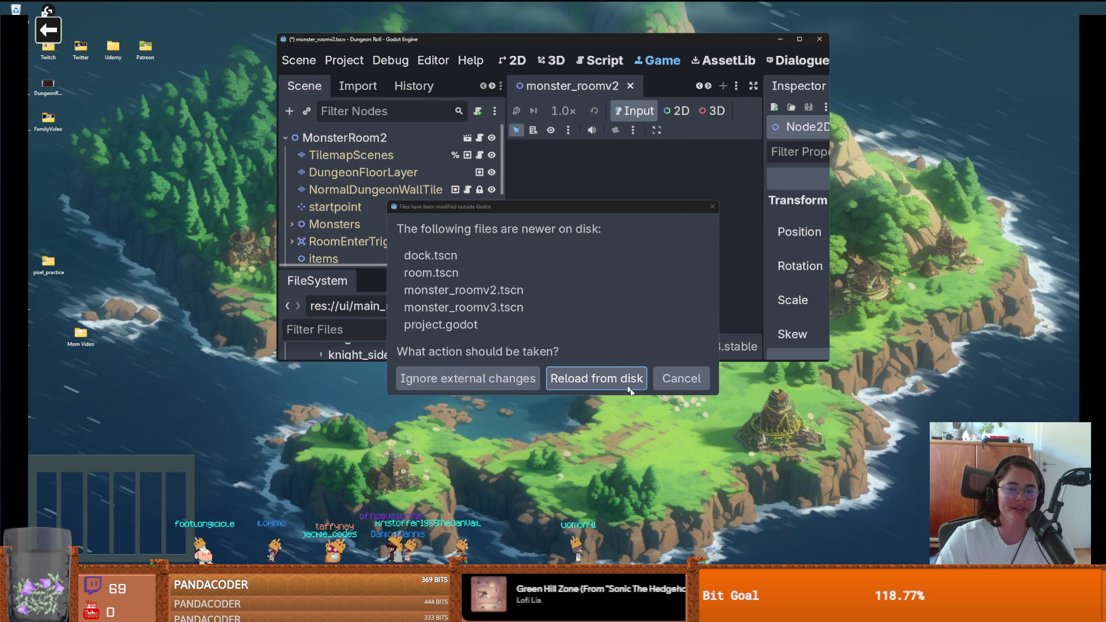
click(614, 382)
Close the Godot editor, choosing Save & Quit for the modified resources
click(820, 39)
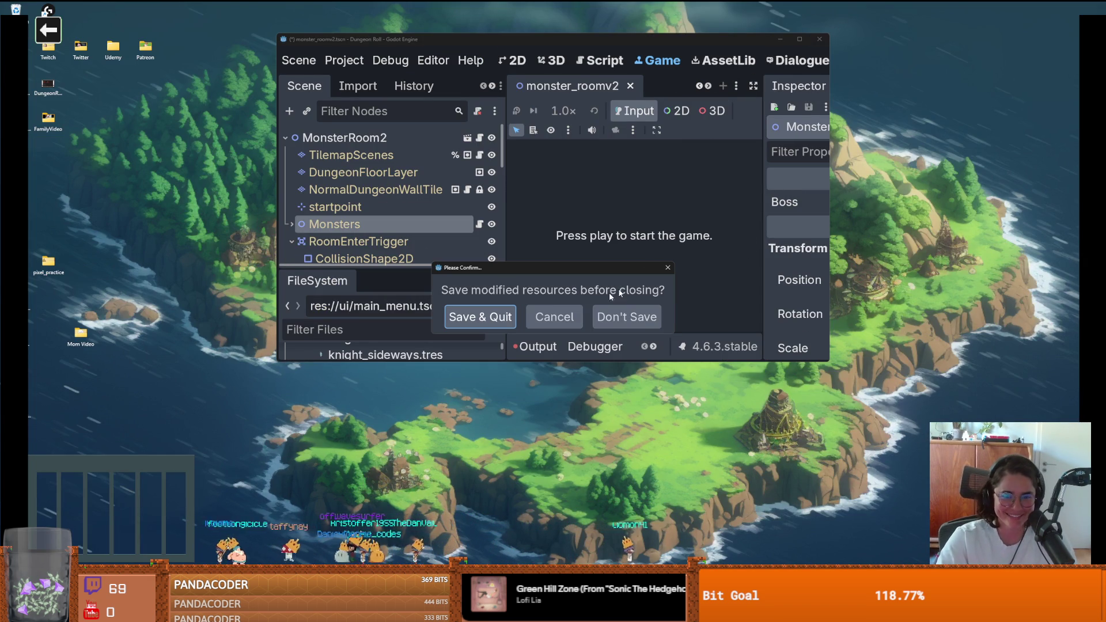
click(668, 268)
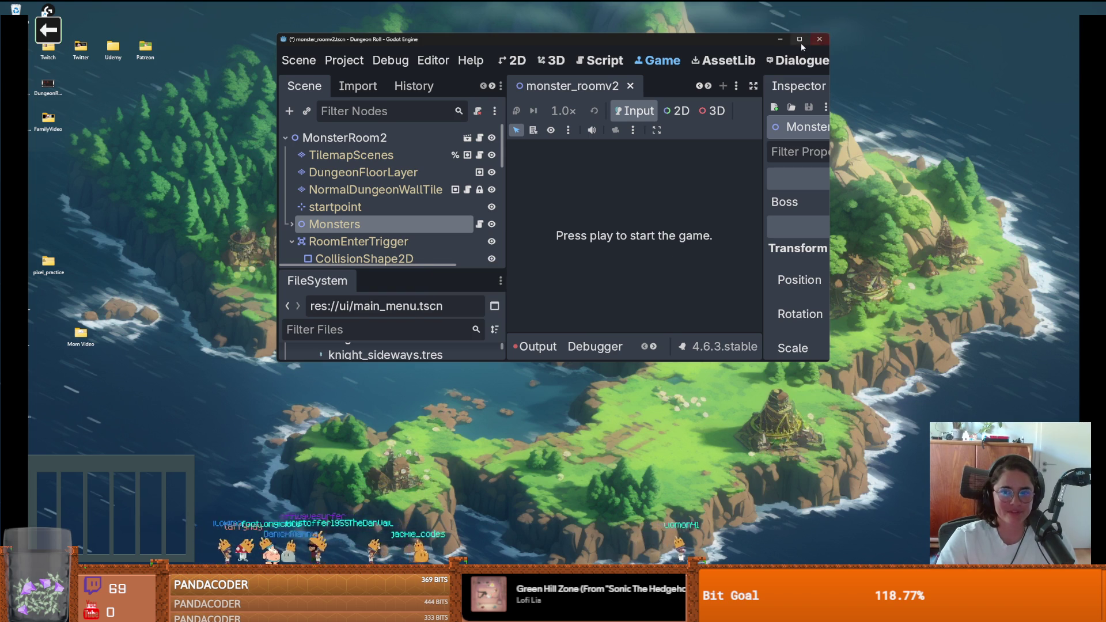
click(800, 38)
drag(449, 5, 450, 138)
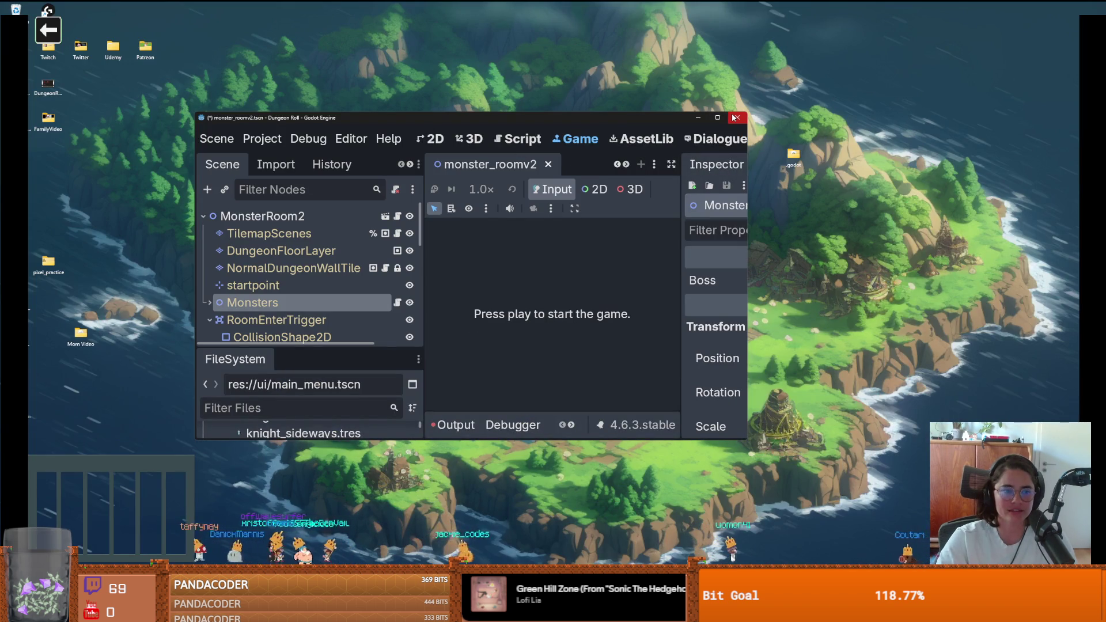
click(841, 222)
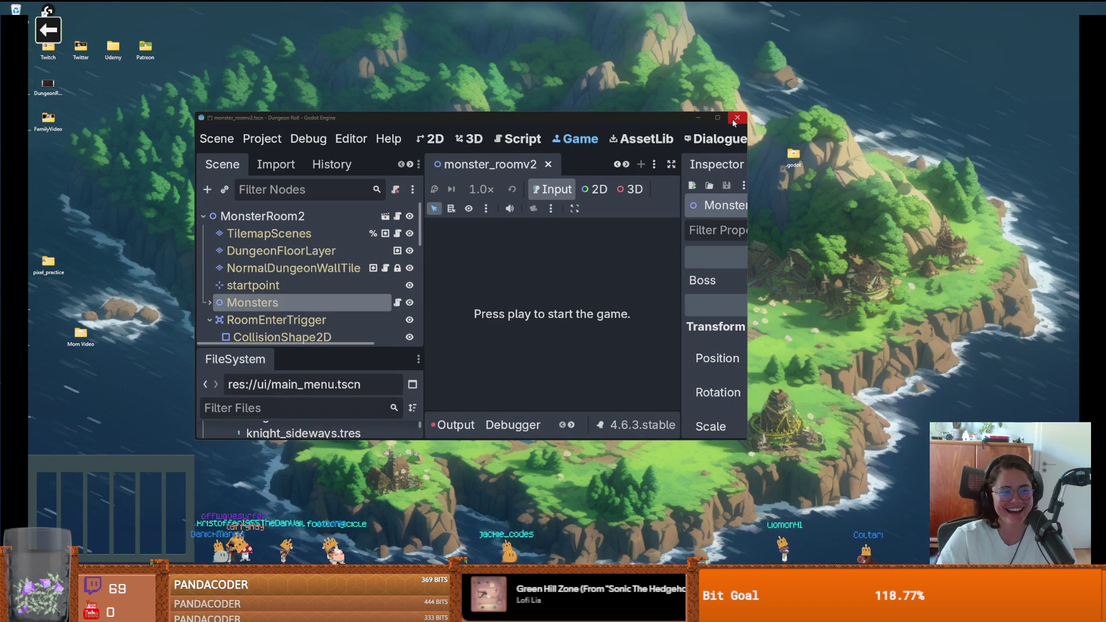
click(733, 121)
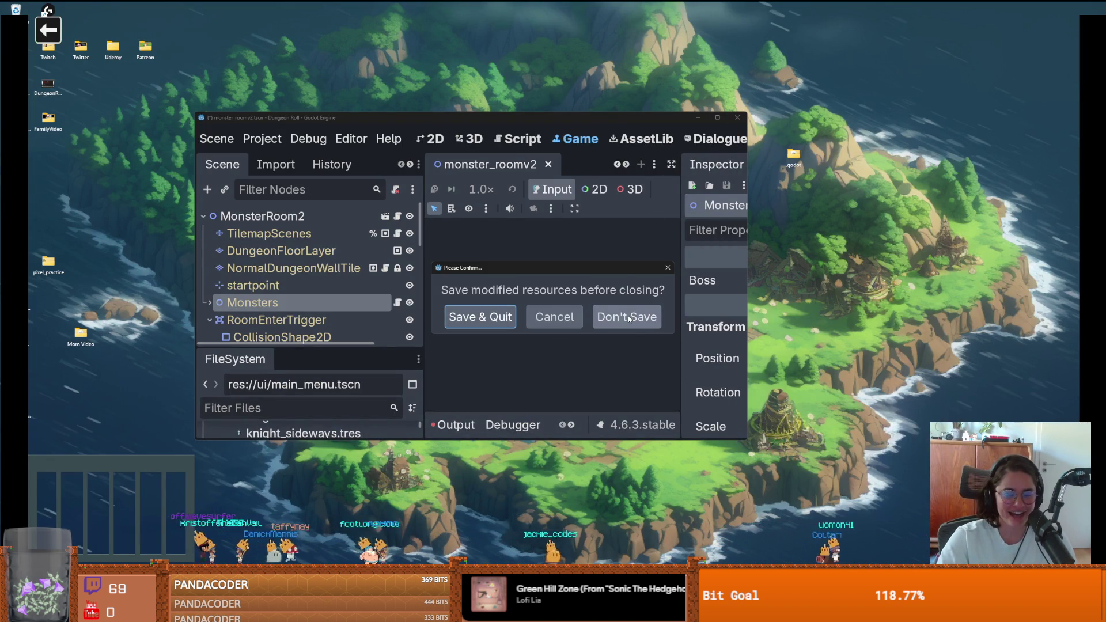
click(483, 324)
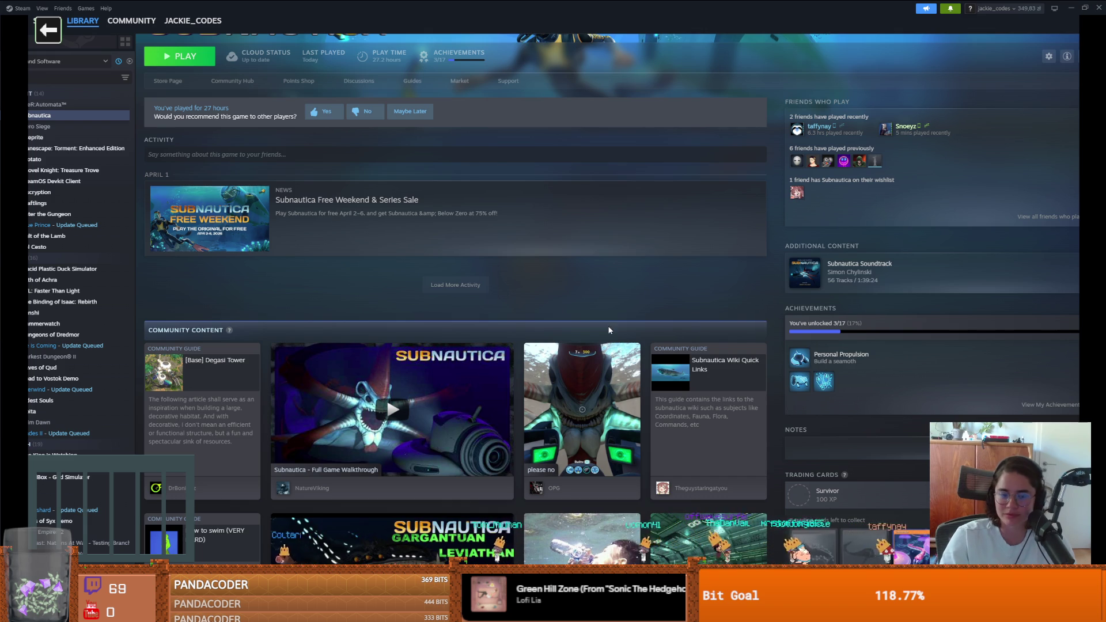
Launch Subnautica from its Steam library page in normal non-VR mode
scroll(609, 330, up, 3)
click(179, 182)
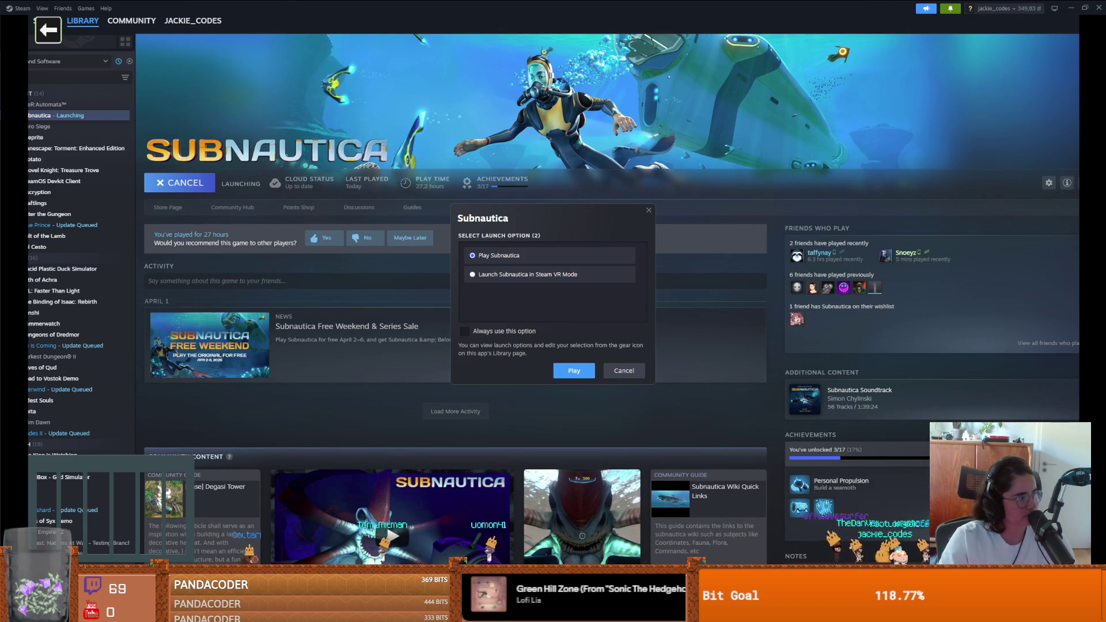
click(578, 371)
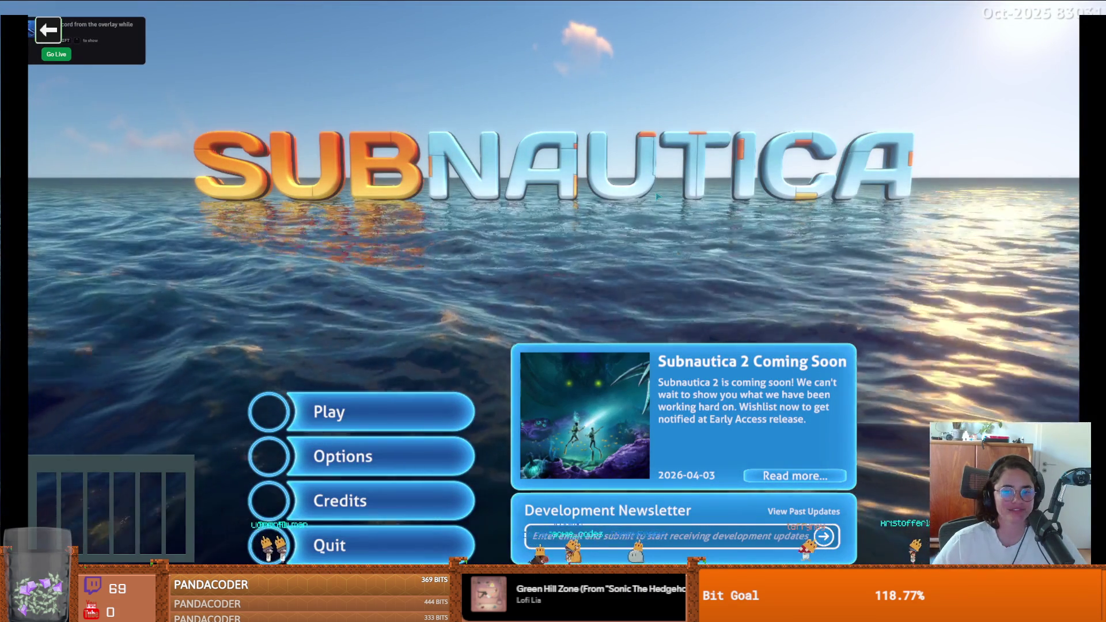
Load the saved Survival game and exit the lifepod through its floor hatch
click(408, 412)
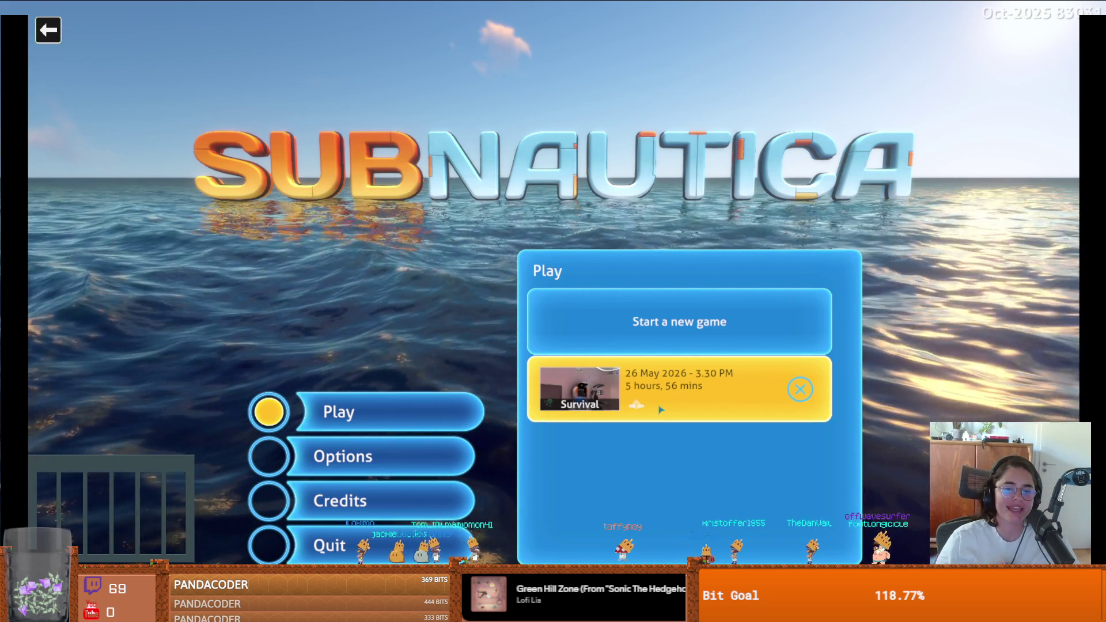
click(646, 364)
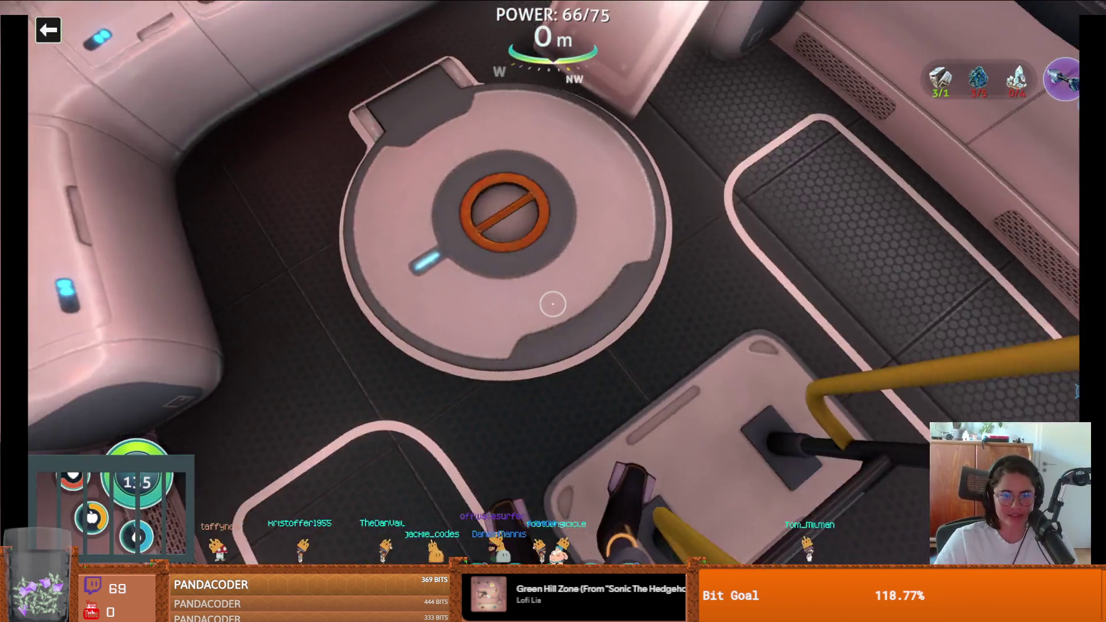
click(553, 304)
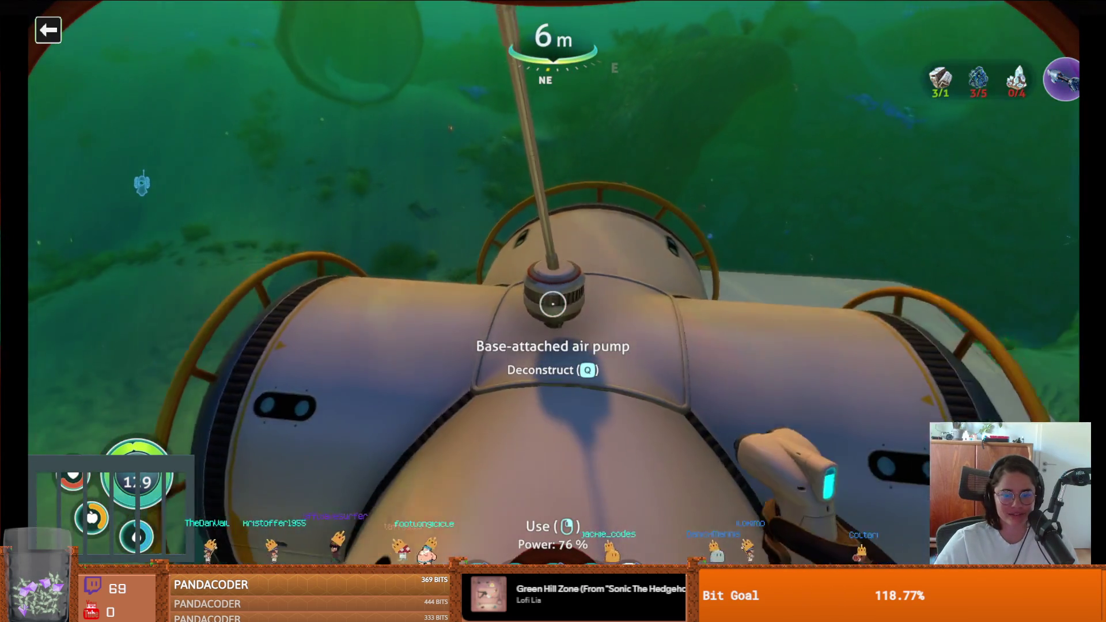
Browse the Habitat Builder's construction categories, ending on Exterior Modules
right_click(552, 303)
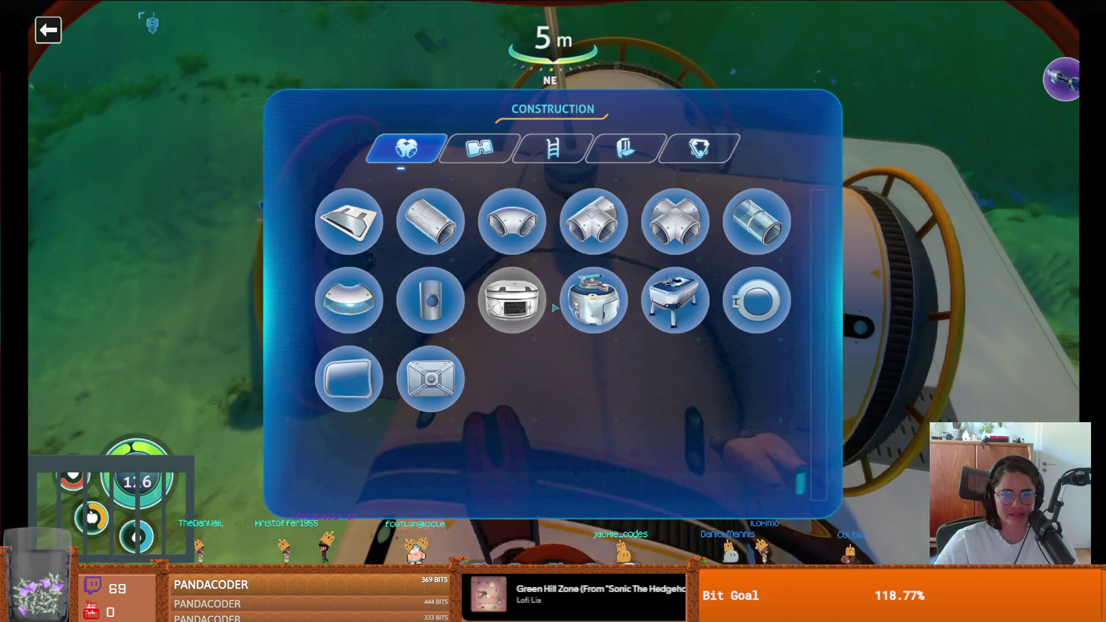
click(556, 149)
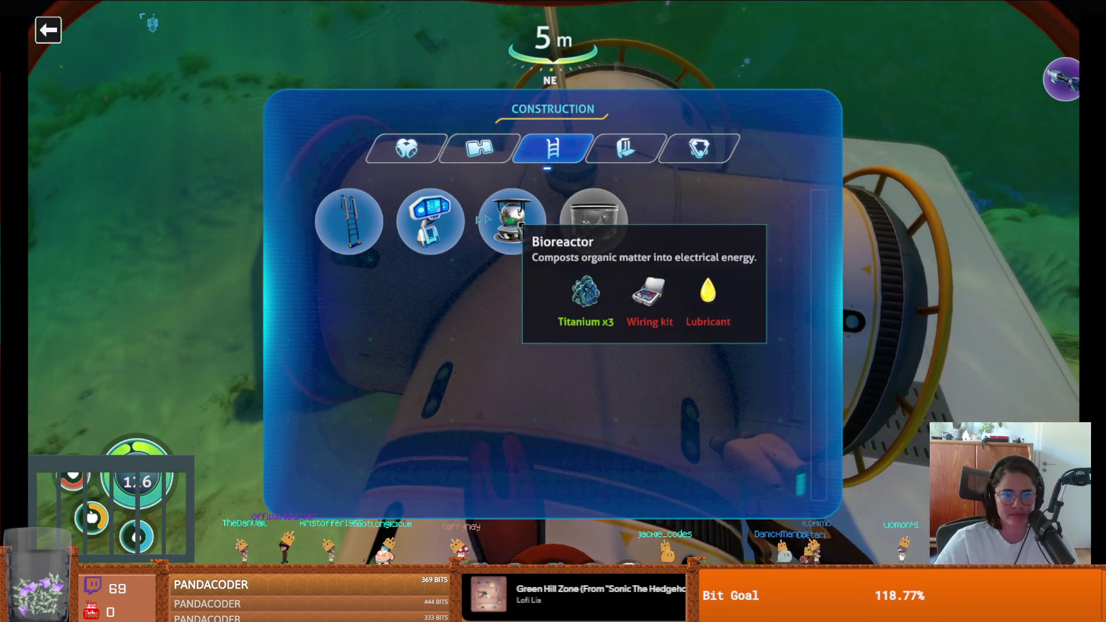
click(624, 155)
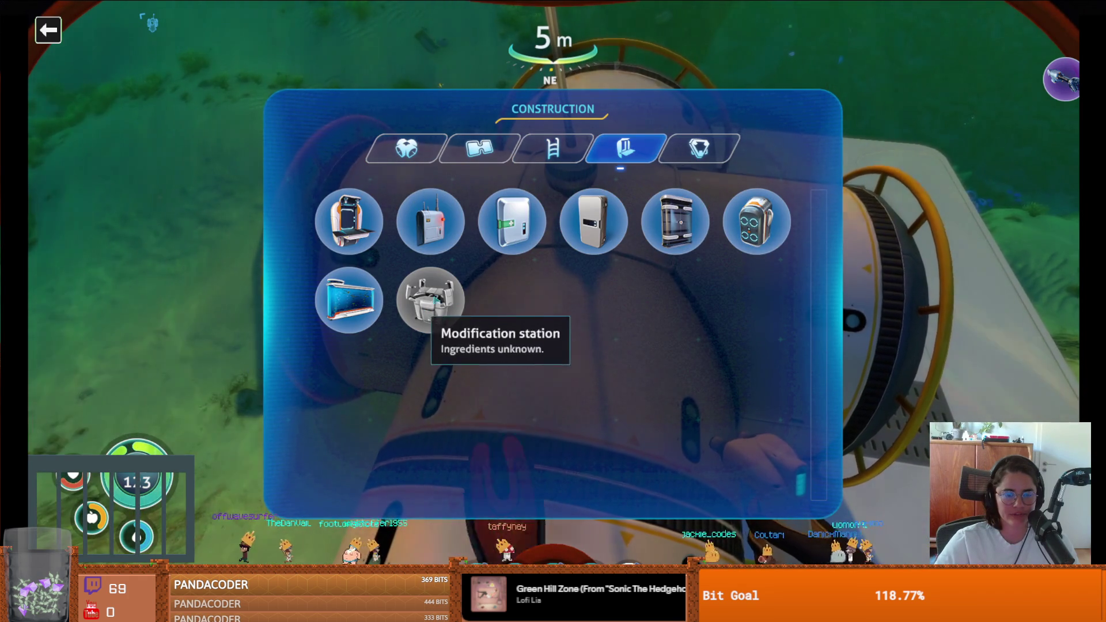
click(699, 150)
click(446, 148)
click(407, 149)
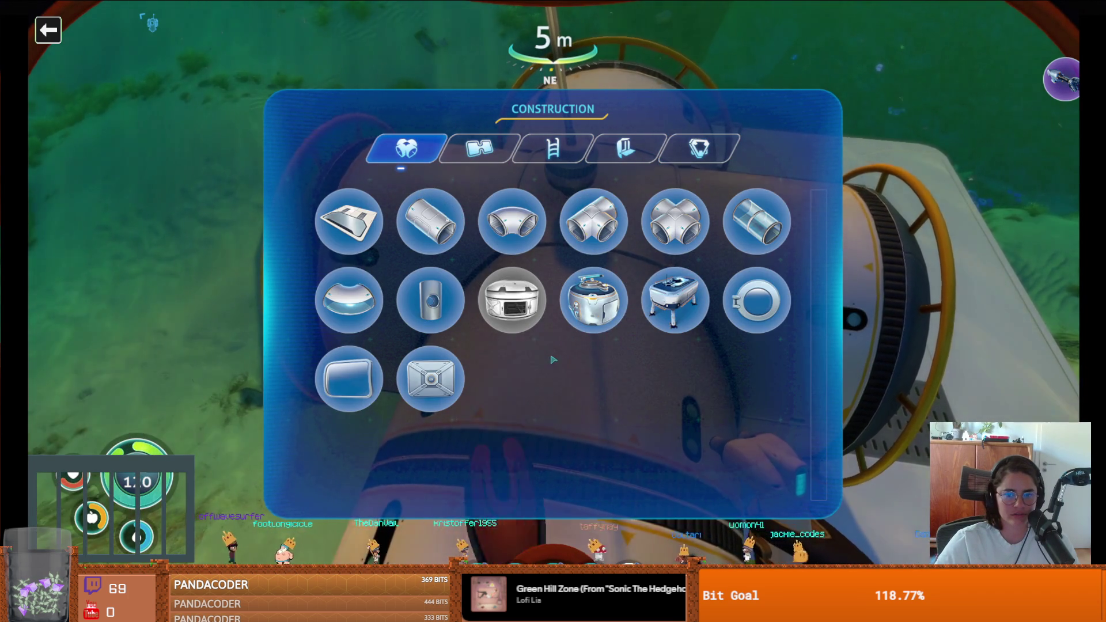
click(479, 149)
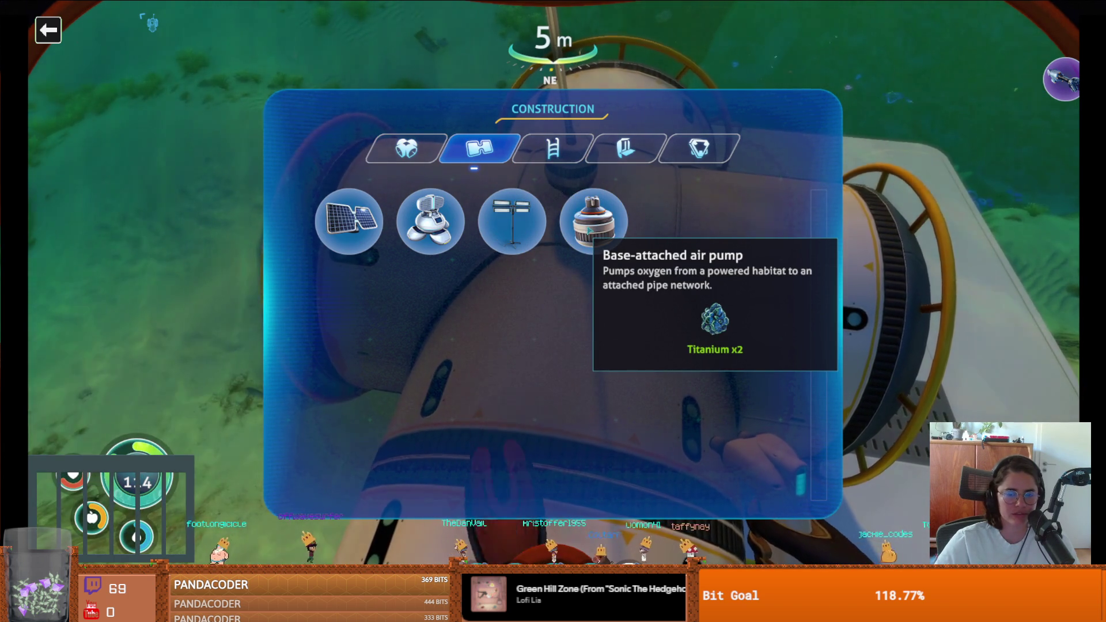
key(Escape)
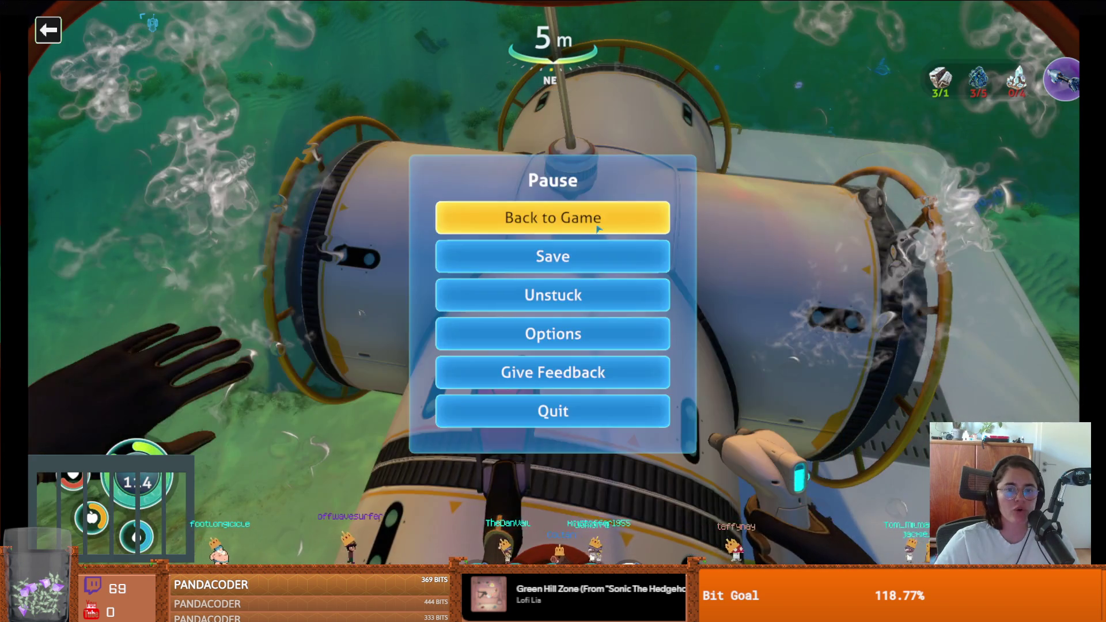
key(Escape)
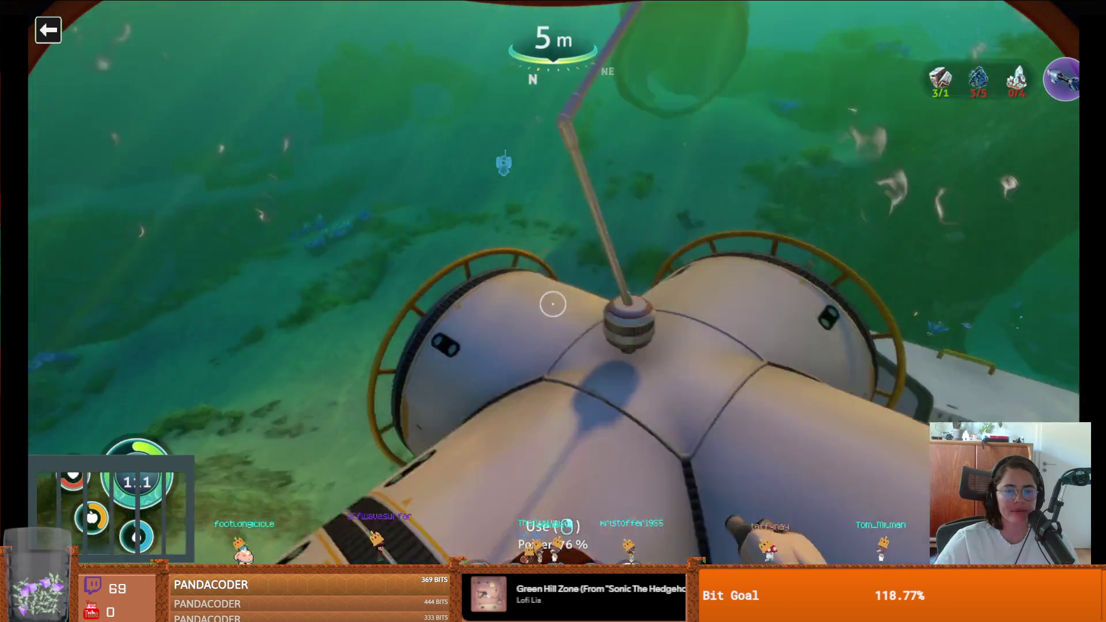
right_click(554, 304)
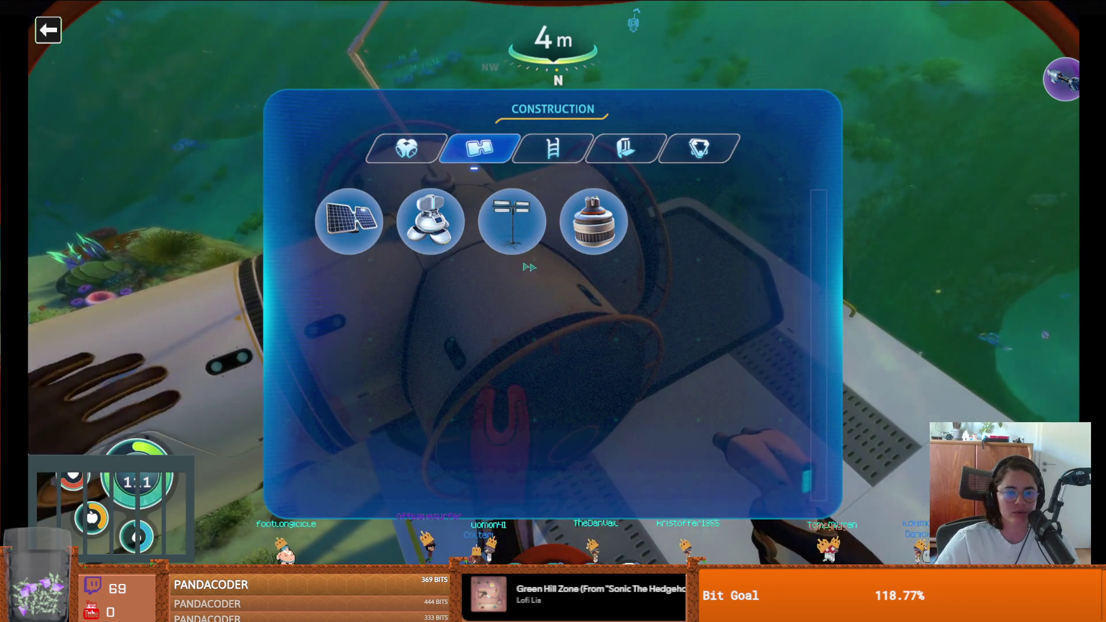
key(Escape)
key(Escape)
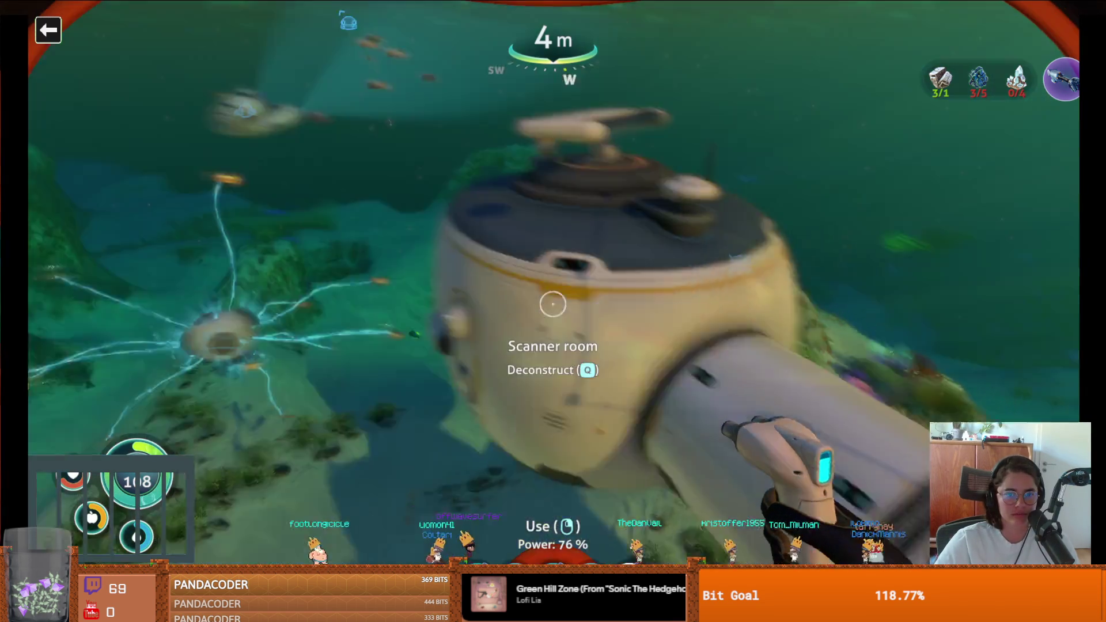
Swim under the lifepod and check the contents of two storage lockers
key(w)
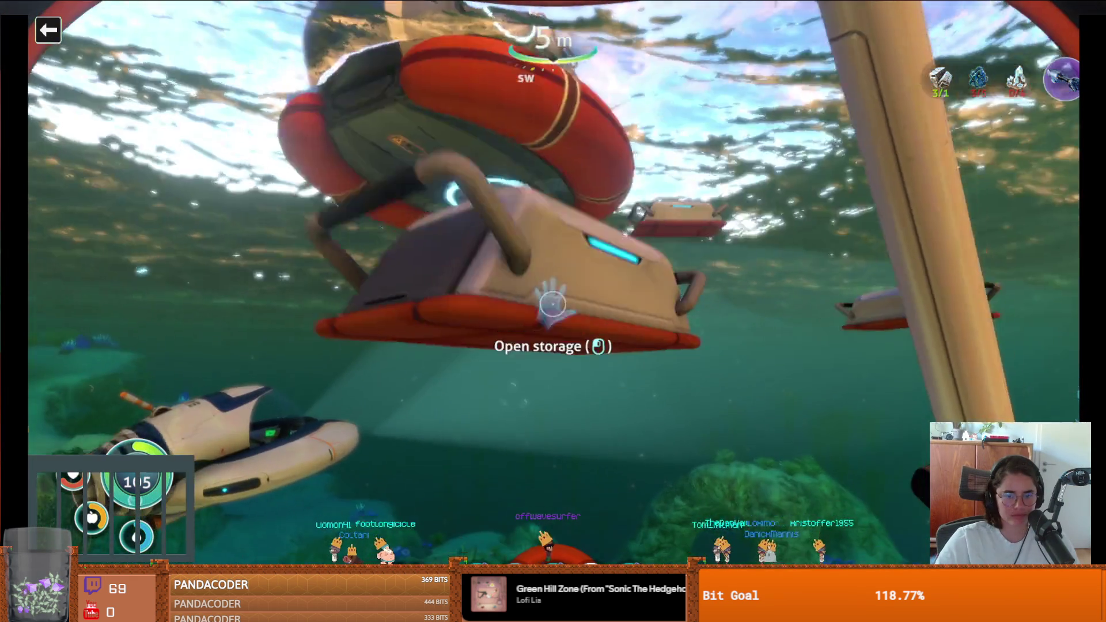
key(e)
key(Escape)
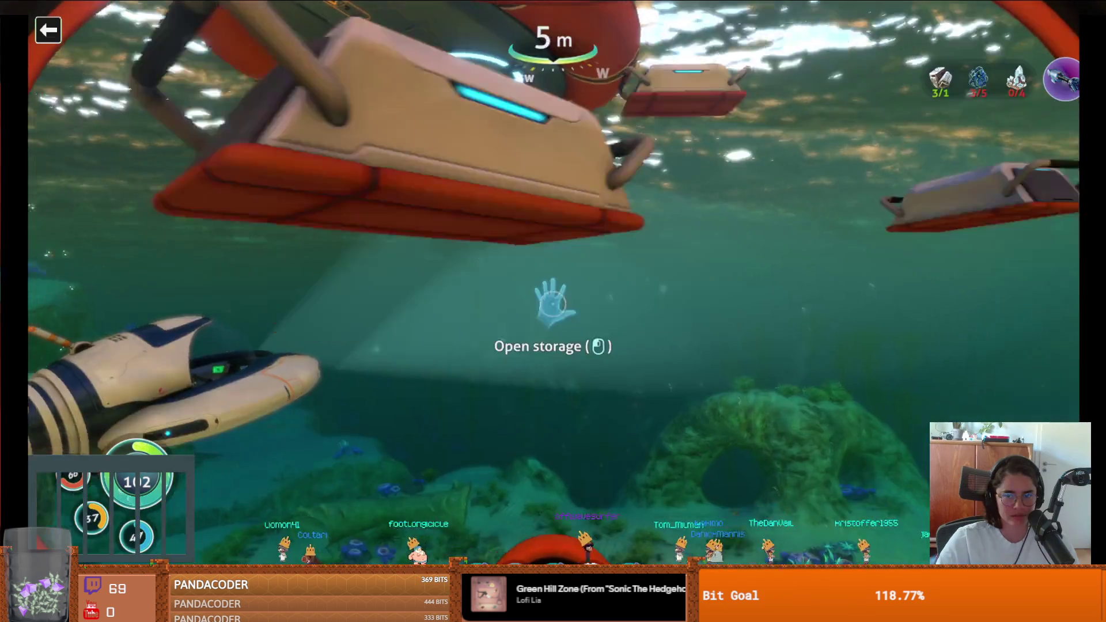
key(e)
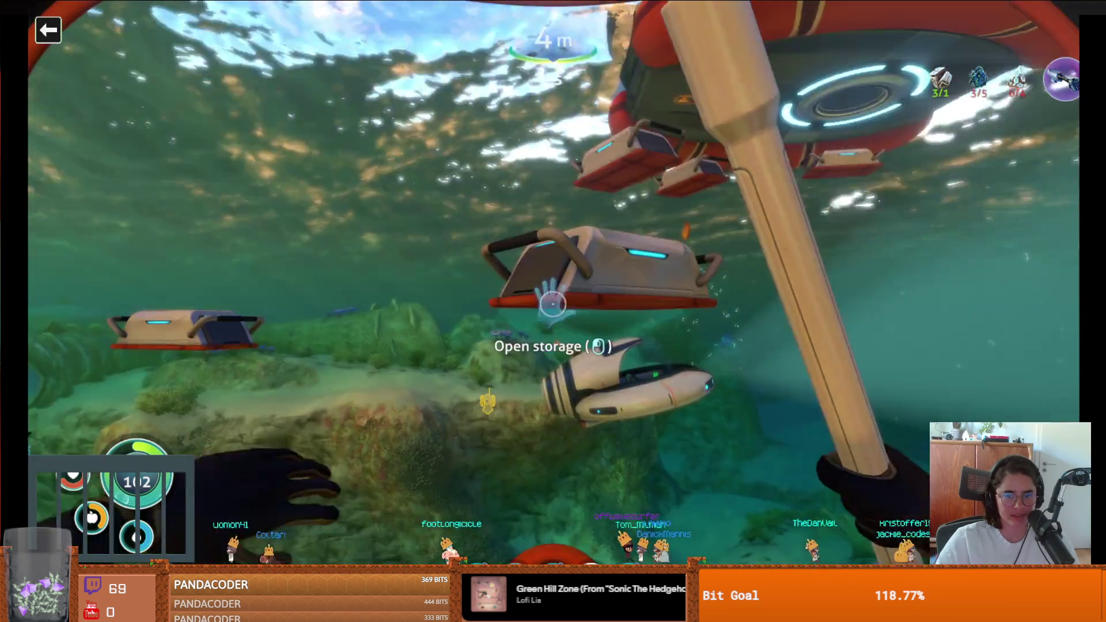
key(e)
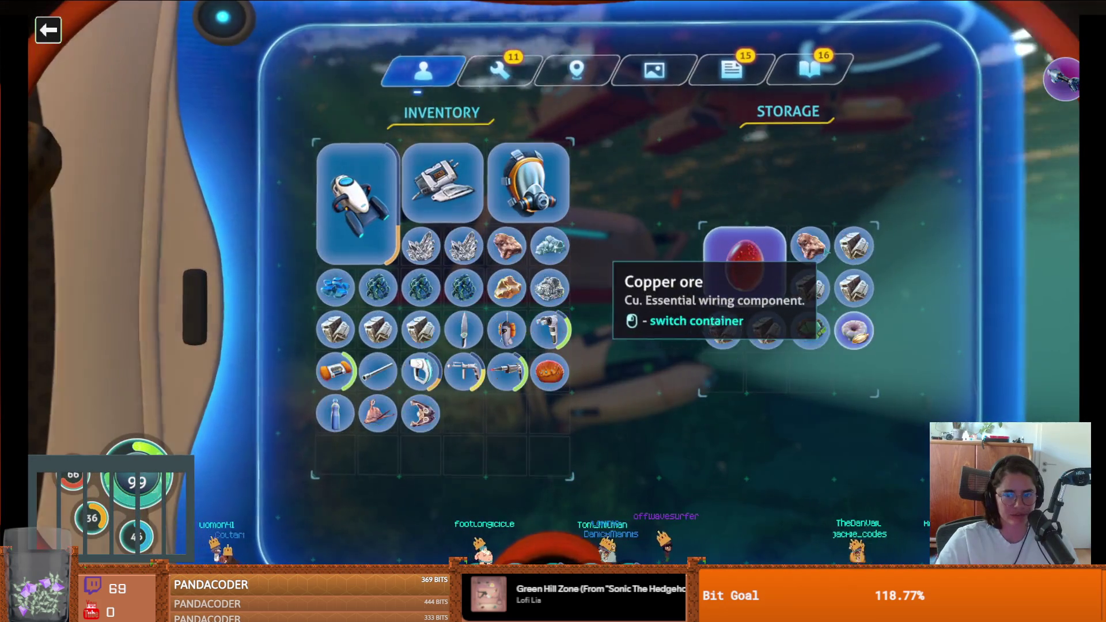
key(Escape)
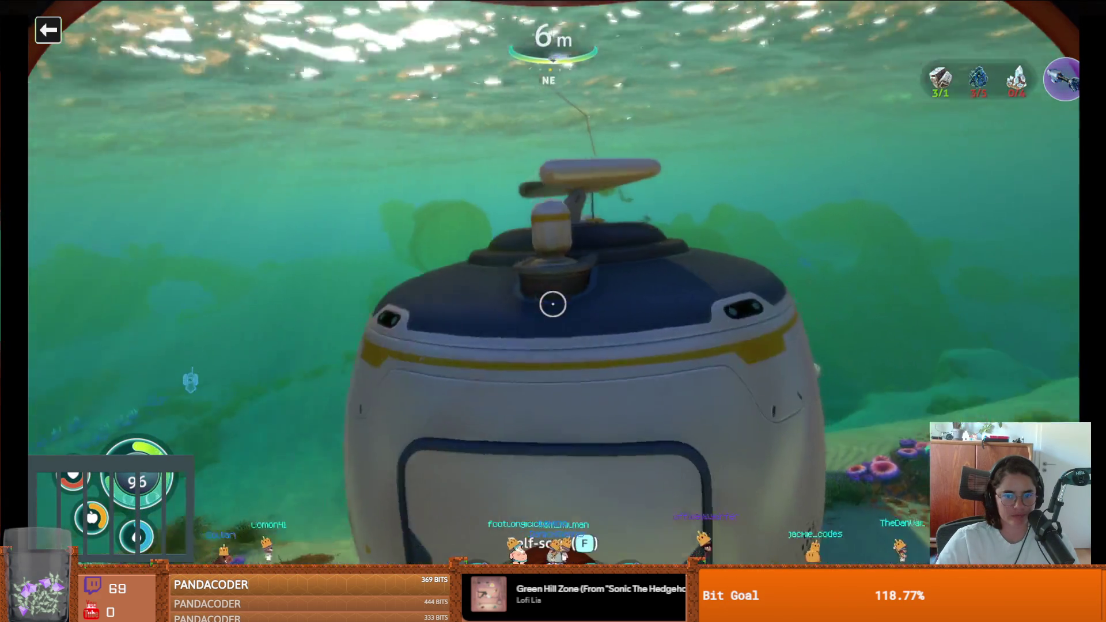
Place and construct a solar panel on top of the seabase, then re-enter the habitat
key(2)
key(w)
key(w)
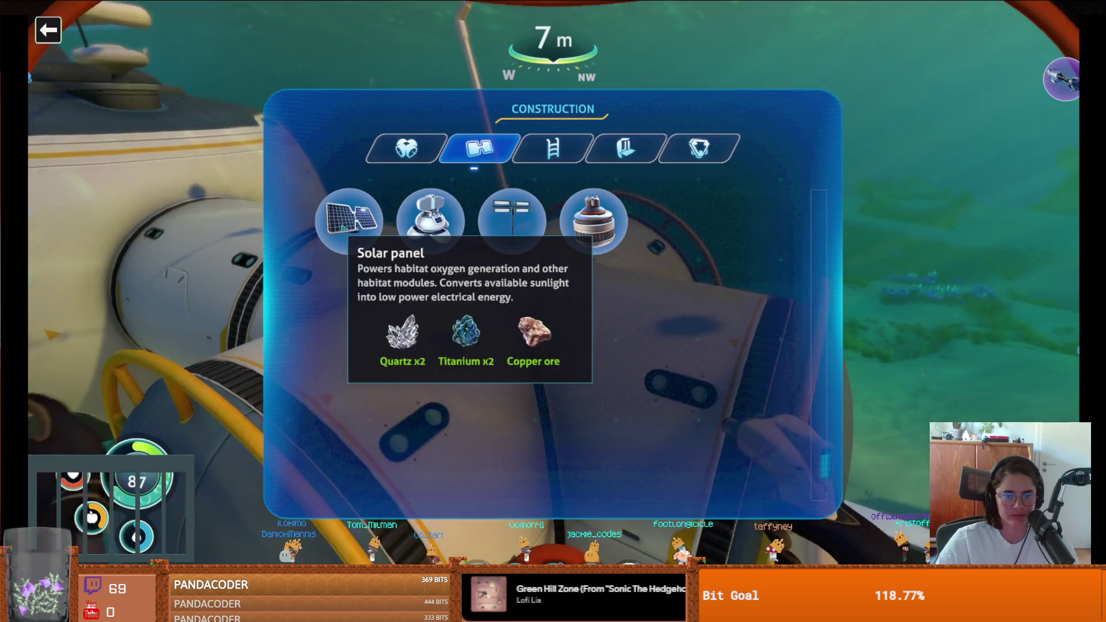
key(w)
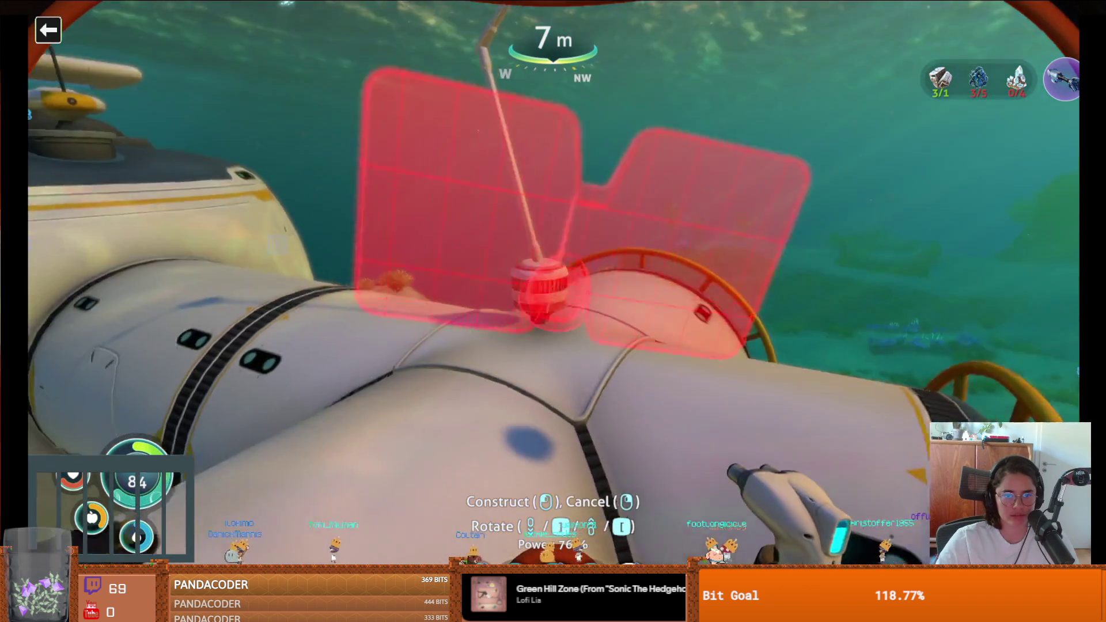
key(s)
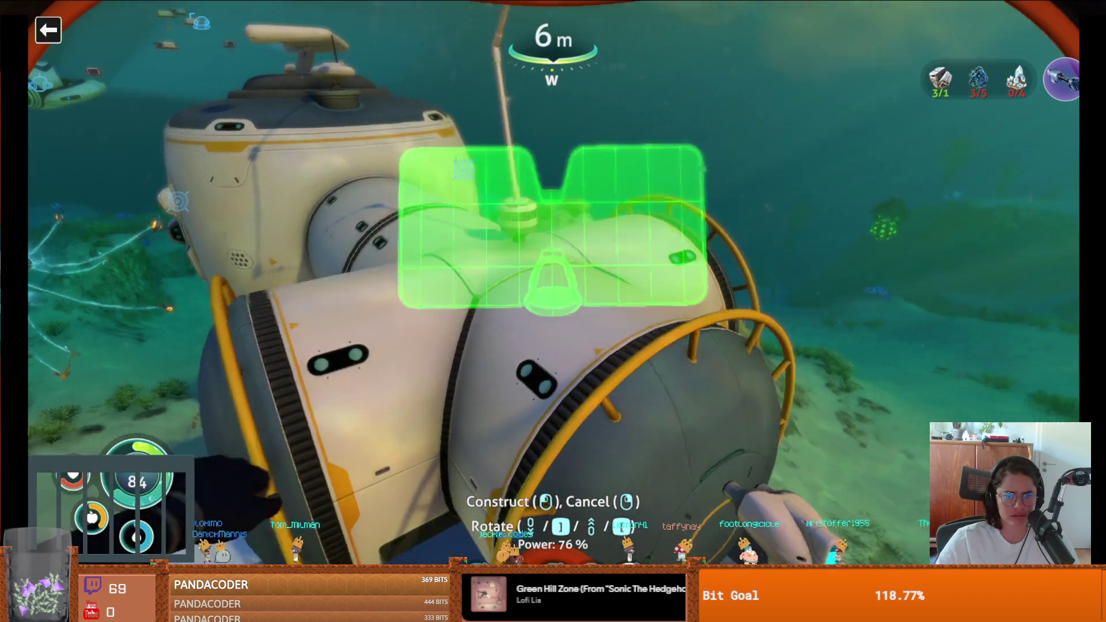
key(a)
key(w)
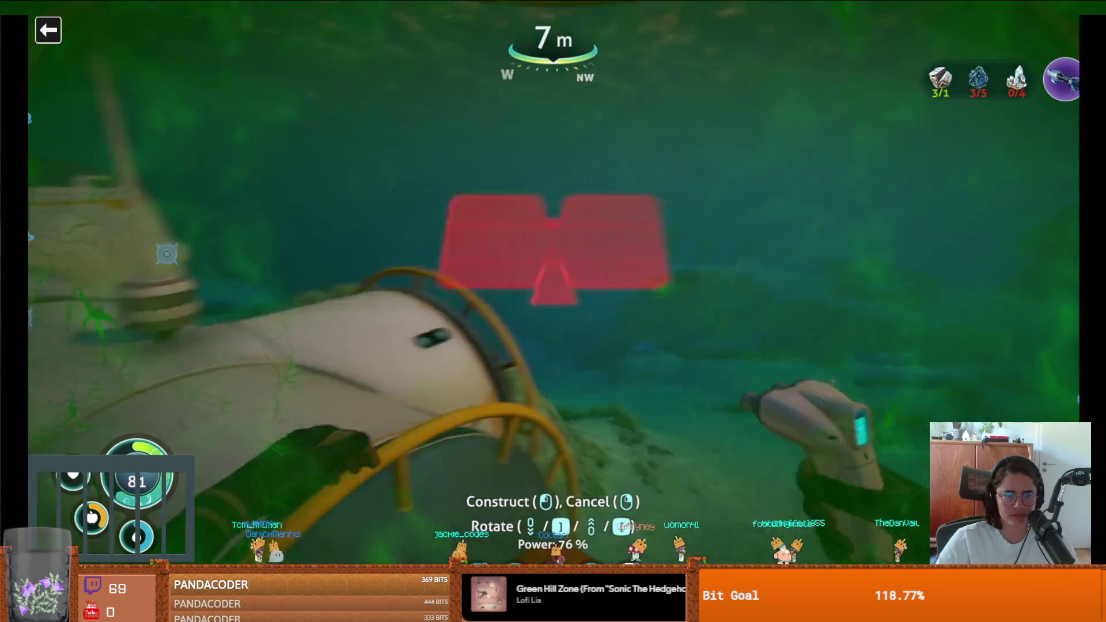
key(w)
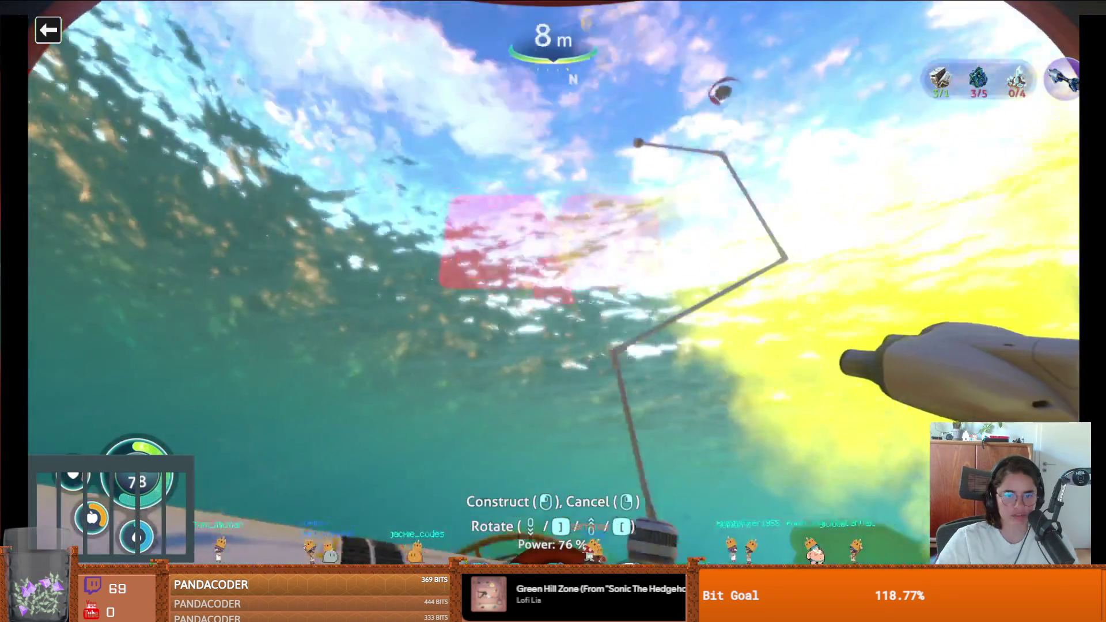
key(space)
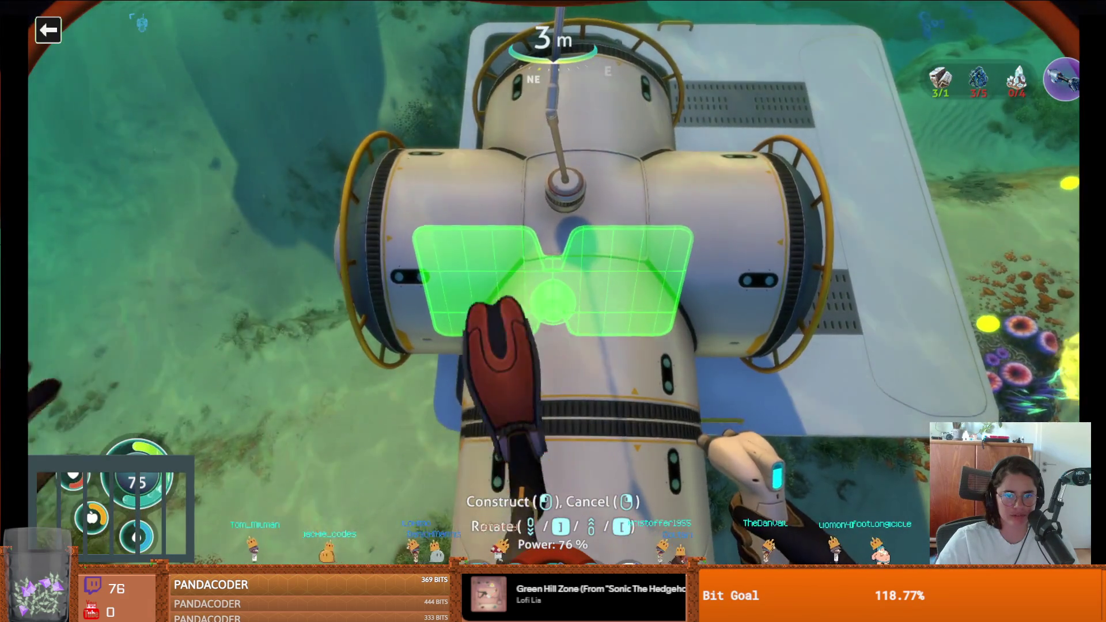
click(553, 311)
click(553, 311)
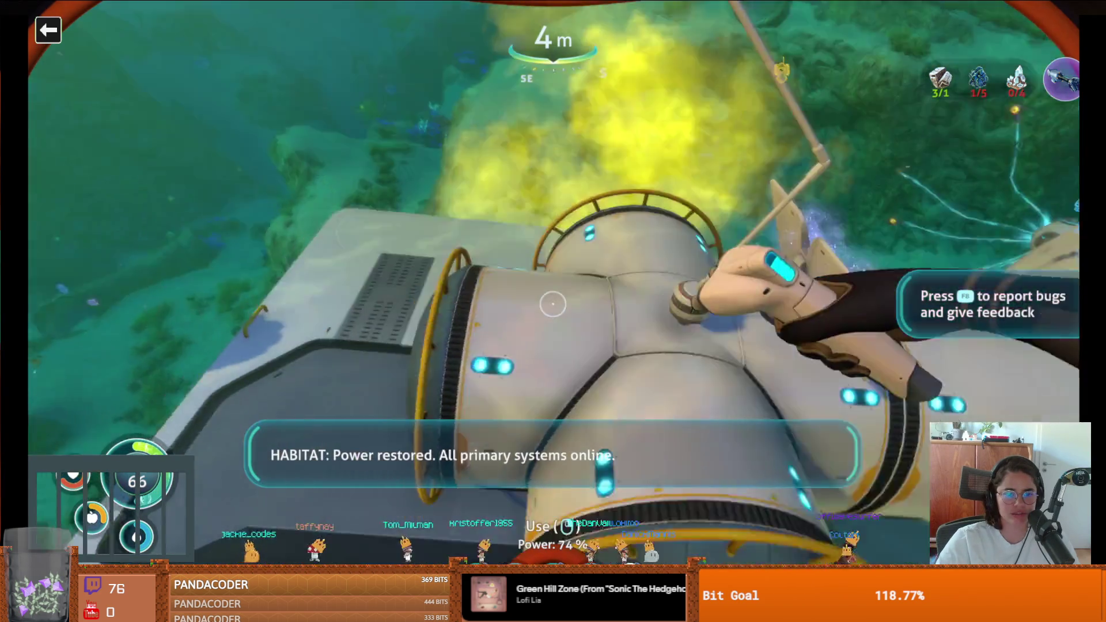
key(w)
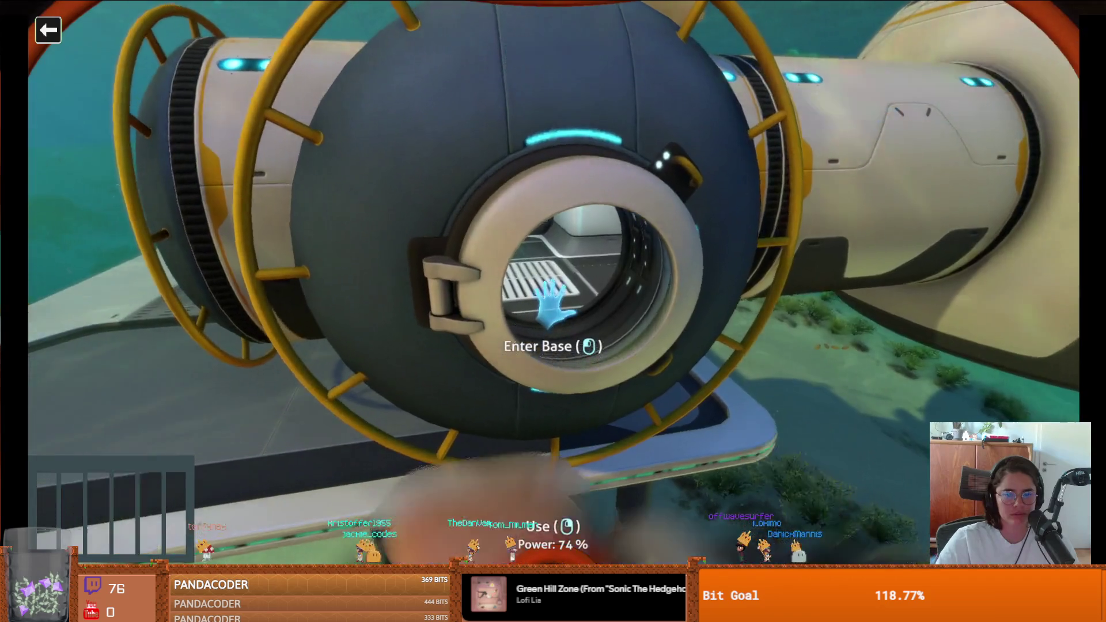
click(553, 311)
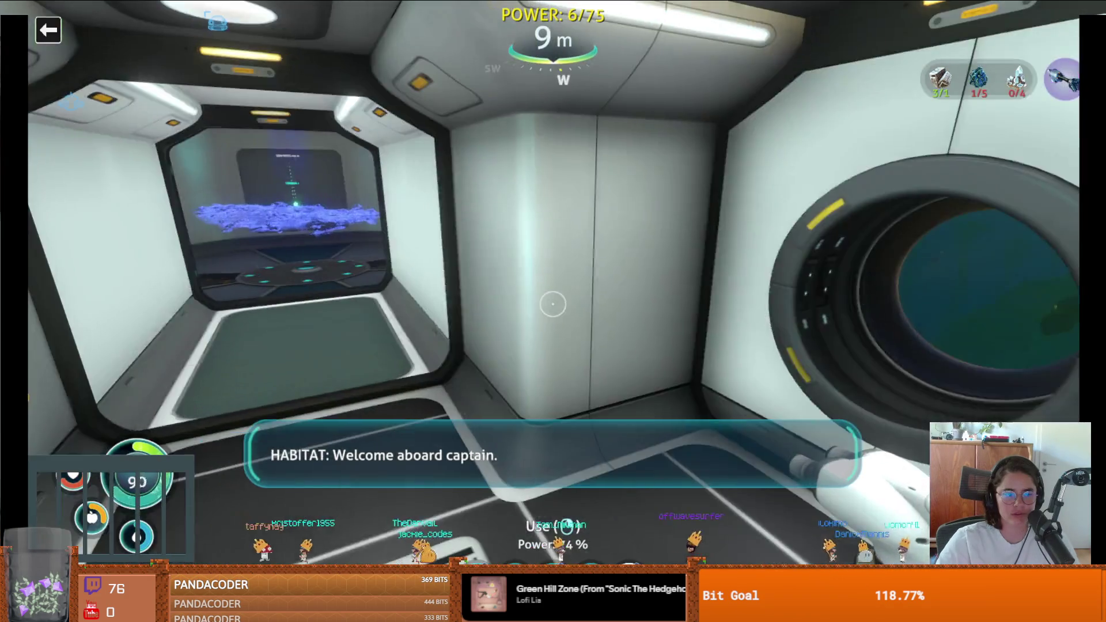
Walk through the corridor into the scanner room and up to the Camera 2 console
key(w)
key(w)
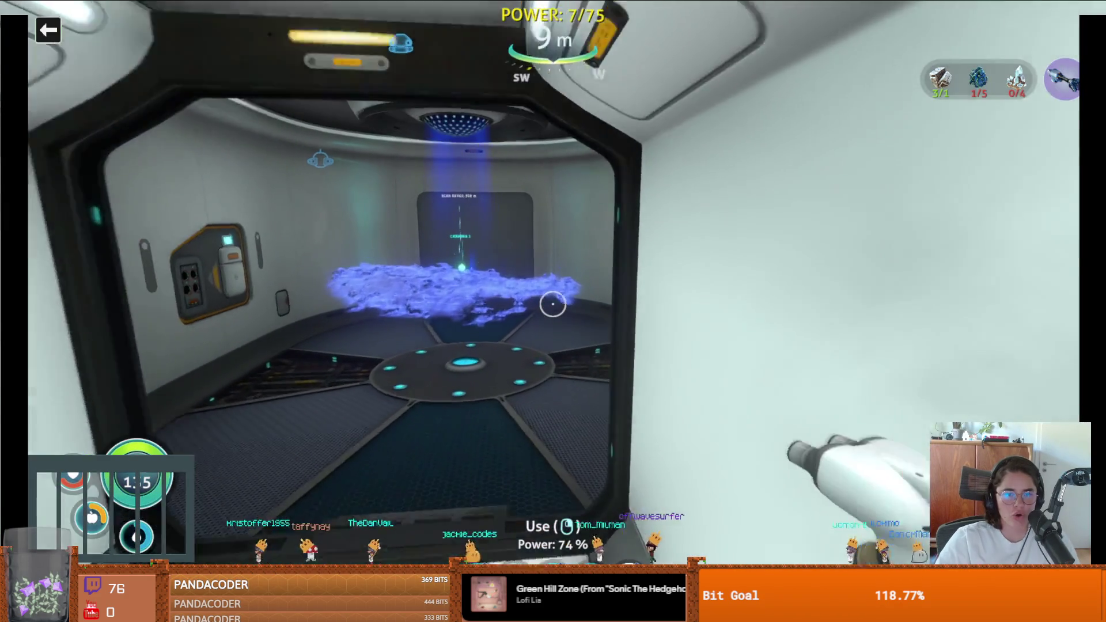
key(w)
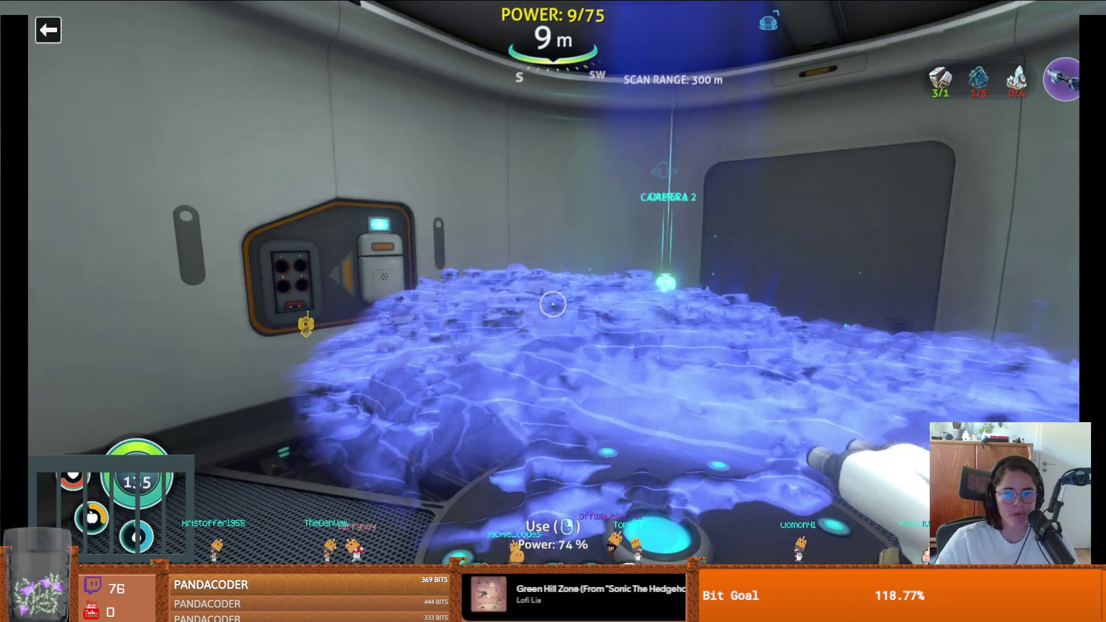
key(1)
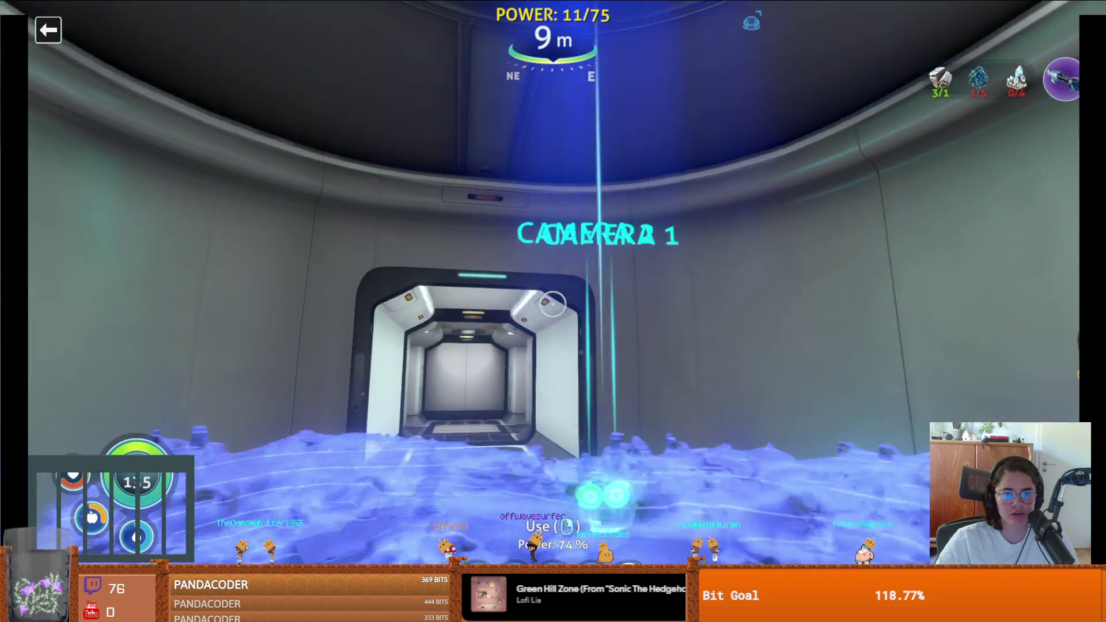
mouse_move(553, 303)
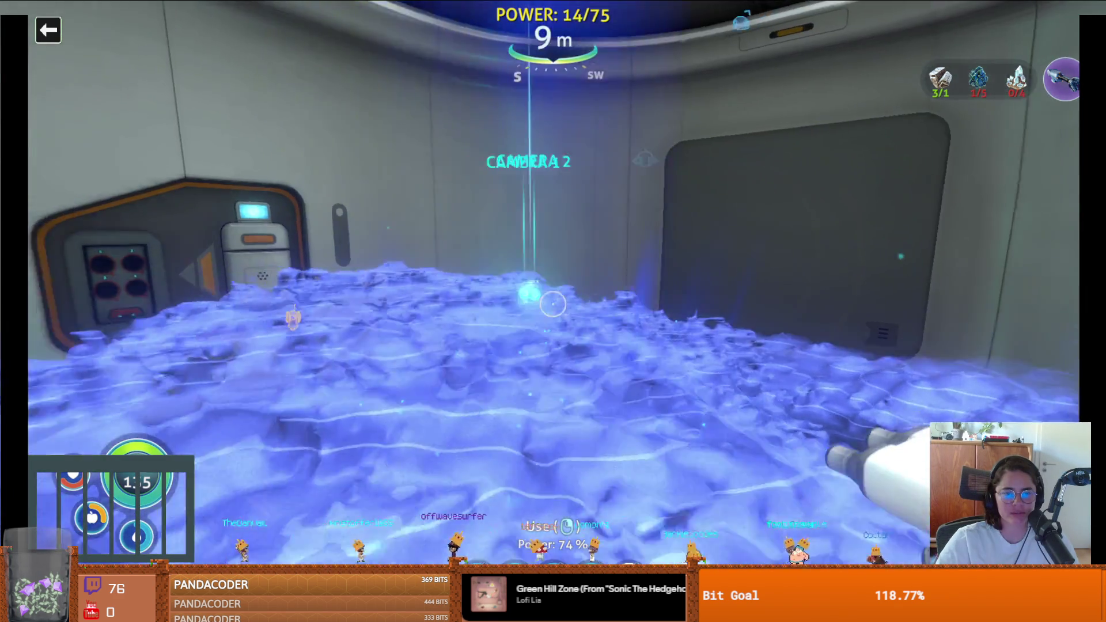
key(w)
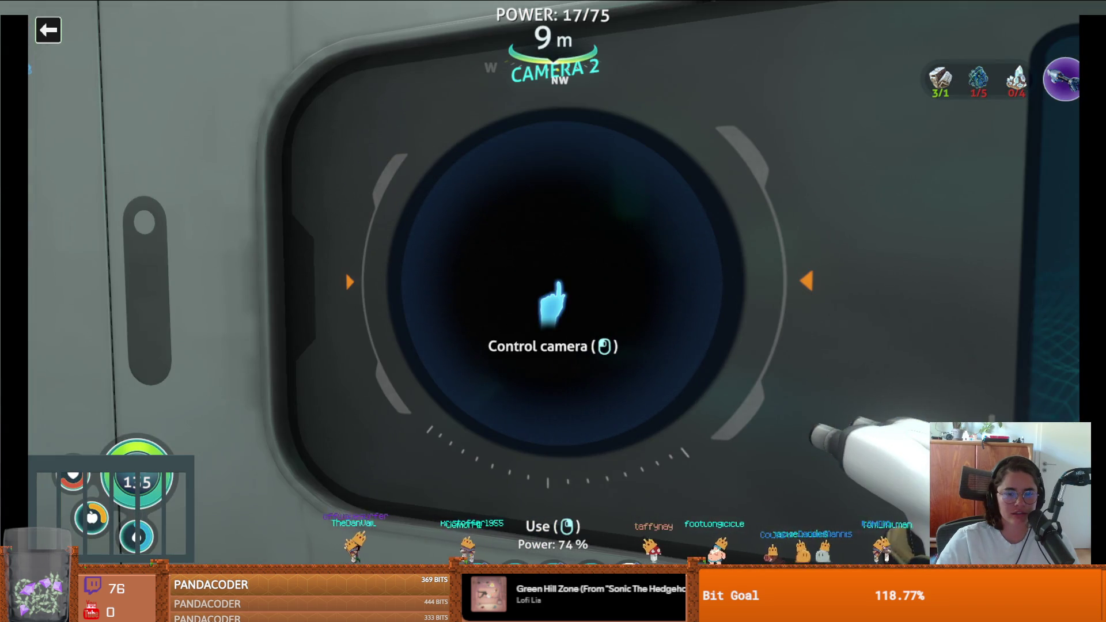
Pilot the Camera 2 drone briefly to view the seabase, then exit the drone
click(553, 303)
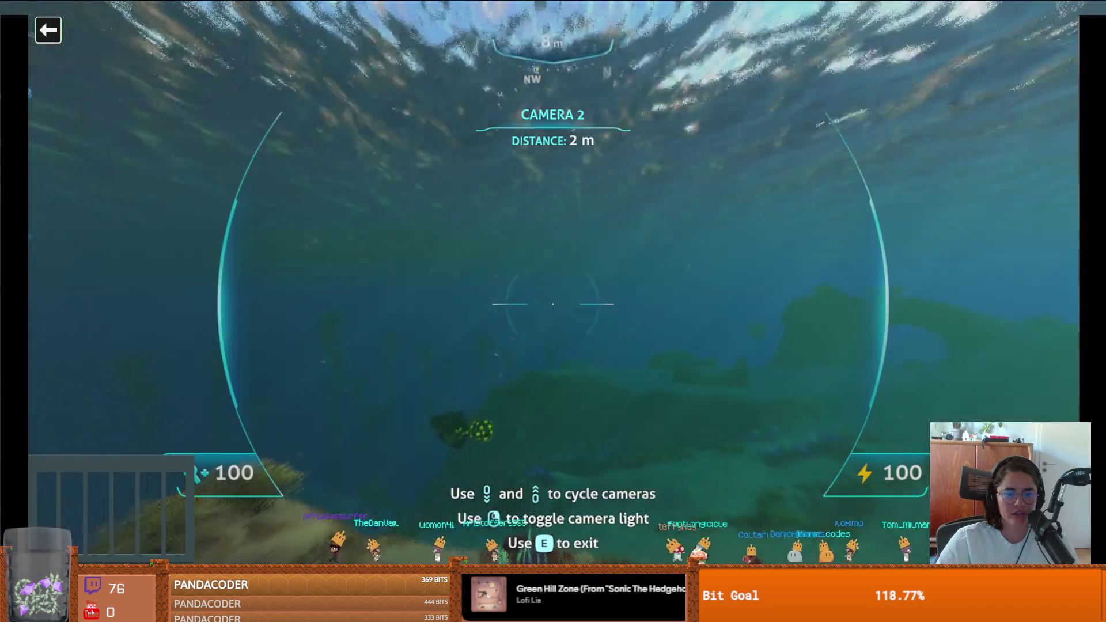
mouse_move(553, 303)
key(s)
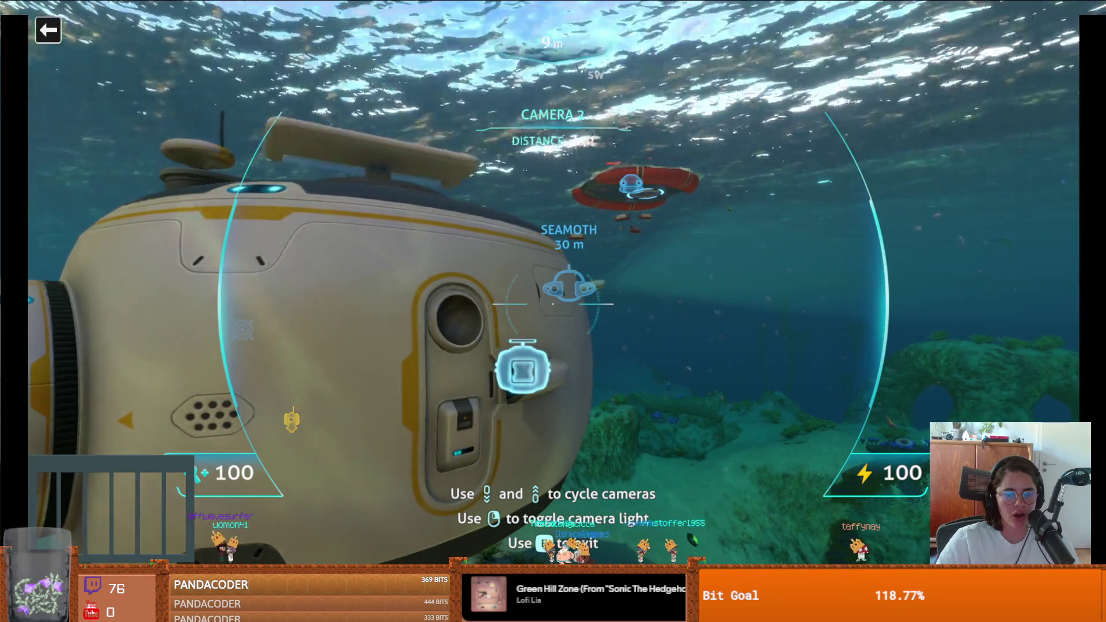
key(e)
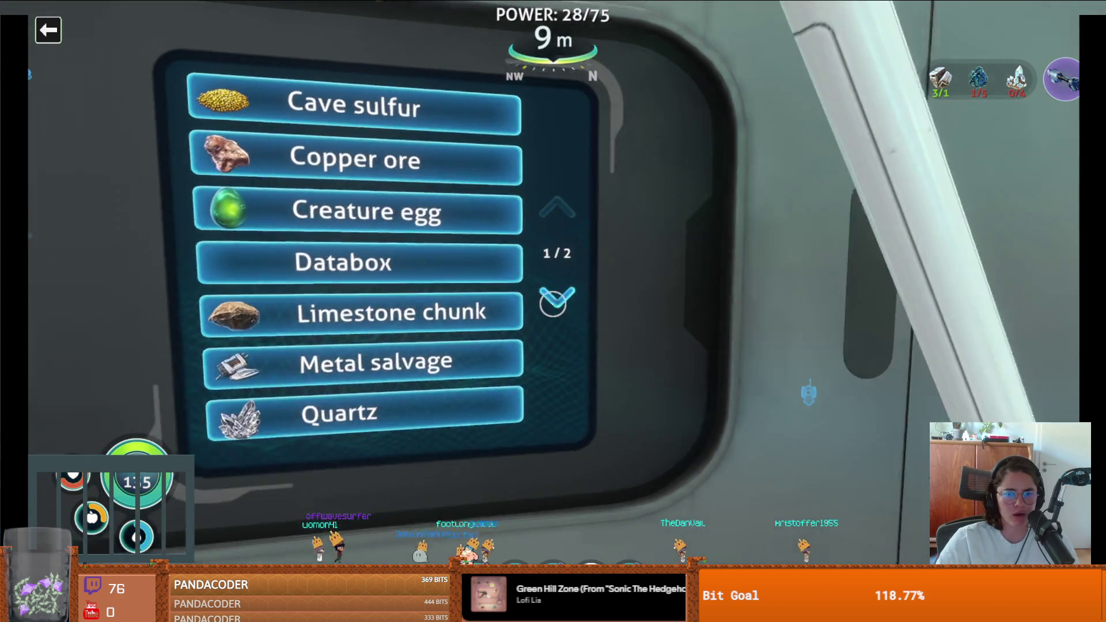
Page through the resource list and set the scanner to search for Quartz
click(553, 304)
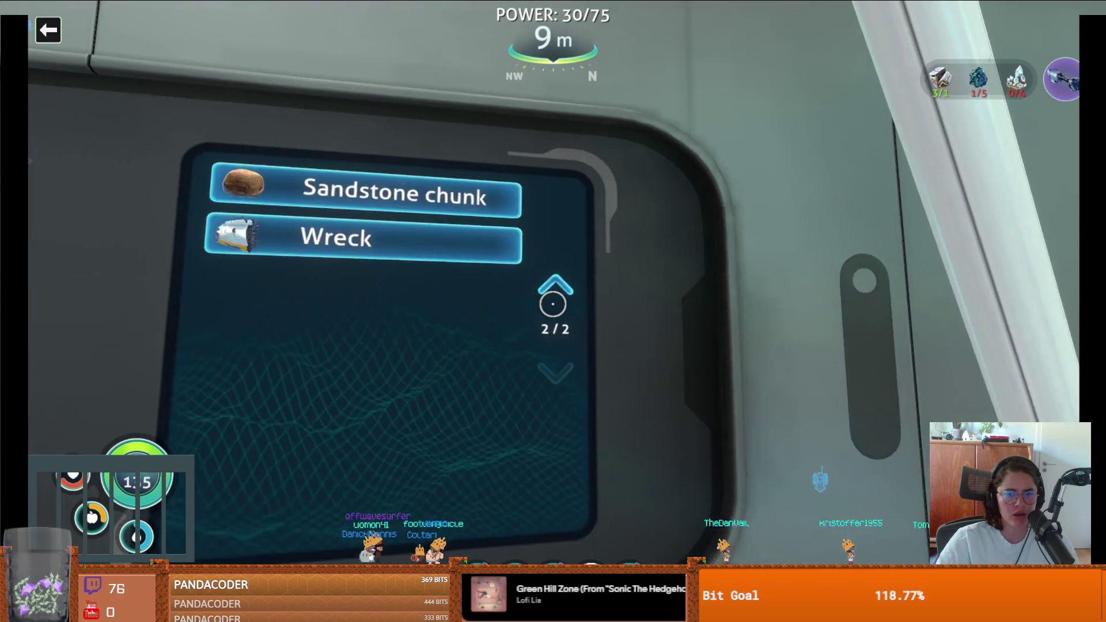
click(553, 303)
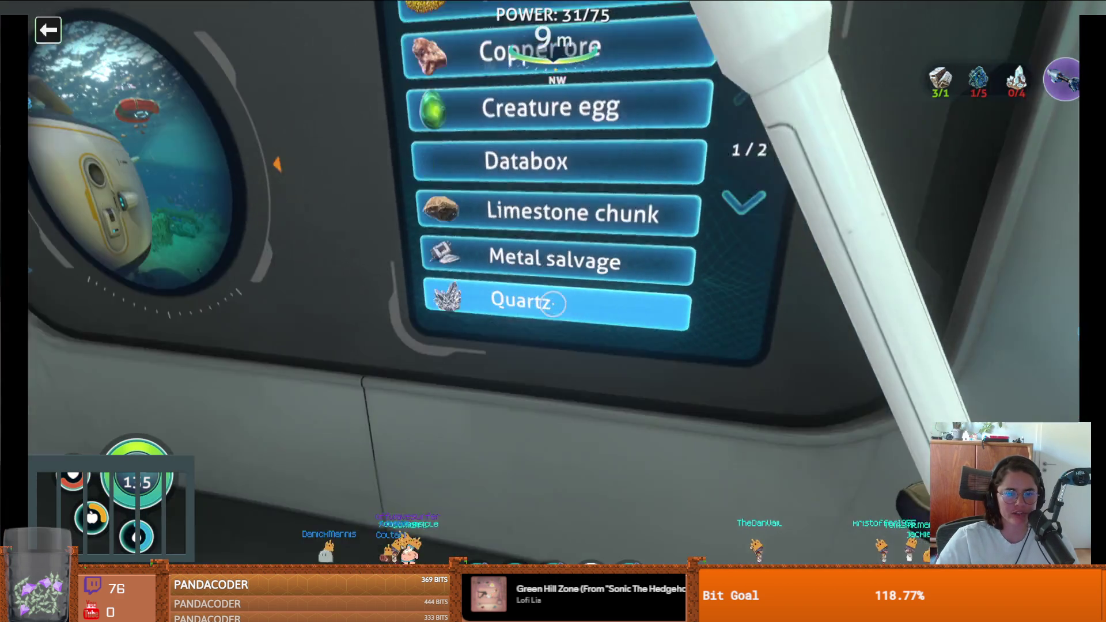
click(553, 304)
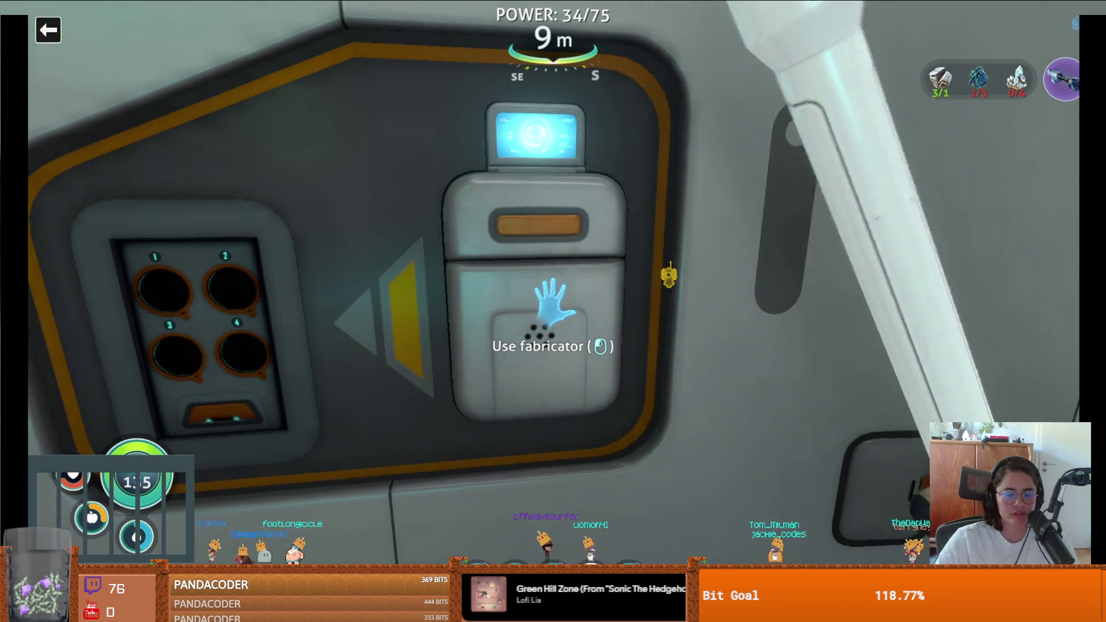
Fabricate a Scanner room speed upgrade and insert it into the scanner room's upgrade slots
click(551, 302)
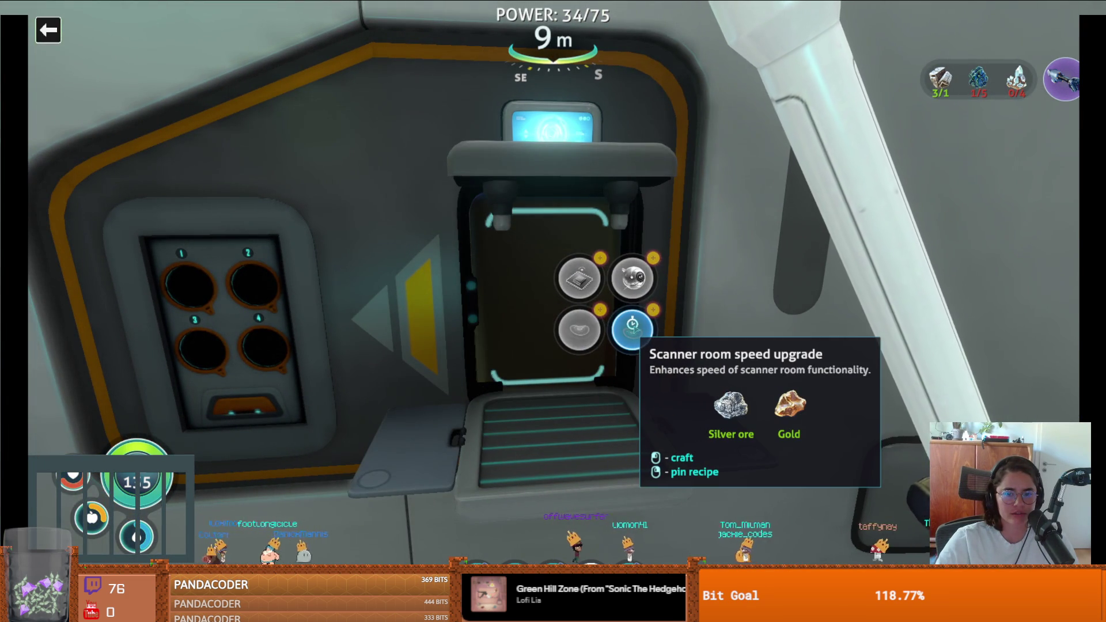
click(634, 332)
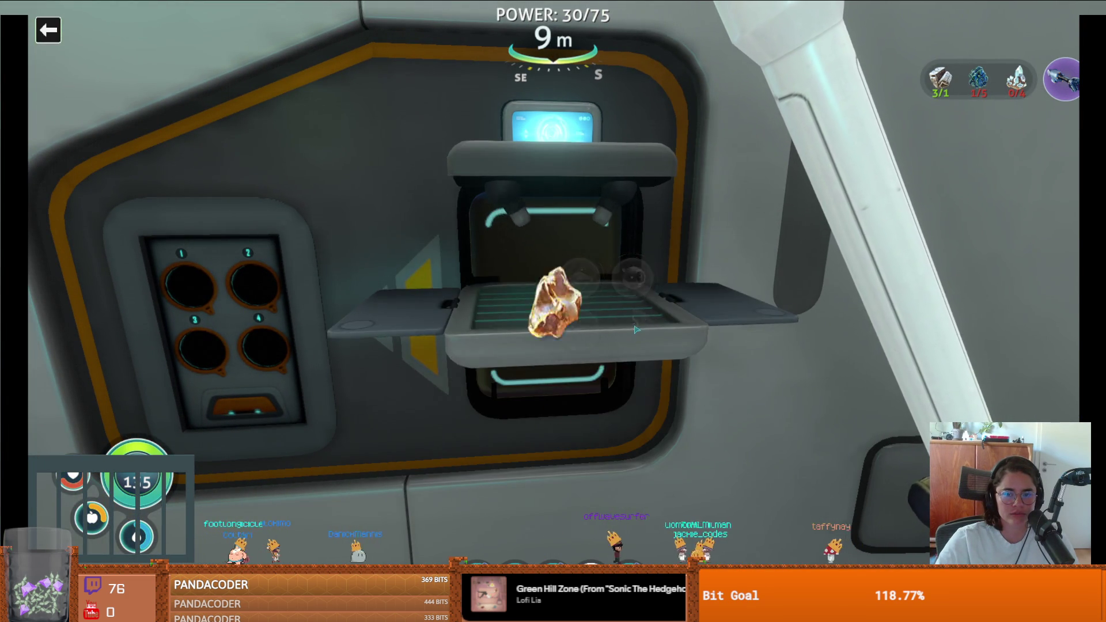
click(503, 312)
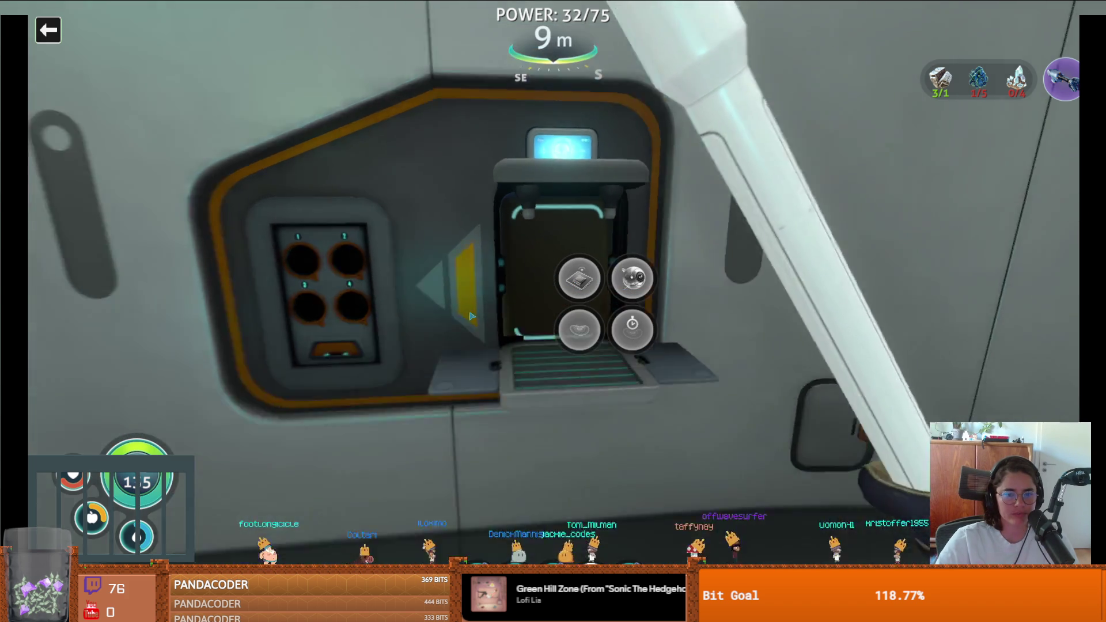
key(Escape)
key(Escape)
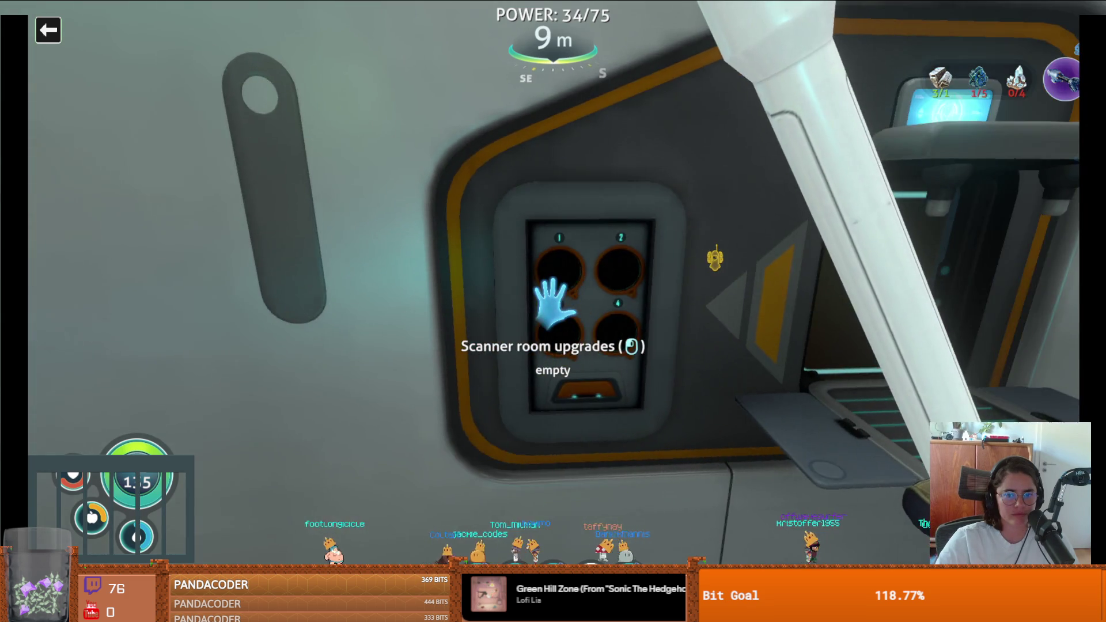
key(1)
click(553, 311)
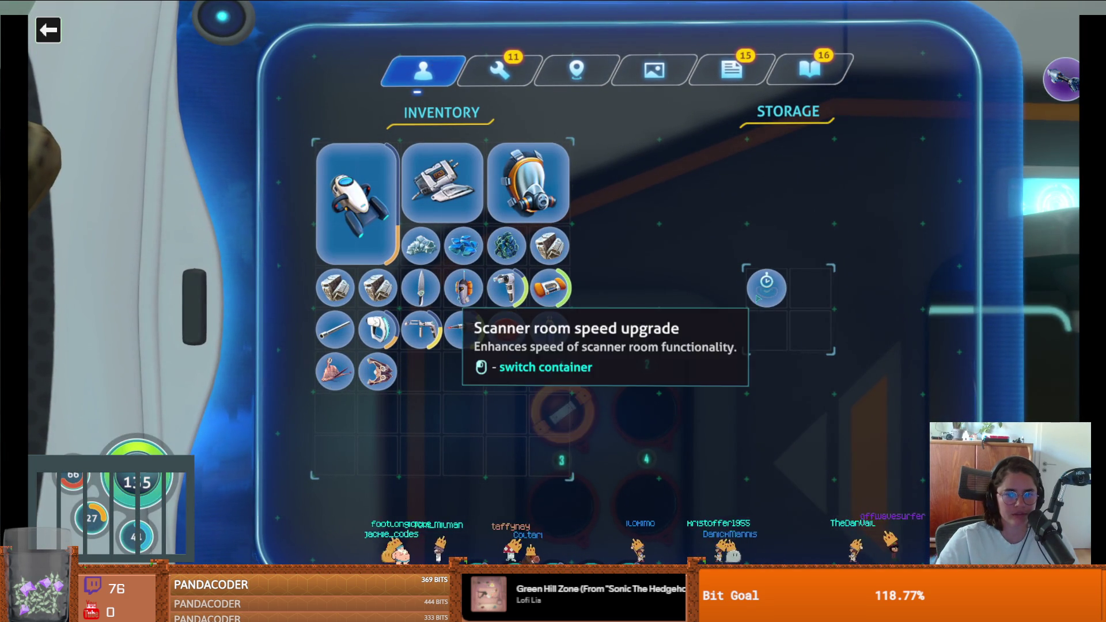
Close the upgrade slots, walk out into the corridor, and open the hatch
key(Escape)
key(w)
key(w)
key(w)
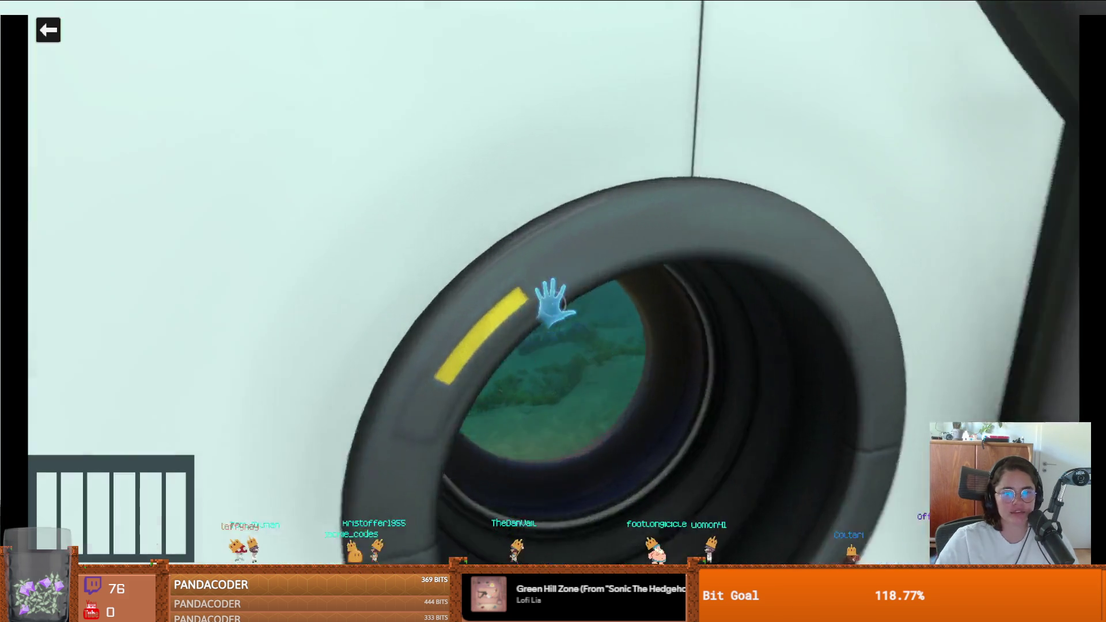
click(553, 303)
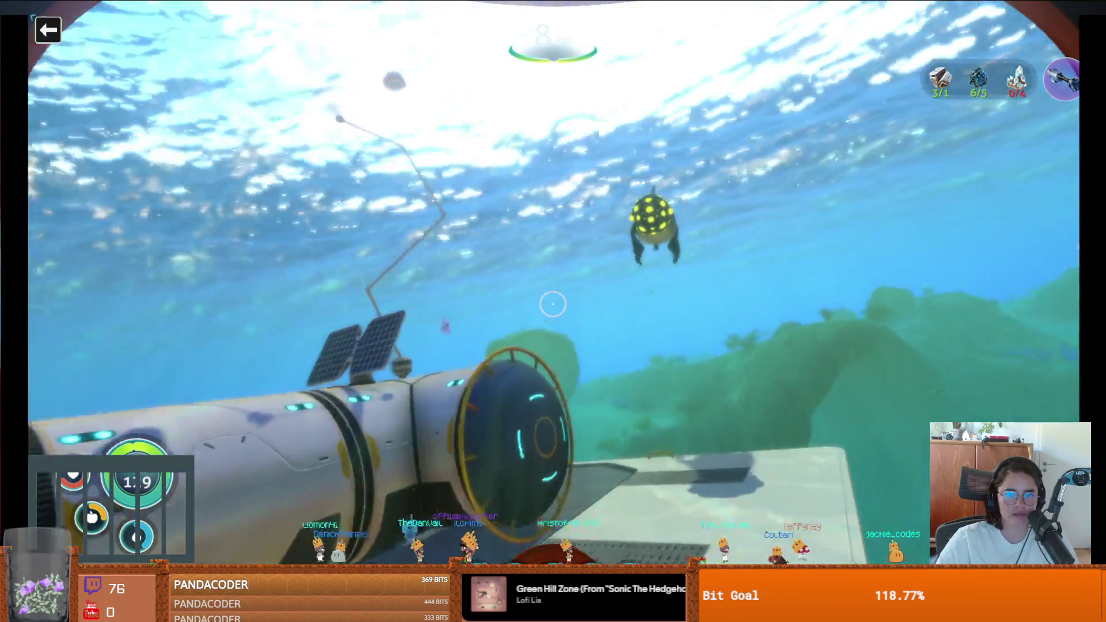
Swim back to the base hull and re-enter through the hatch
key(w)
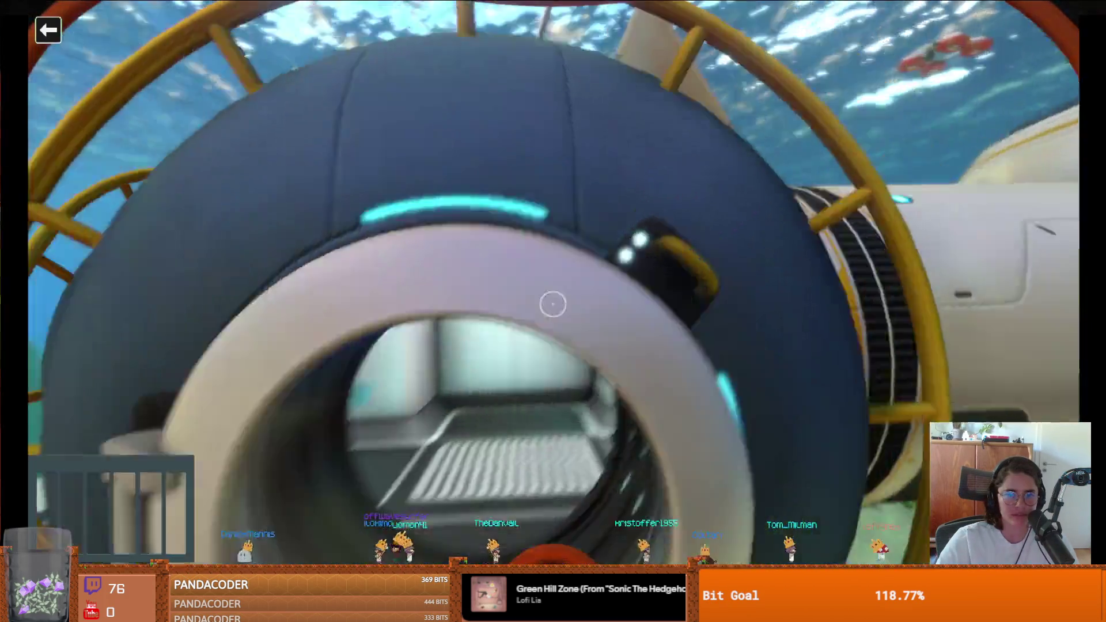
click(554, 304)
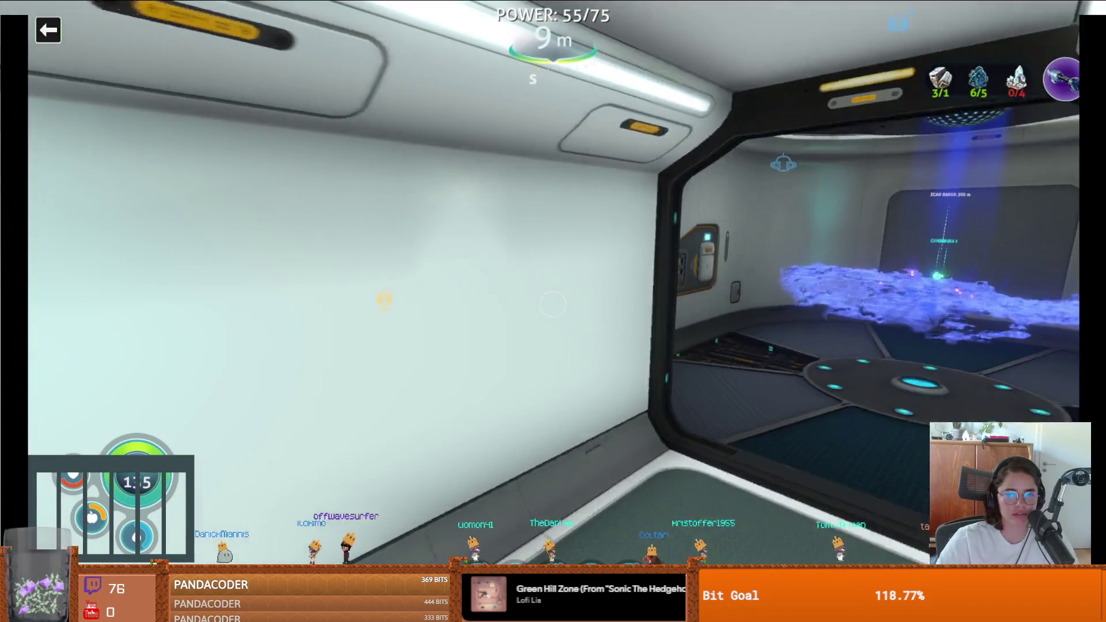
Build a Wall locker on the bare corridor wall and label it 'UWU GOODIE'
key(w)
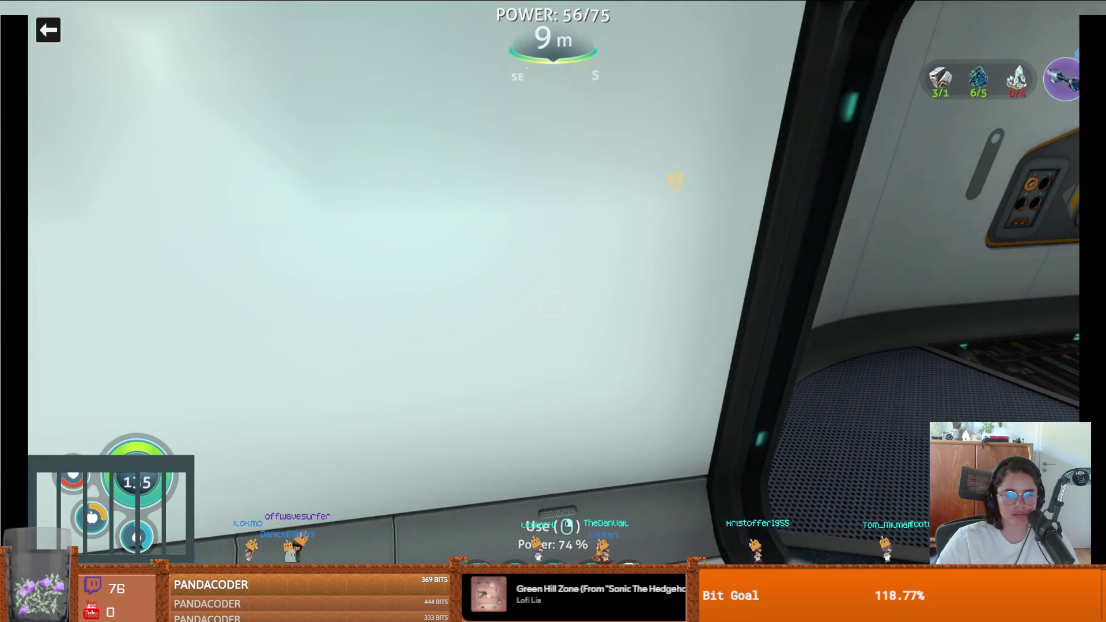
key(1)
right_click(553, 305)
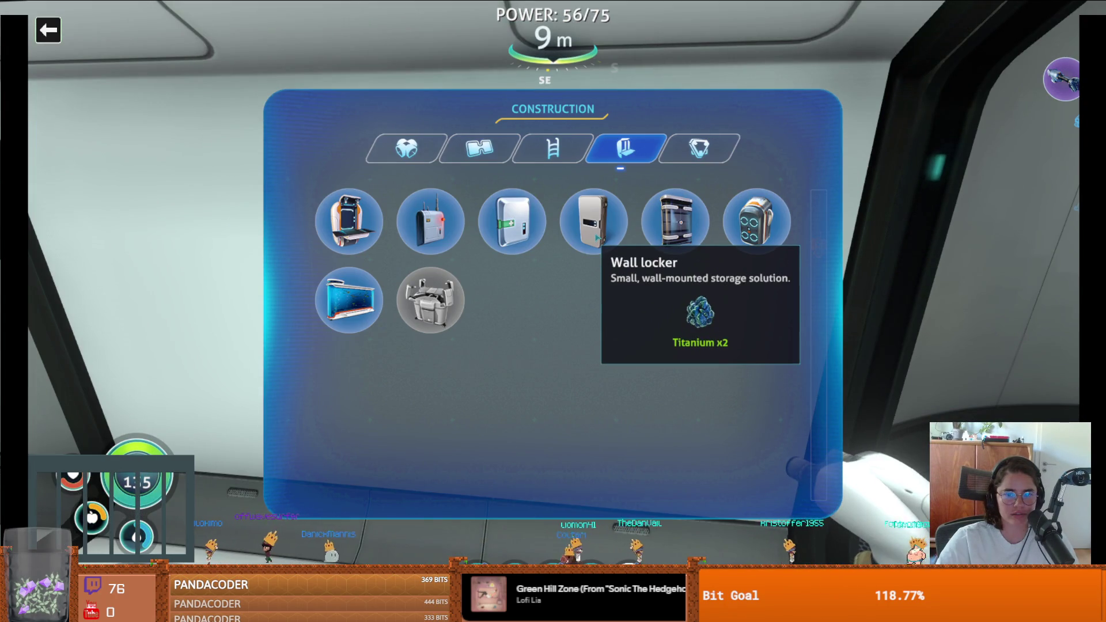
click(596, 238)
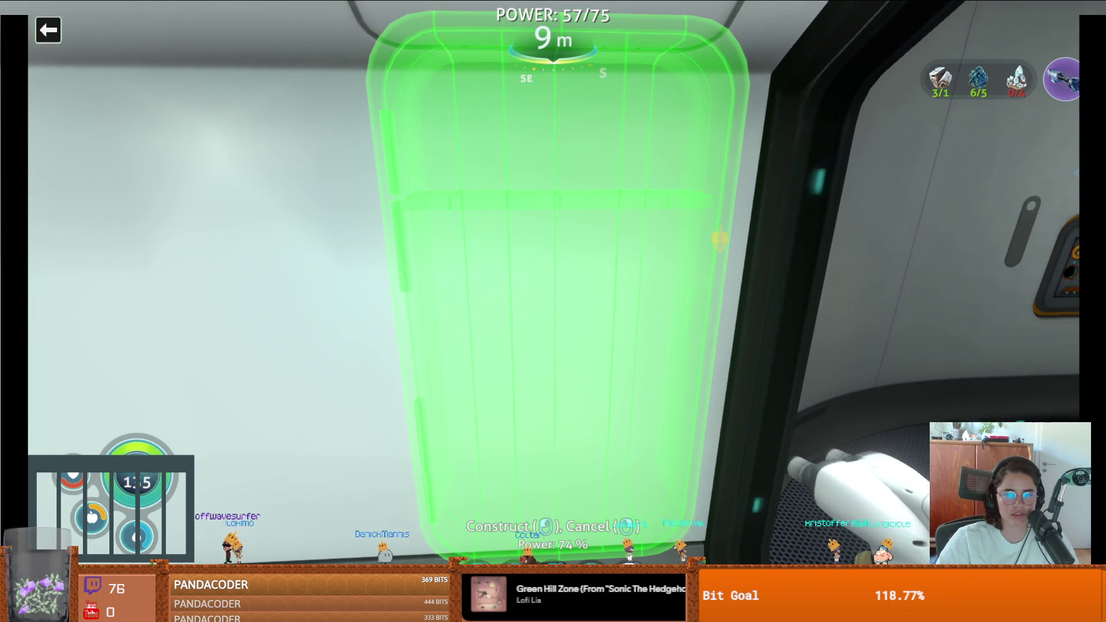
click(553, 305)
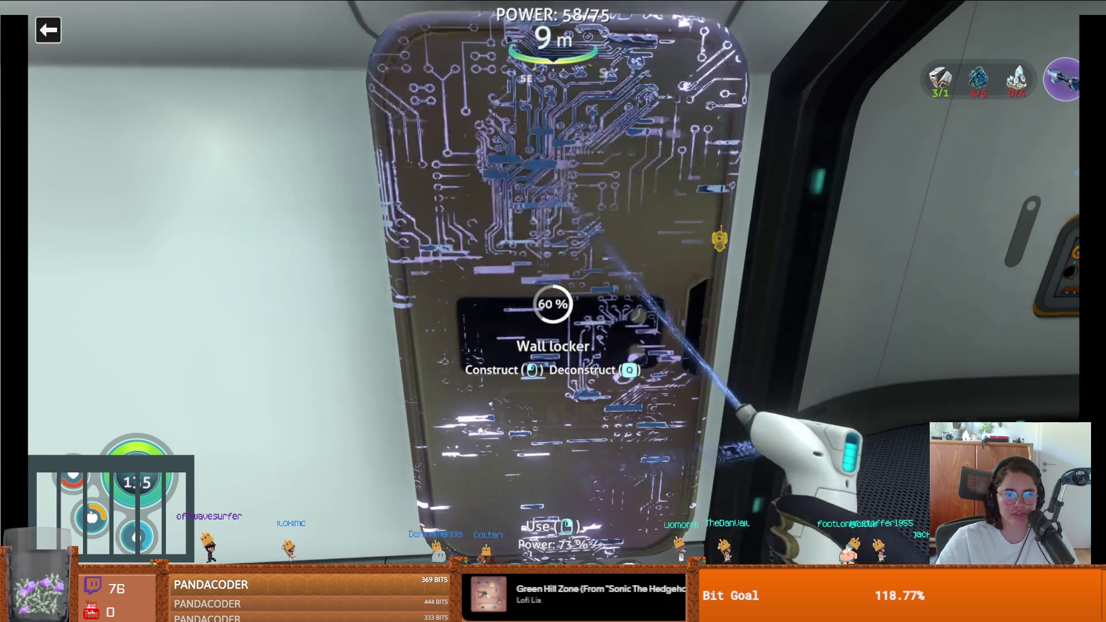
click(553, 304)
text(UWU GOODIE)
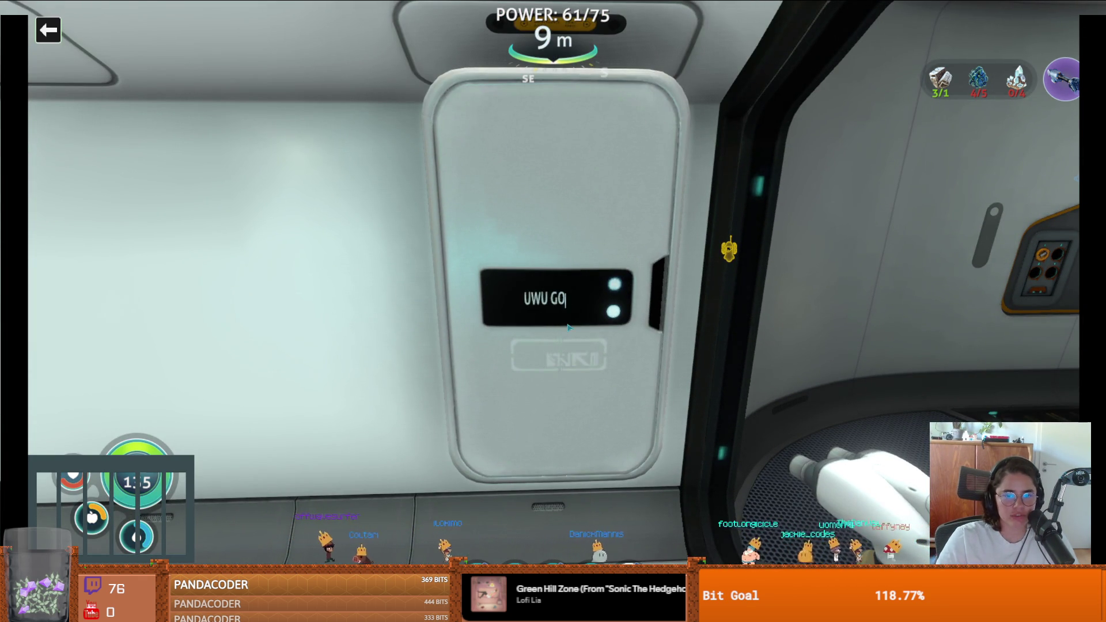
key(Return)
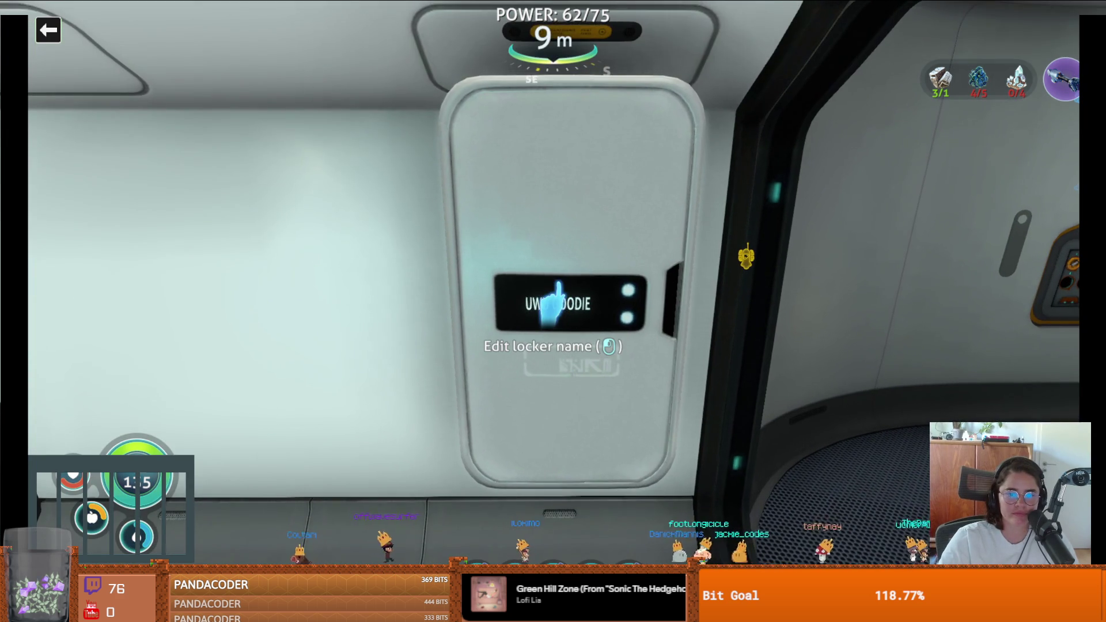
click(553, 305)
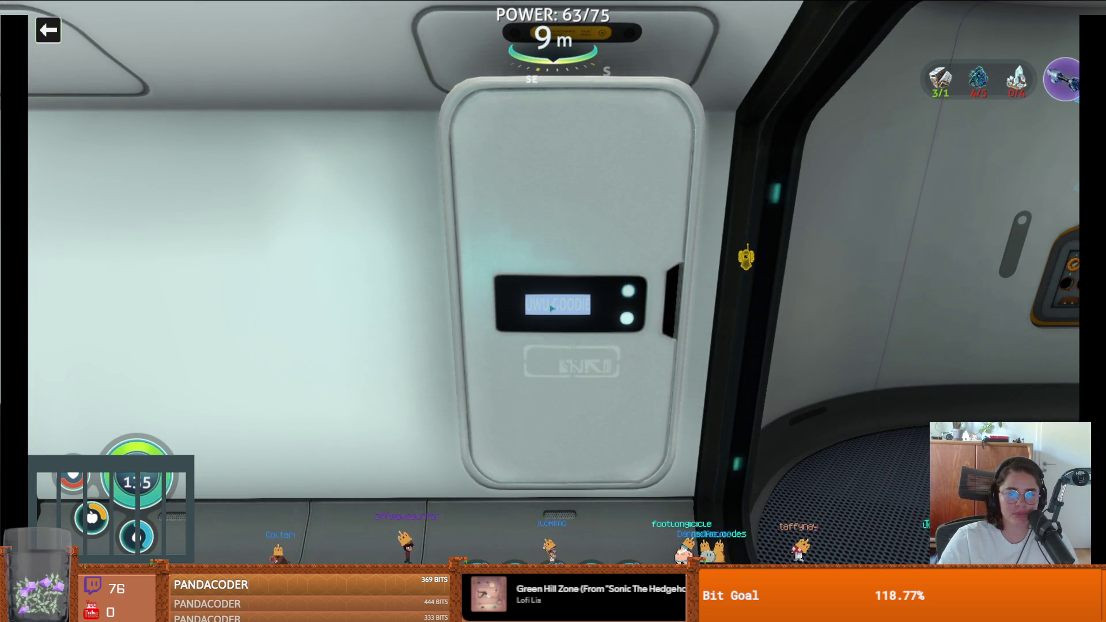
key(Escape)
key(Escape)
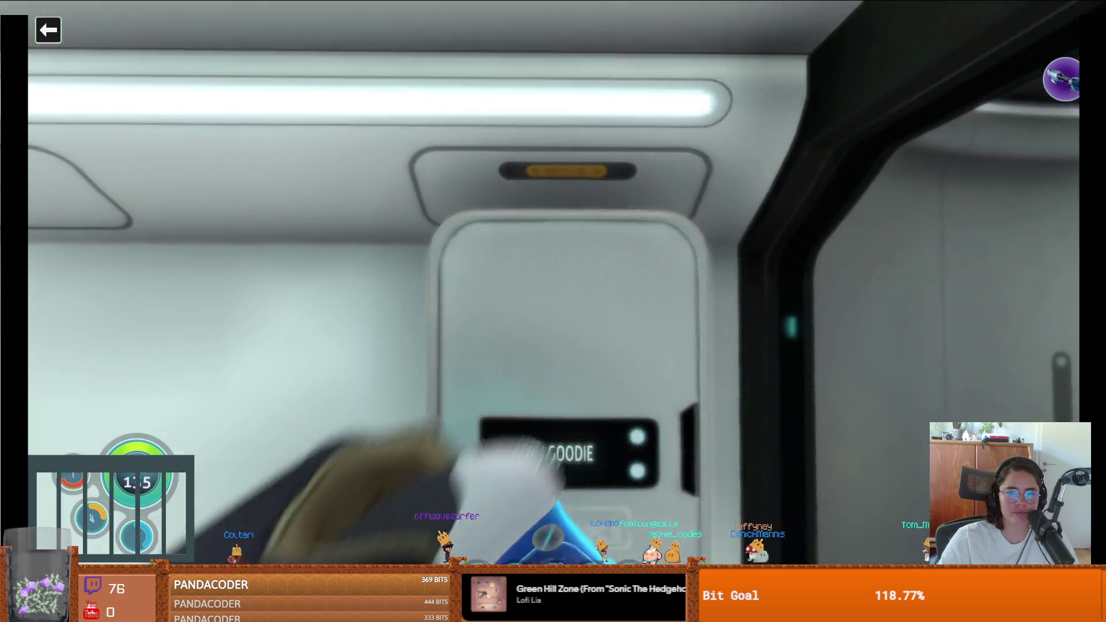
Shuffle samples in the wall locker, then take its titanium, quartz, crystal and corals
key(Tab)
key(Tab)
click(553, 311)
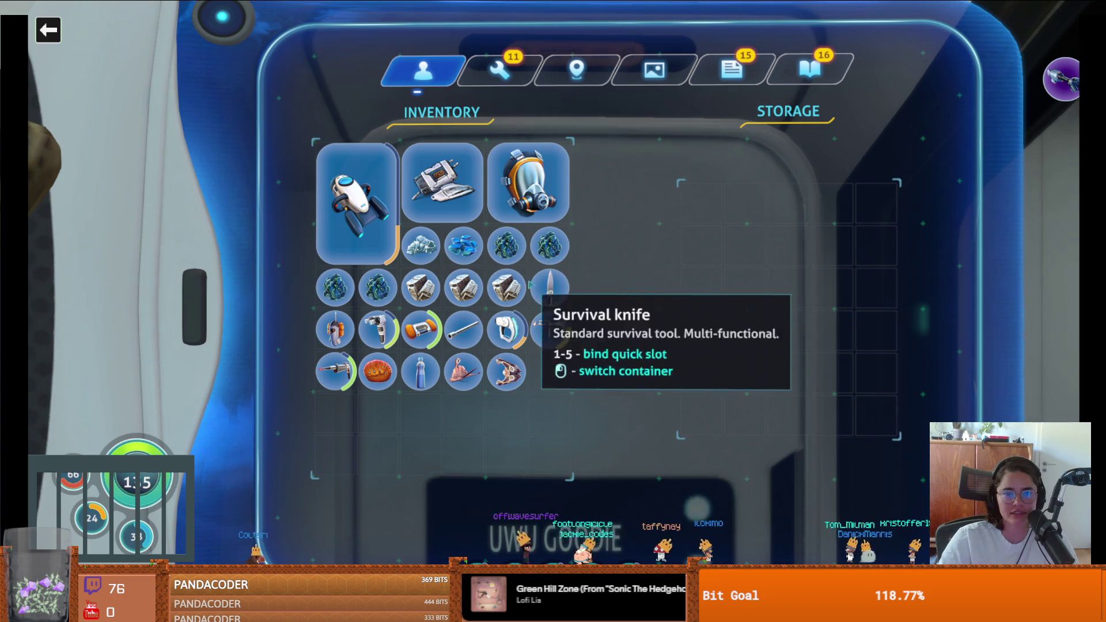
click(421, 246)
click(420, 246)
click(421, 246)
click(421, 246)
click(421, 246)
click(421, 246)
click(420, 246)
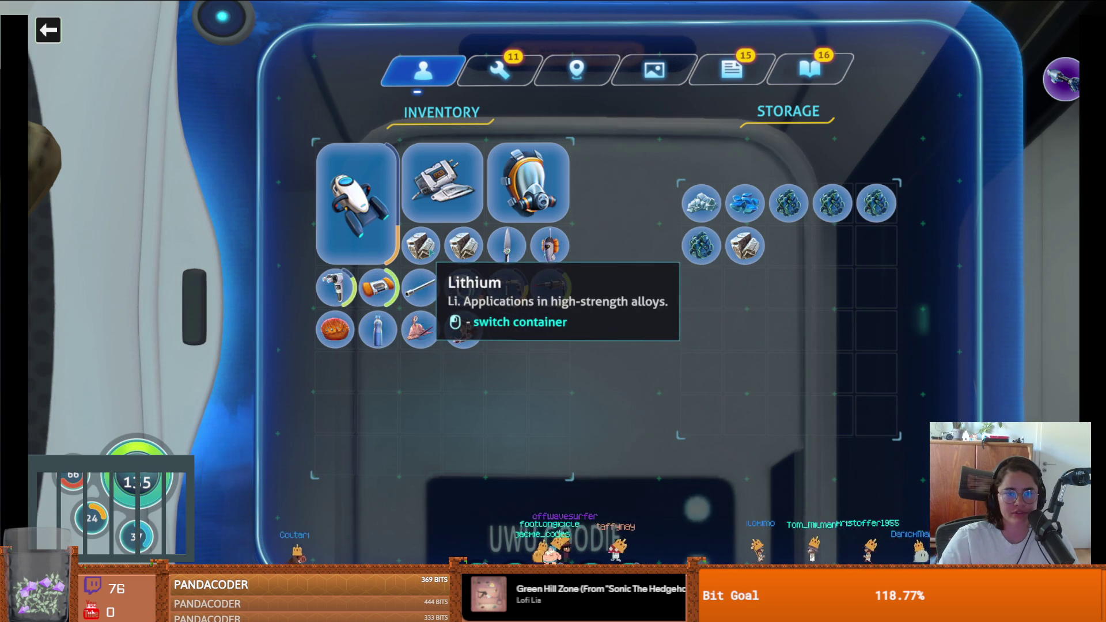
click(420, 246)
click(421, 246)
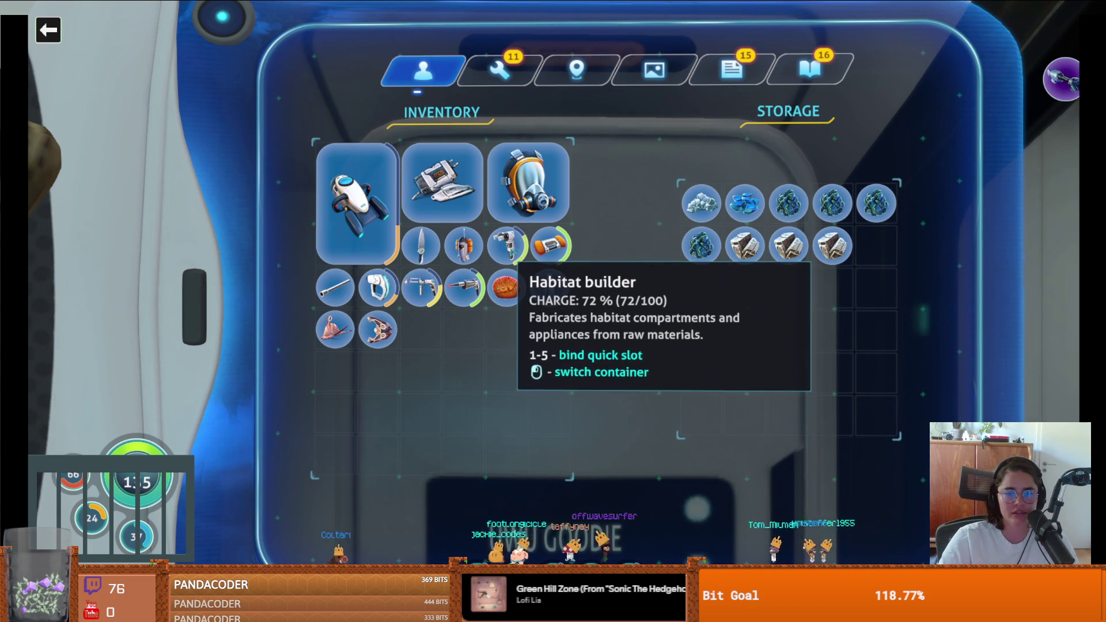
click(701, 205)
click(701, 204)
click(701, 204)
click(701, 205)
click(701, 205)
click(701, 205)
click(702, 204)
click(701, 205)
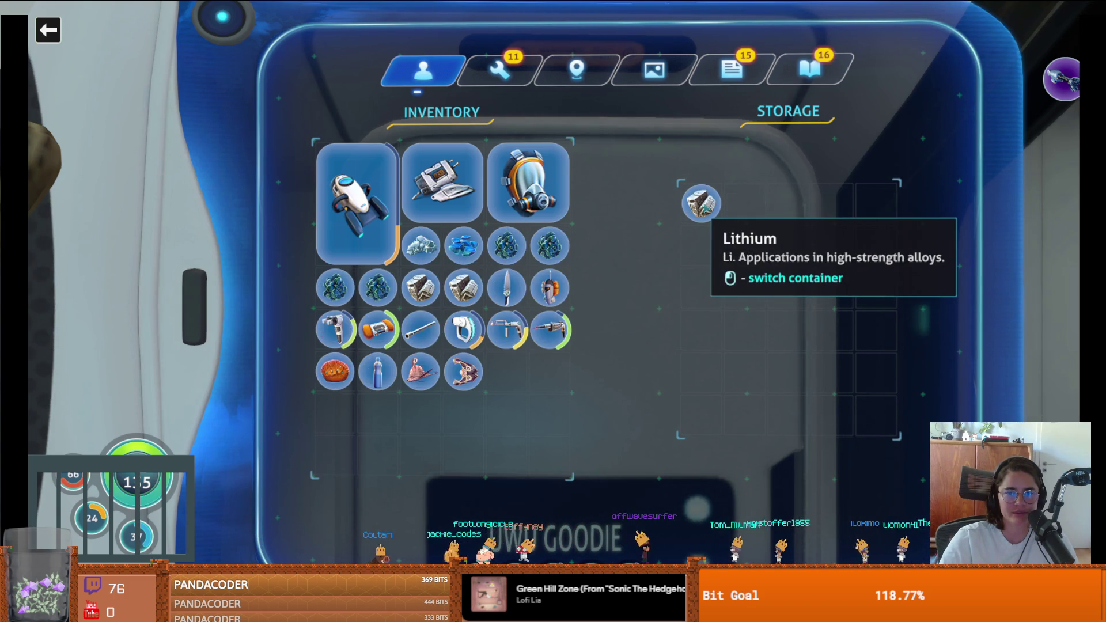
click(701, 205)
key(Tab)
Leave the seabase through the hatch and check the floating storage container near the Seamoth
key(s)
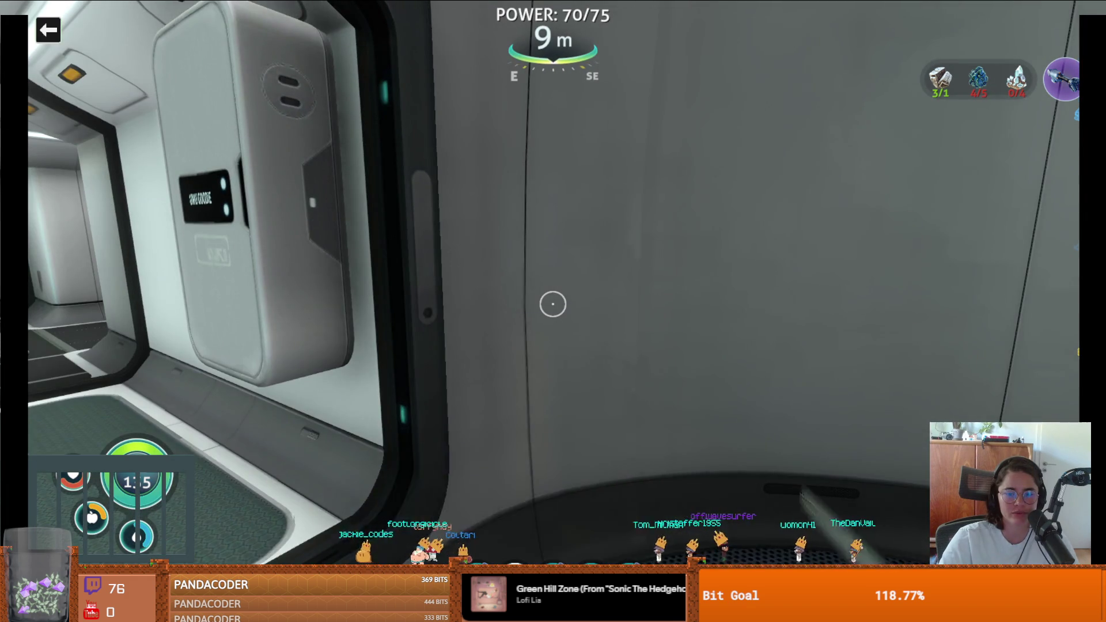
scroll(553, 304, down, 2)
right_click(553, 305)
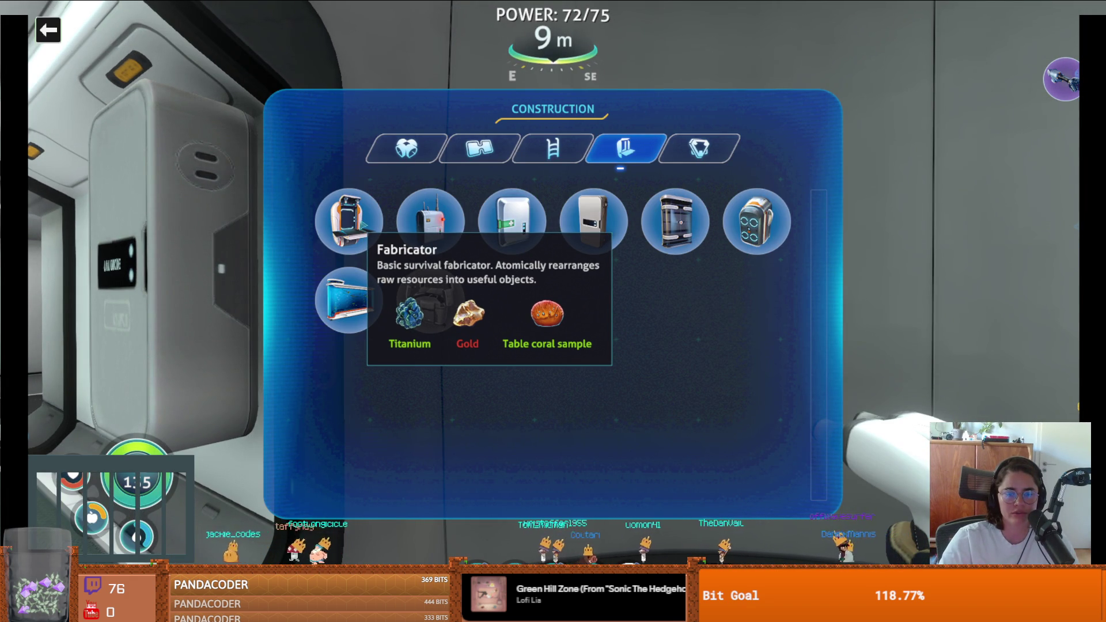
key(Escape)
key(Escape)
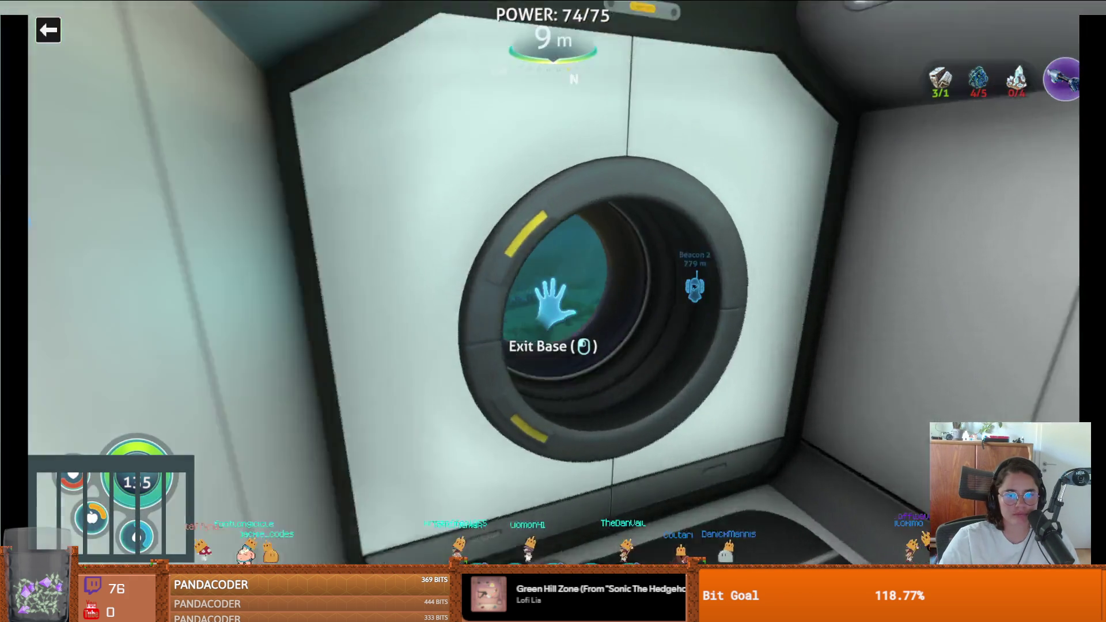
click(553, 304)
key(w)
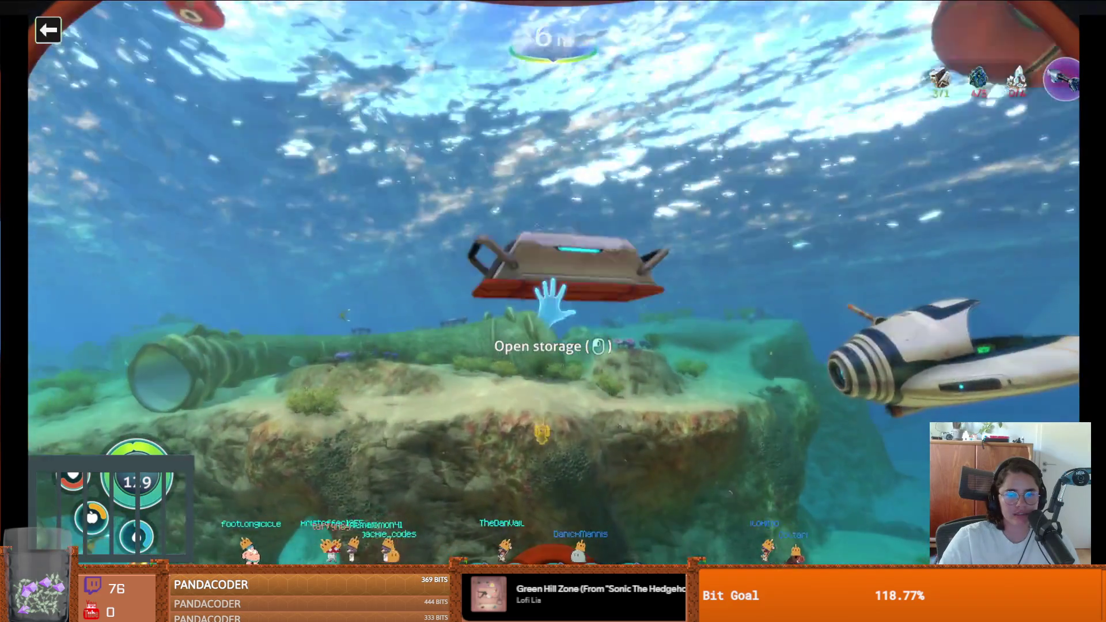
click(553, 305)
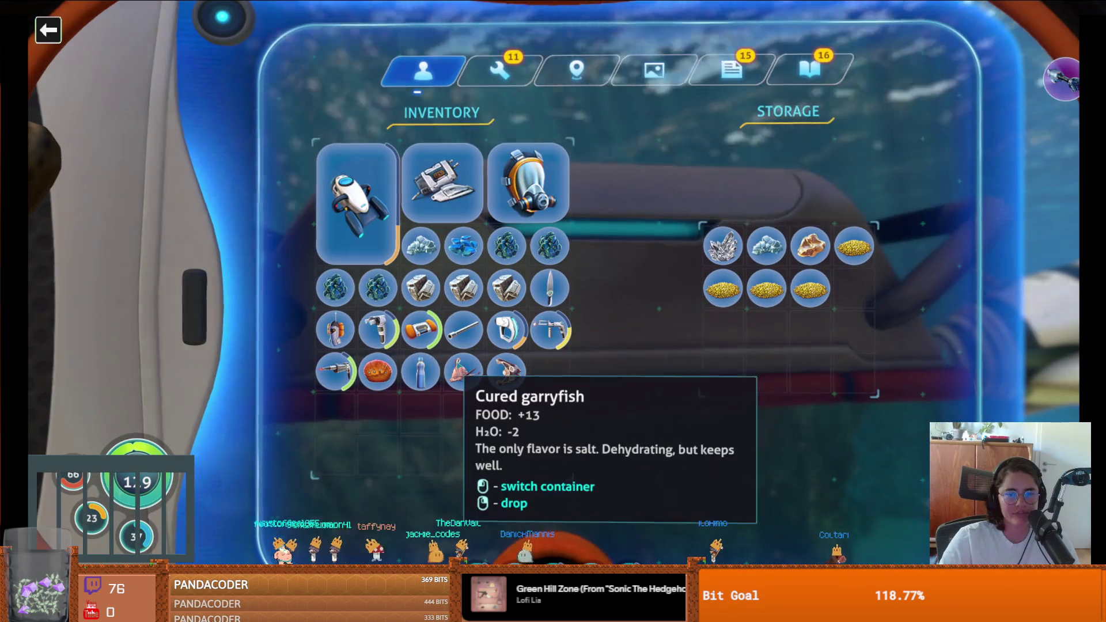
key(s)
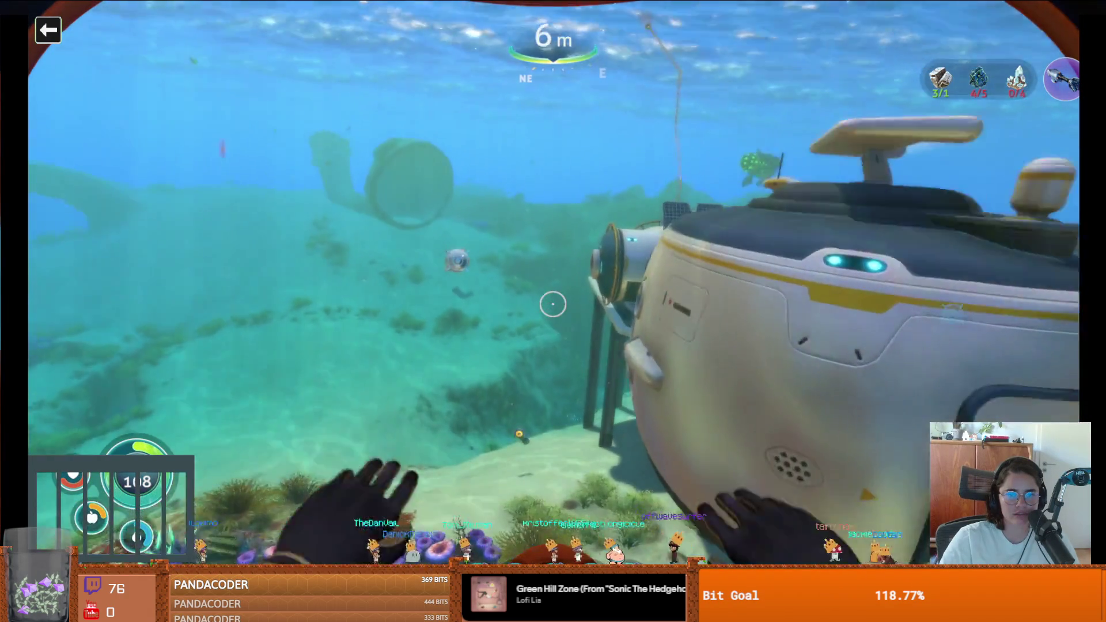
Re-enter the seabase and build a Fabricator on the corridor wall beside the locker
key(w)
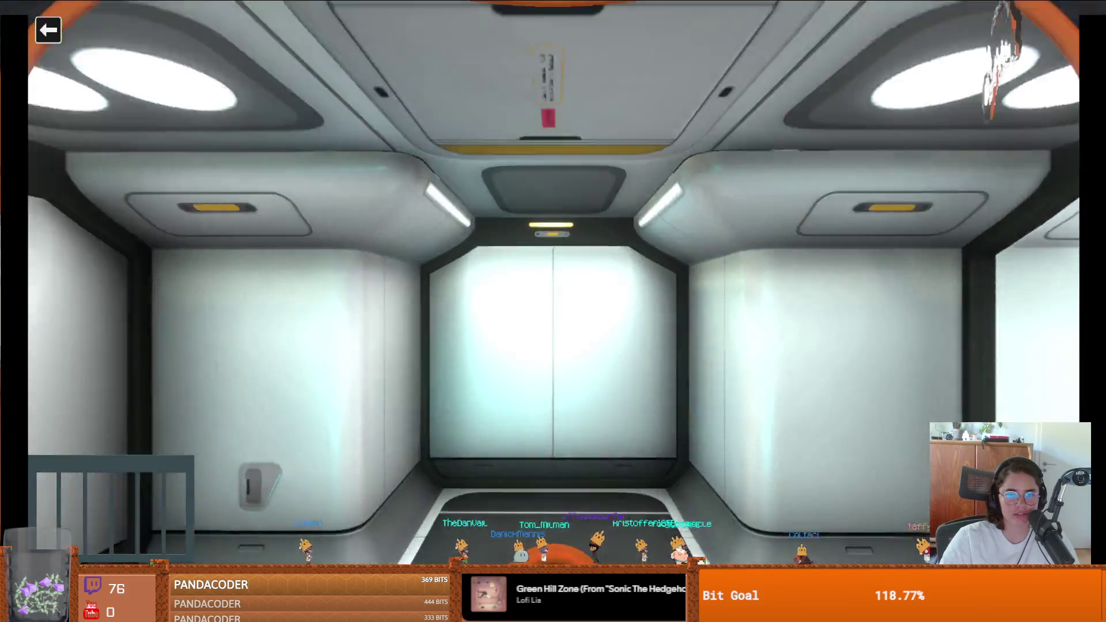
key(w)
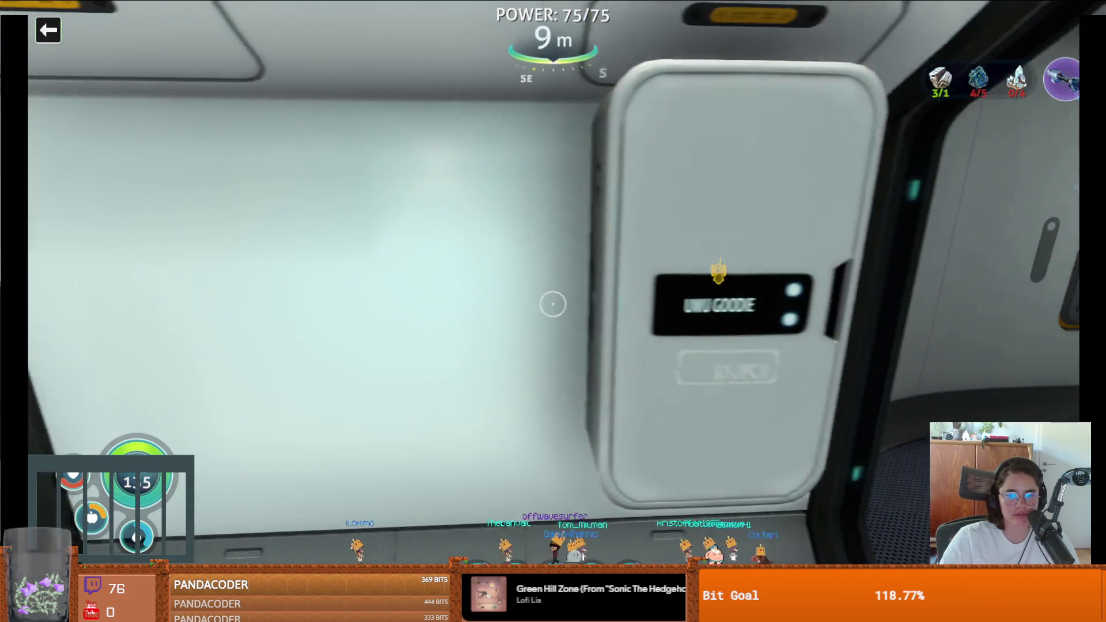
right_click(553, 304)
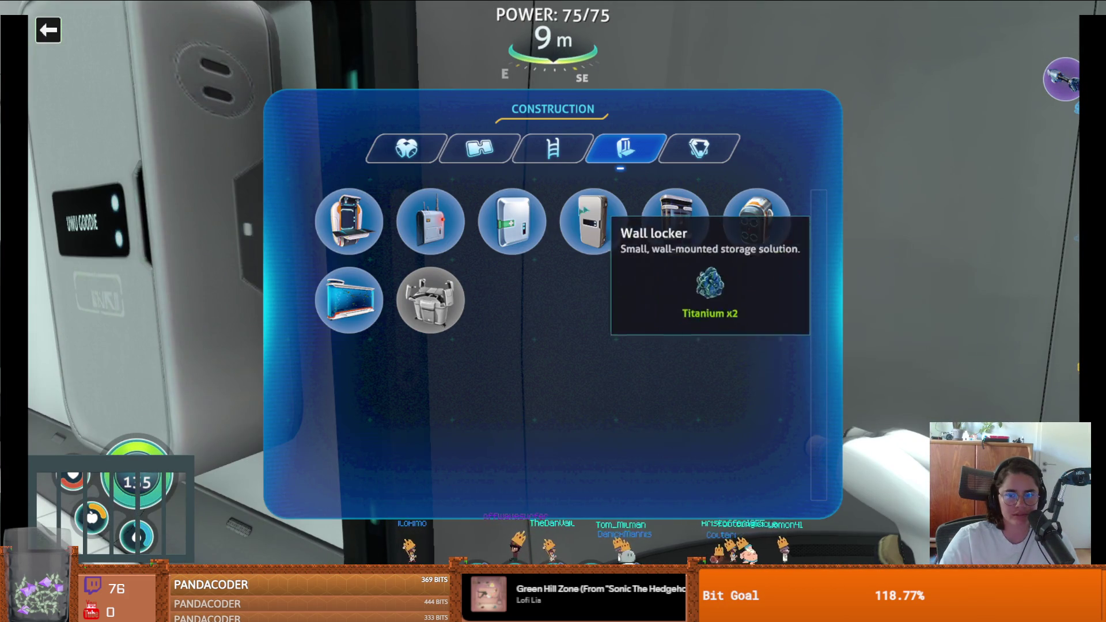
click(431, 222)
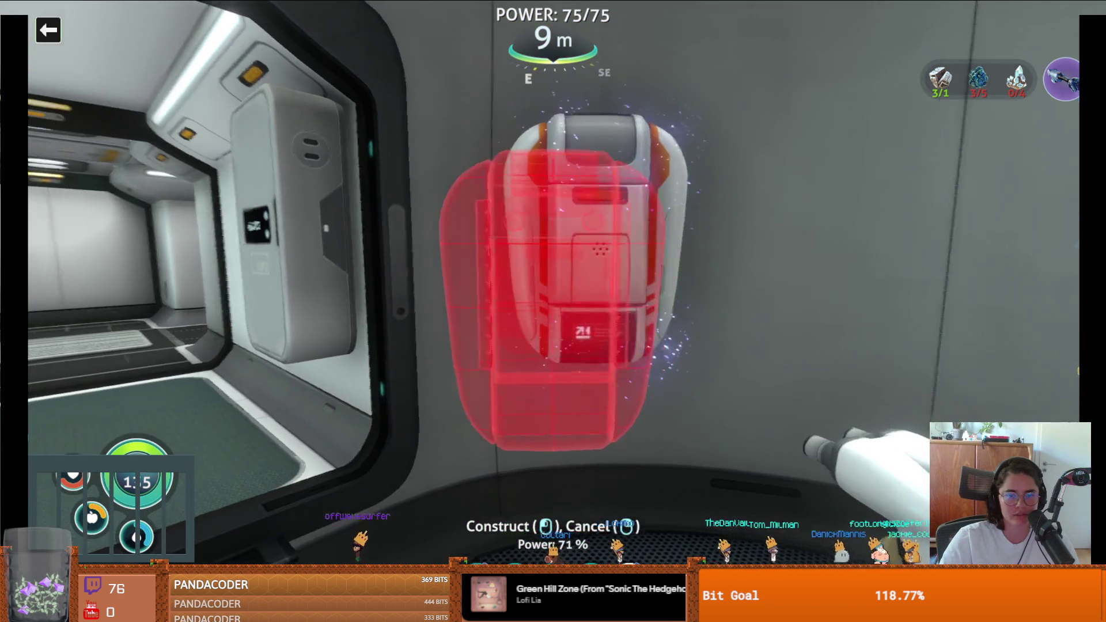
right_click(553, 304)
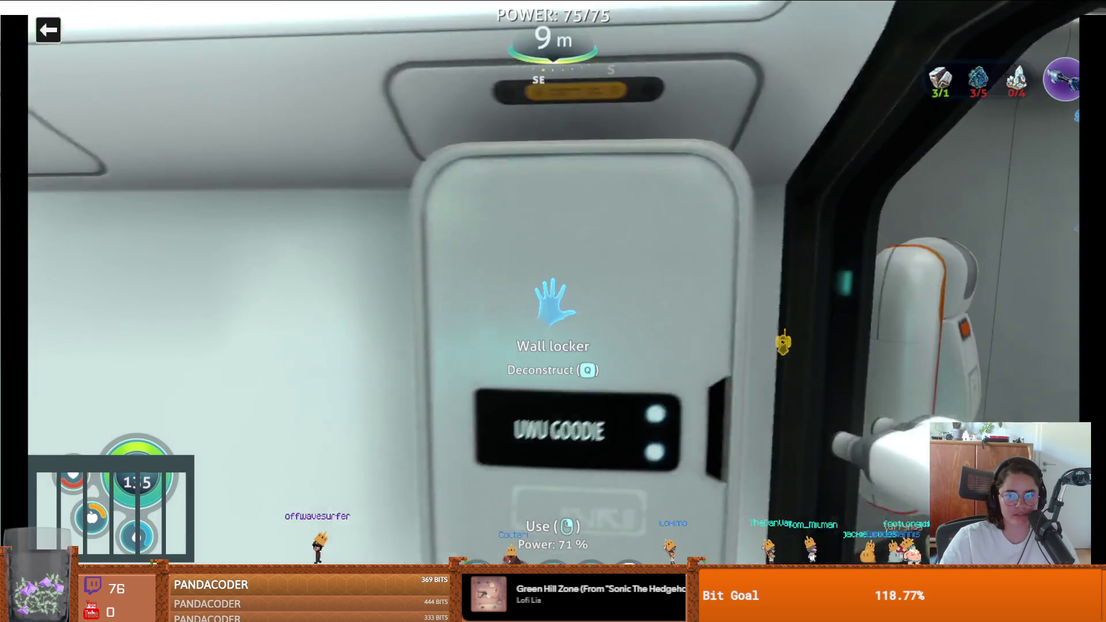
Revisit the scanner room console, then go to the new Fabricator and review the builder menu
key(1)
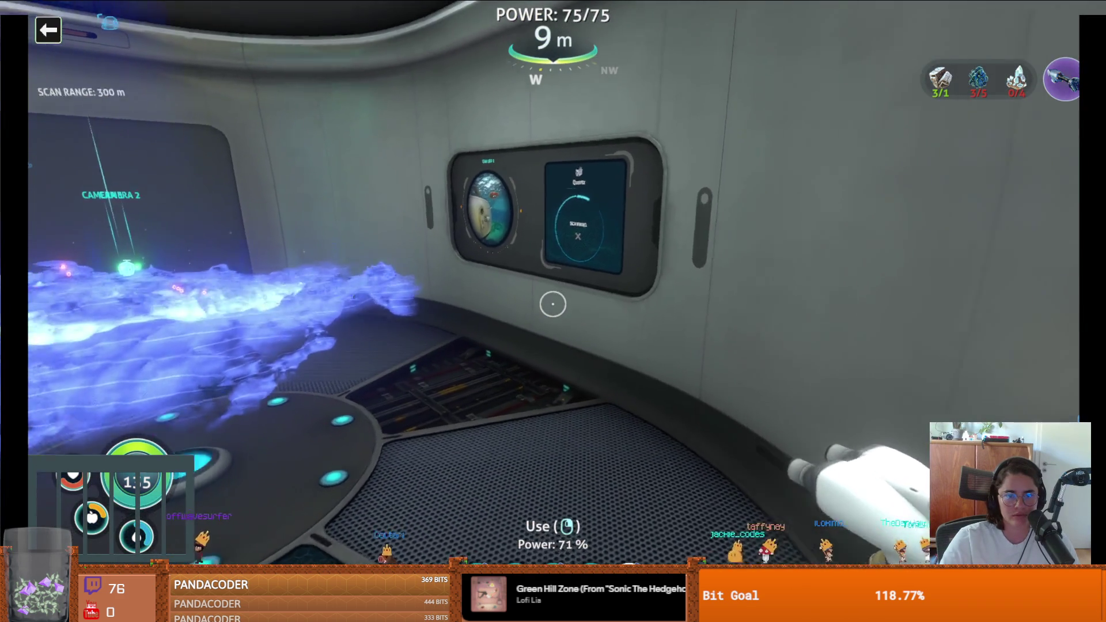
key(w)
key(s)
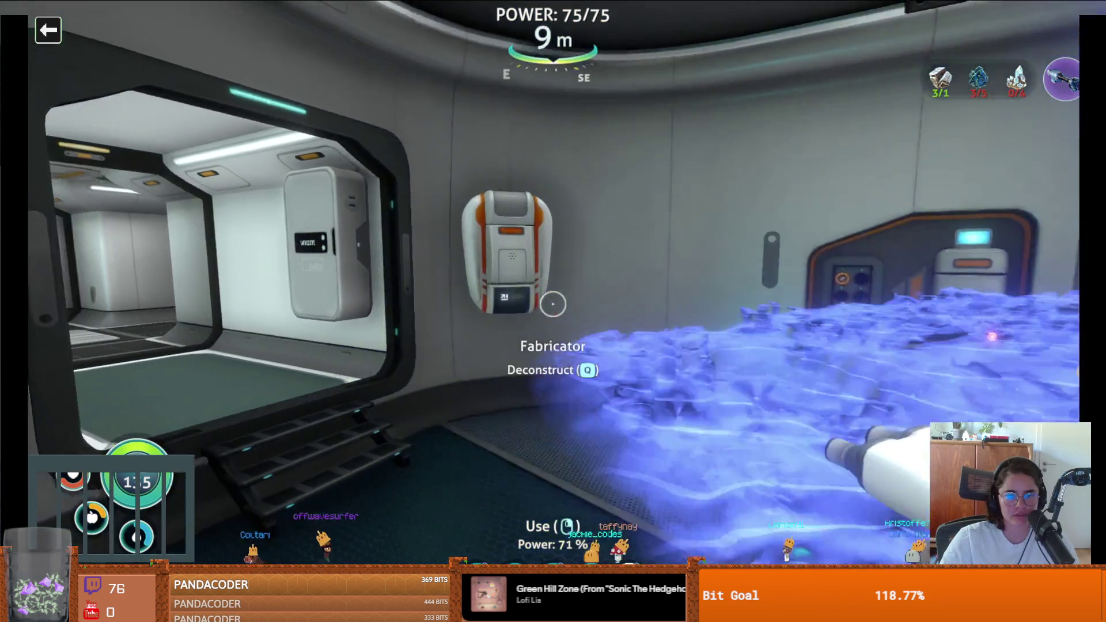
key(w)
right_click(553, 303)
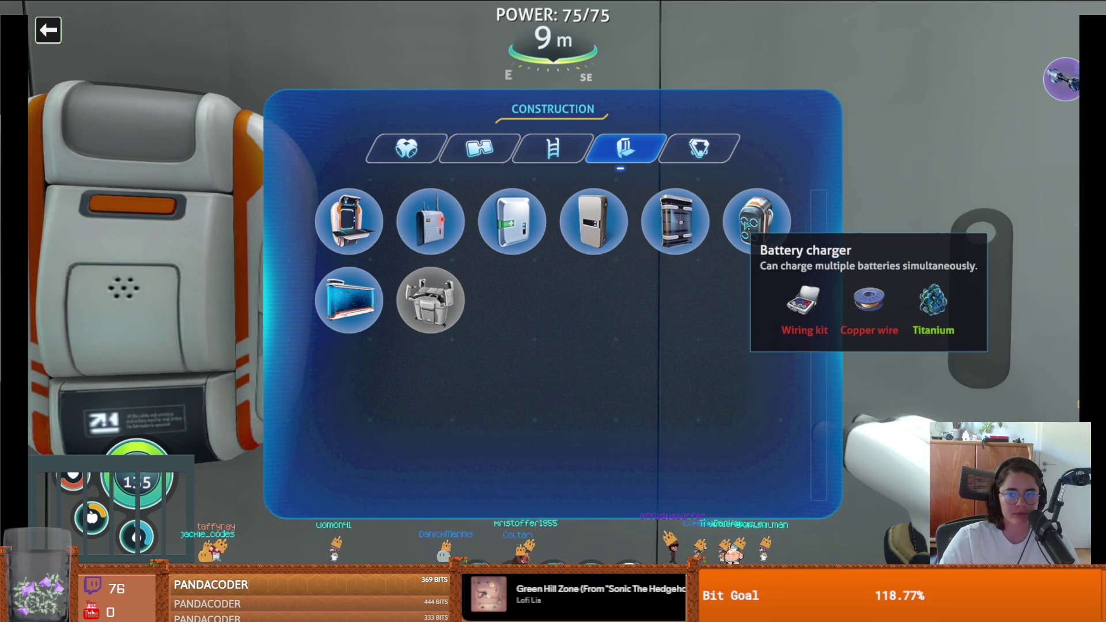
key(Escape)
key(Escape)
Browse the Fabricator's Advanced materials and Electronics recipes, then check the builder menu again
click(553, 311)
mouse_move(579, 227)
mouse_move(628, 183)
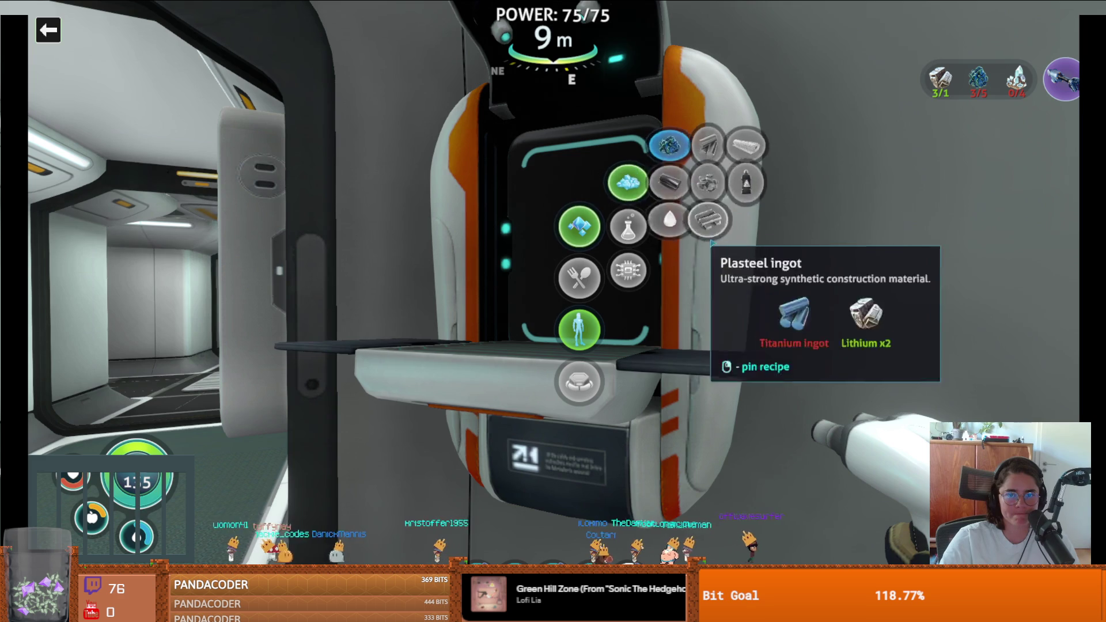
mouse_move(628, 271)
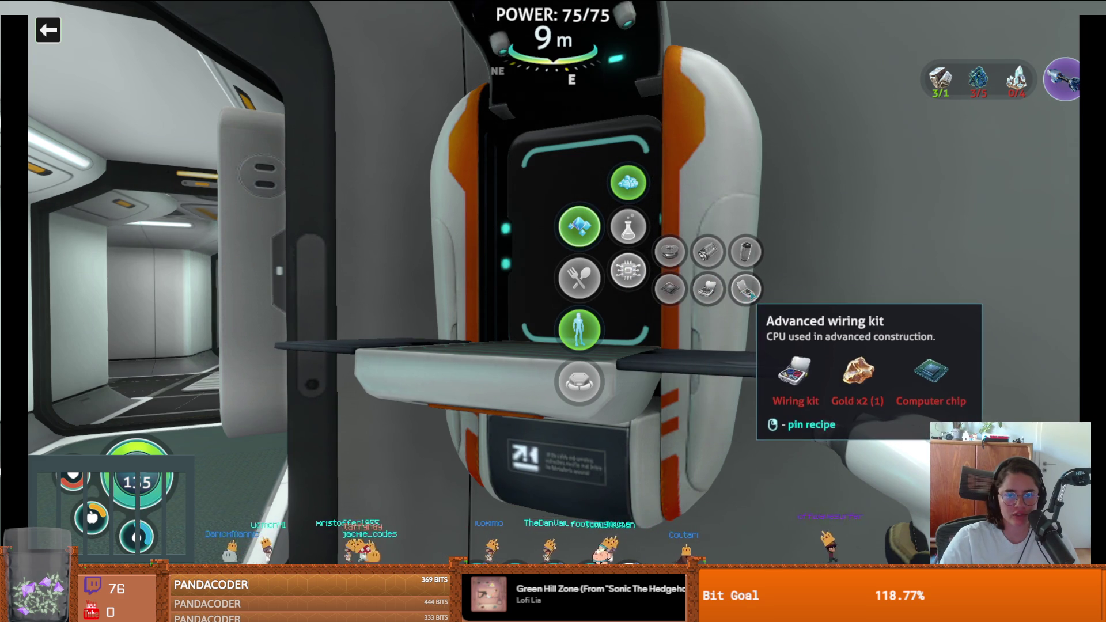
key(Escape)
right_click(549, 297)
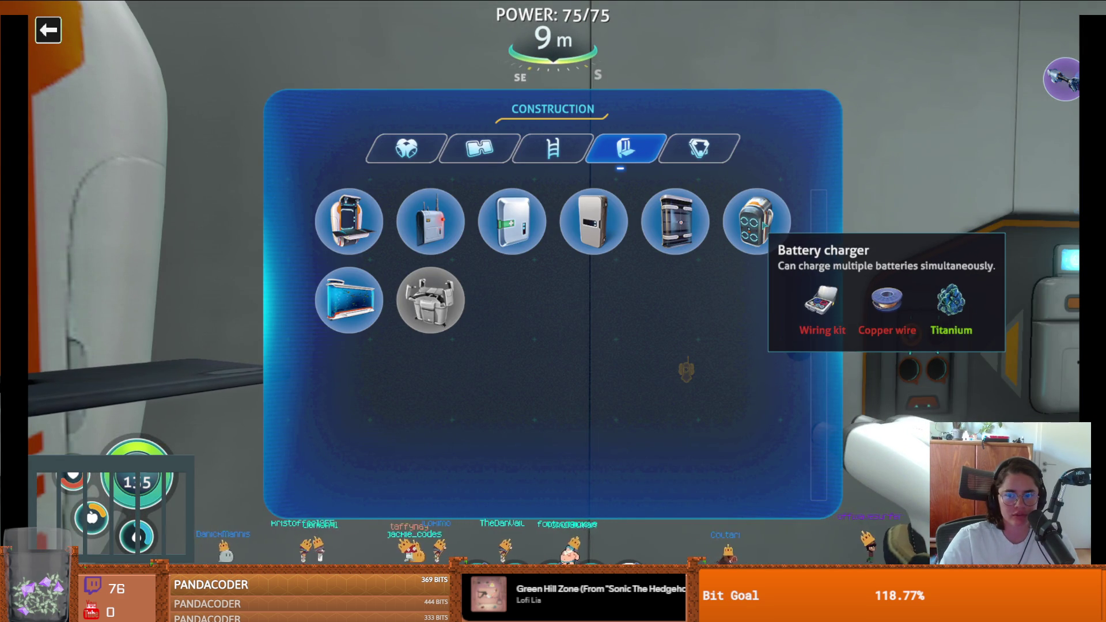
key(Escape)
Leave the seabase through the hatch, ride the Seamoth, and exit into open water
key(w)
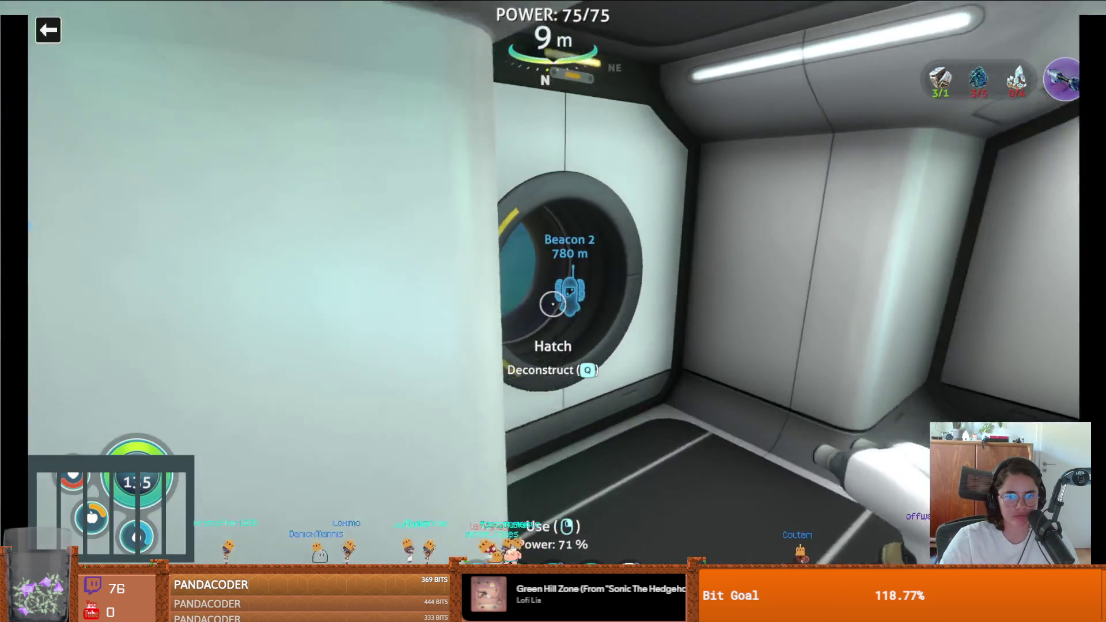
click(552, 304)
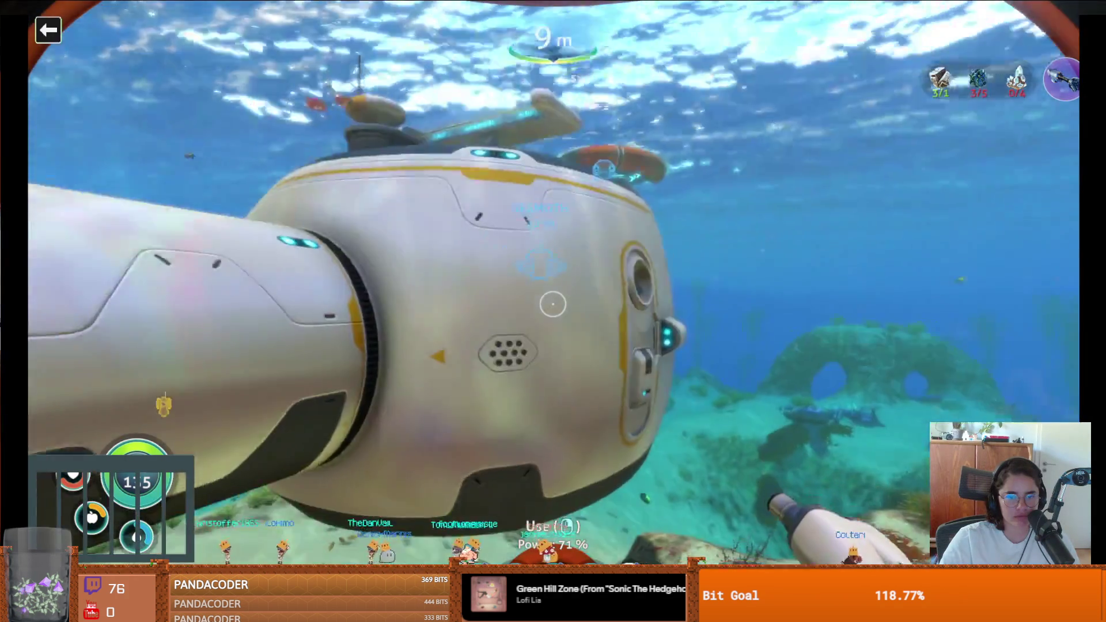
click(552, 304)
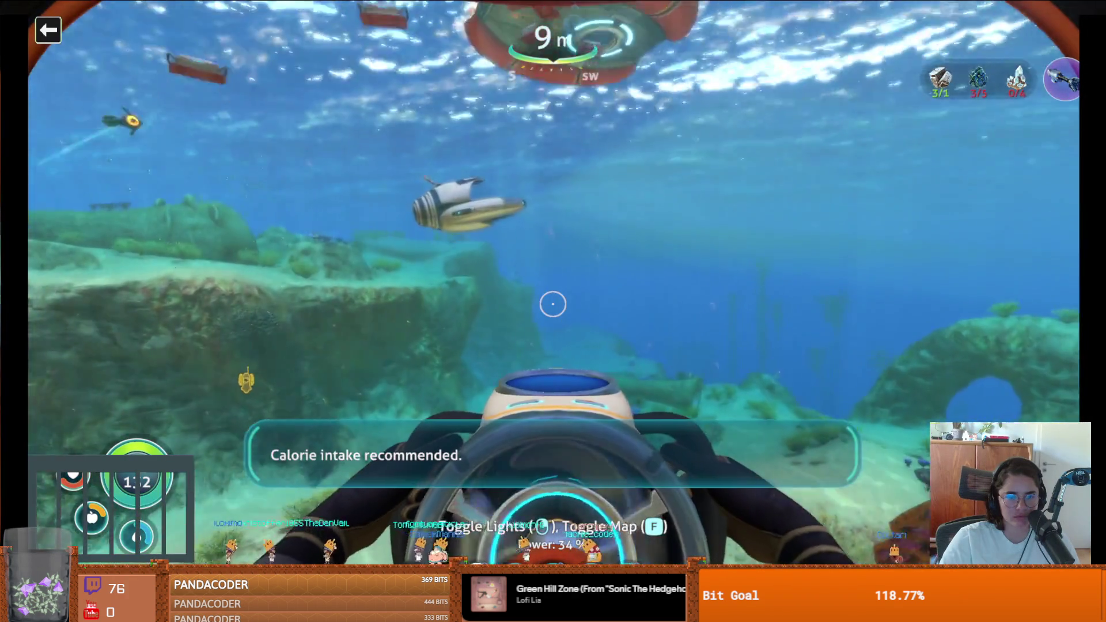
key(e)
Open the floating storage beside the lifepod and take the empty battery
key(Tab)
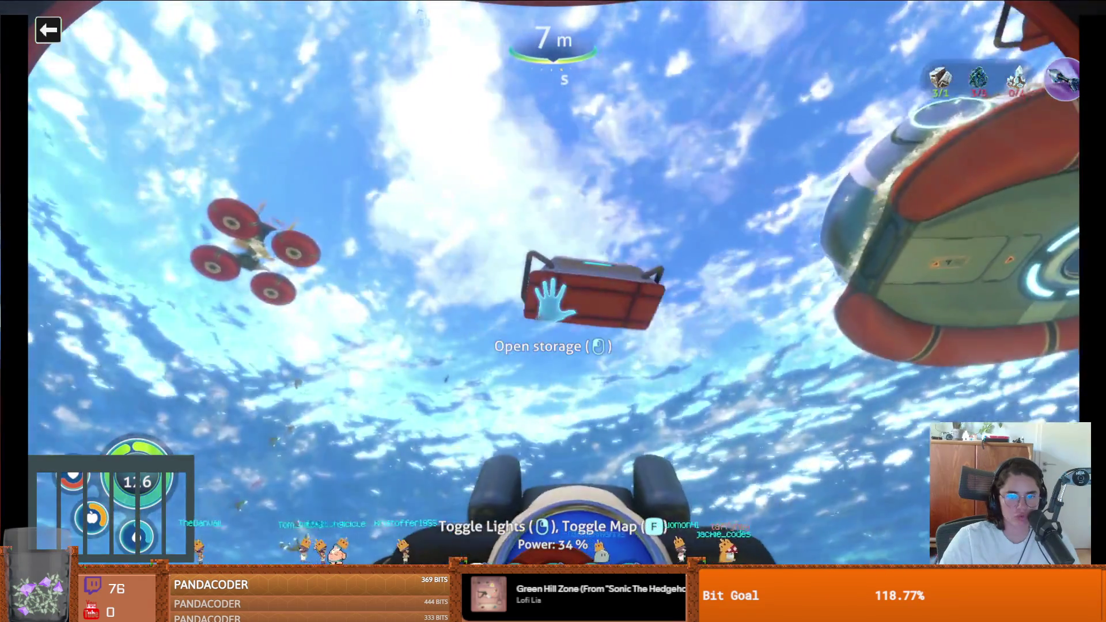
key(e)
click(552, 303)
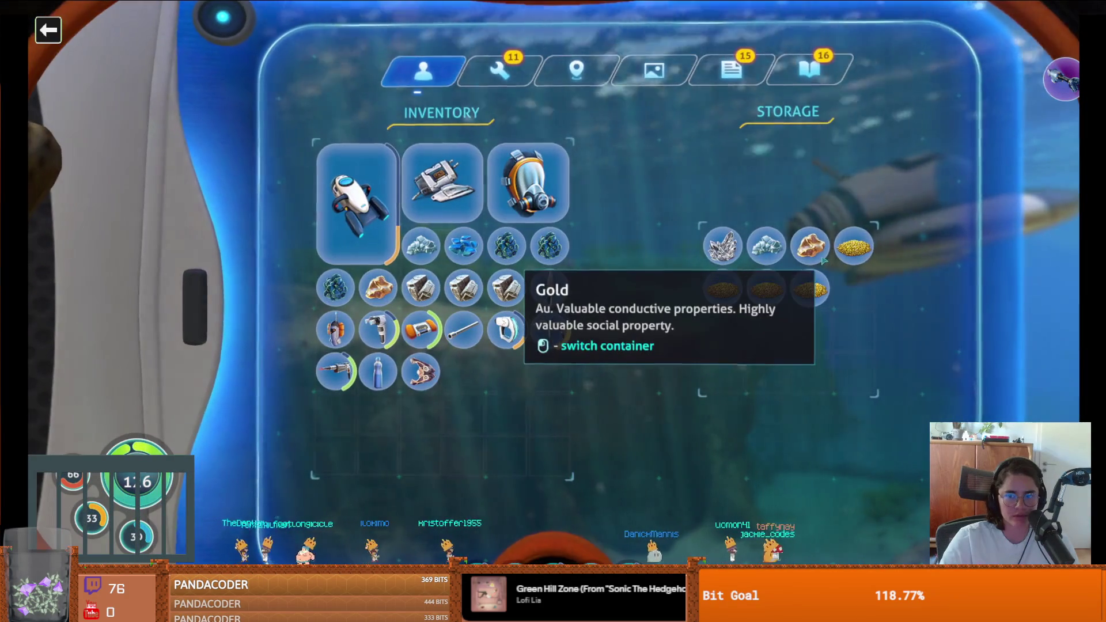
key(Tab)
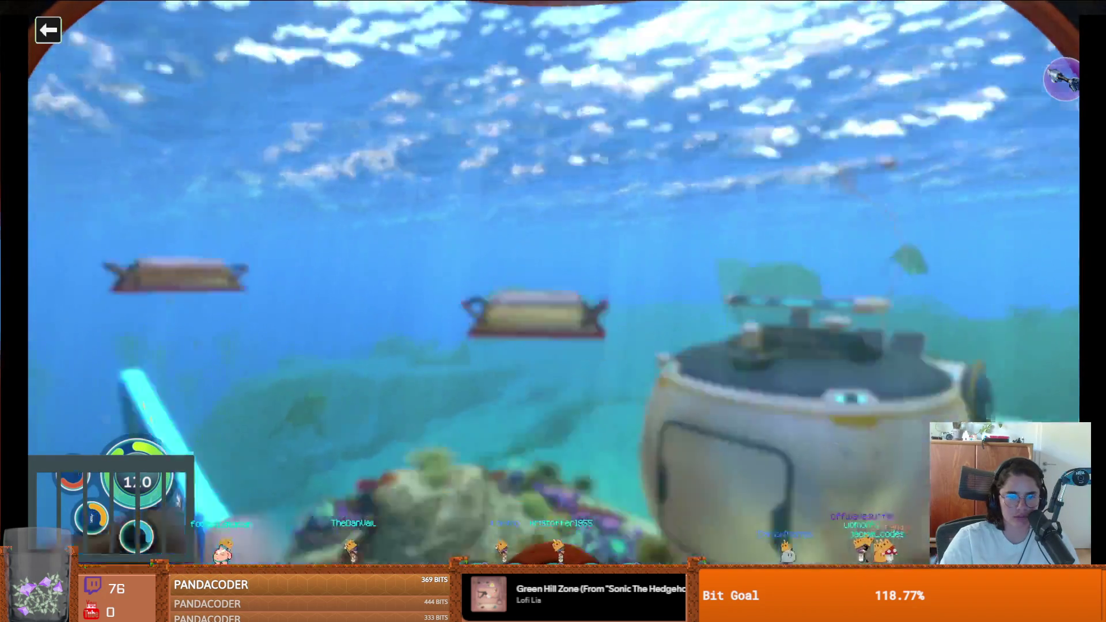
click(553, 303)
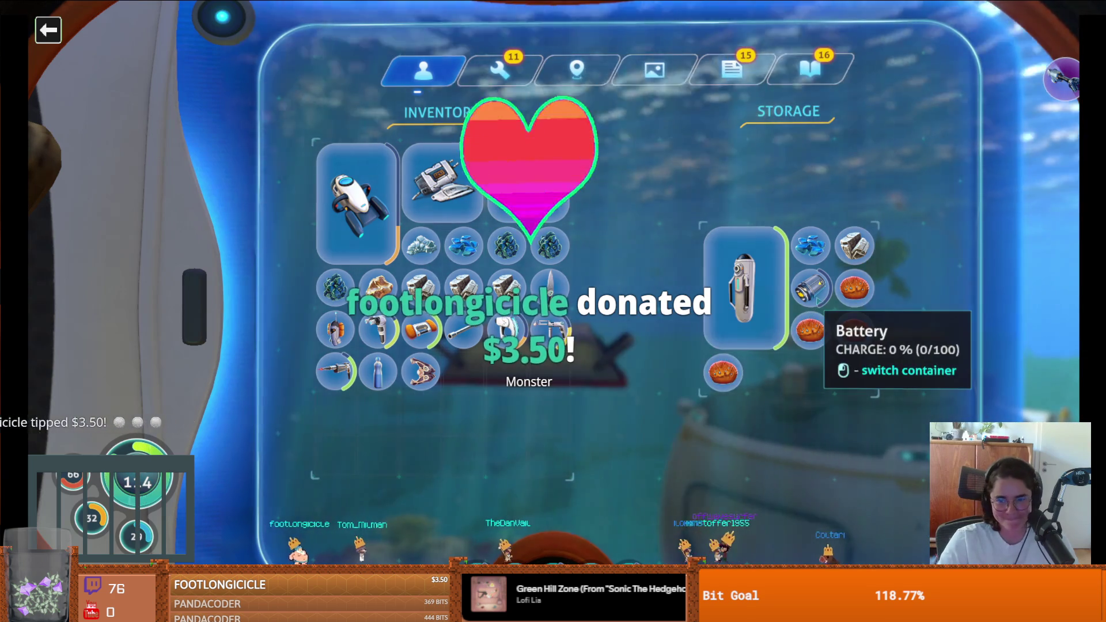
click(812, 288)
key(Tab)
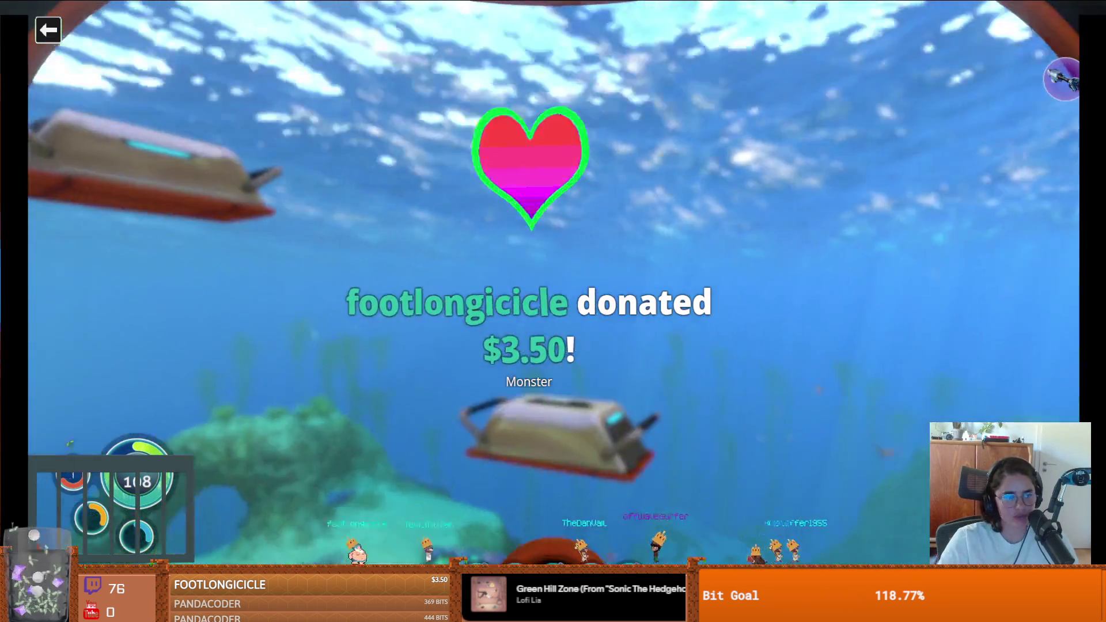
Move four stored resources from the next floating container into the inventory
click(553, 312)
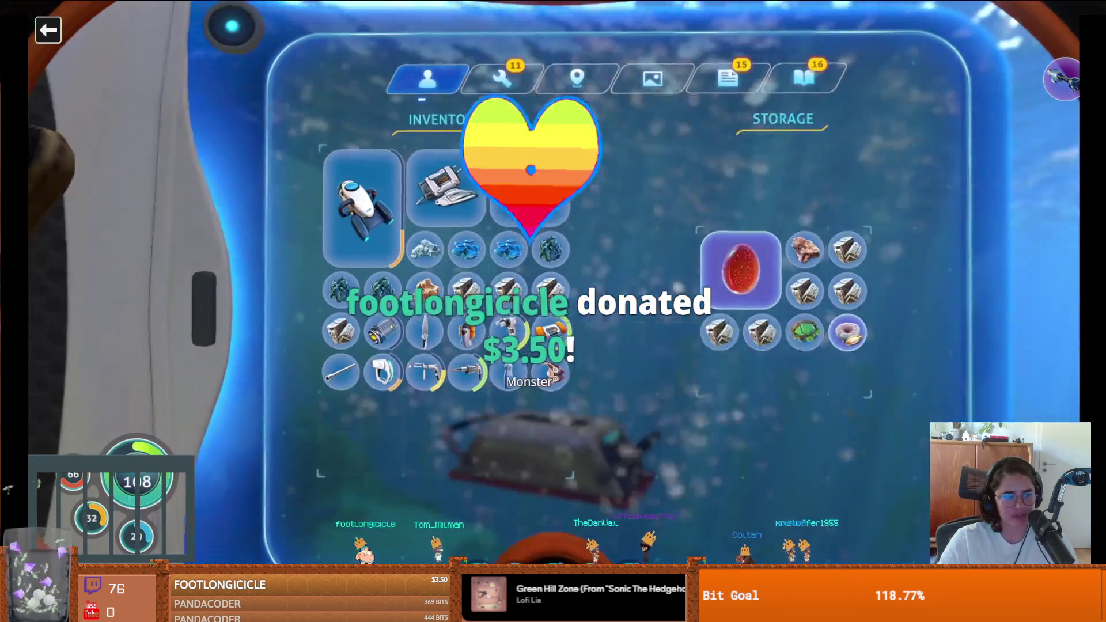
click(824, 260)
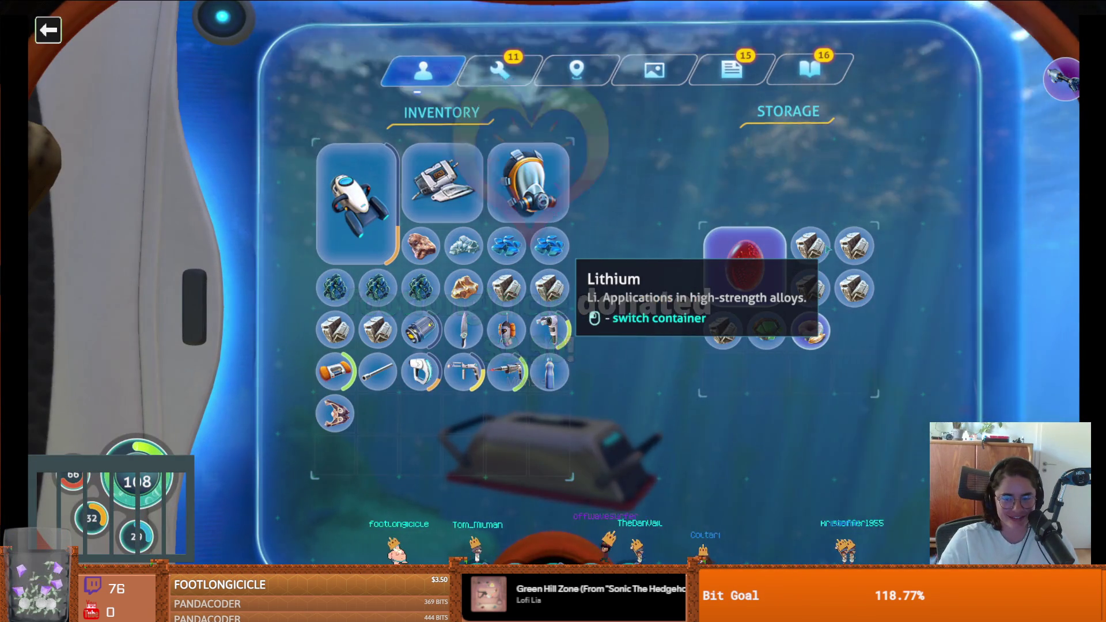
click(824, 260)
click(824, 262)
click(824, 265)
key(Tab)
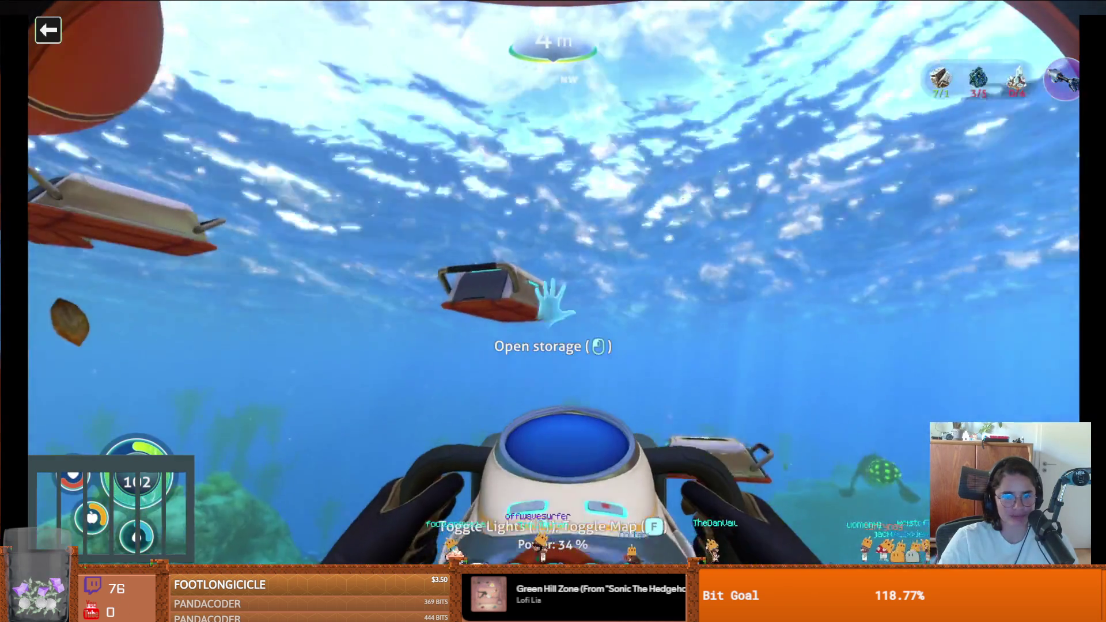
Check the waterproof locker's contents, then enter the lifepod through its hatch
right_click(553, 311)
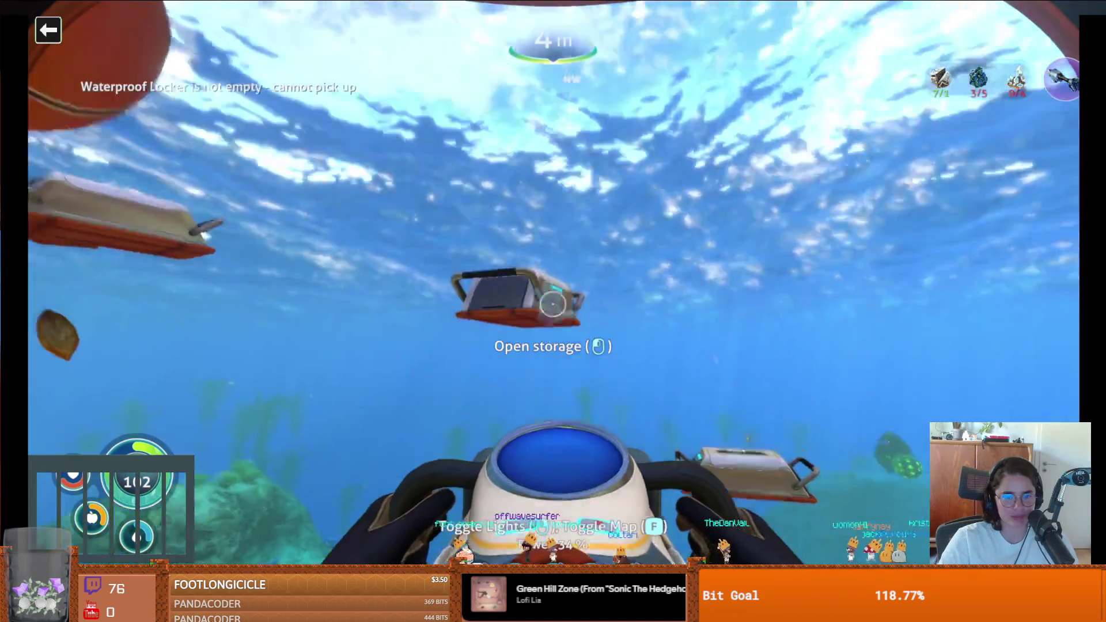
click(554, 311)
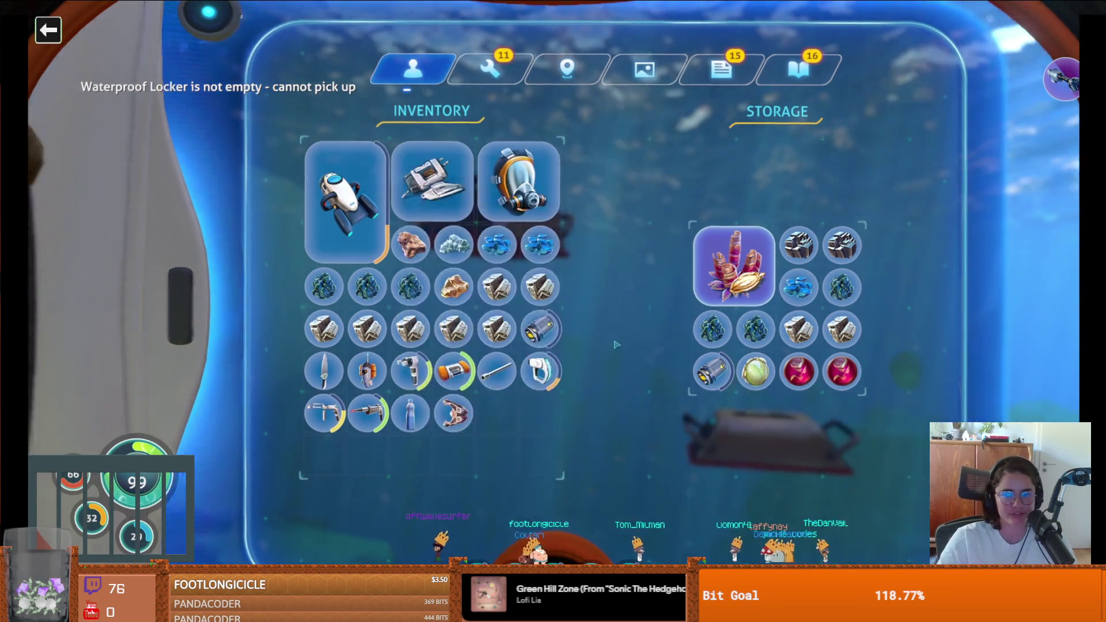
key(Escape)
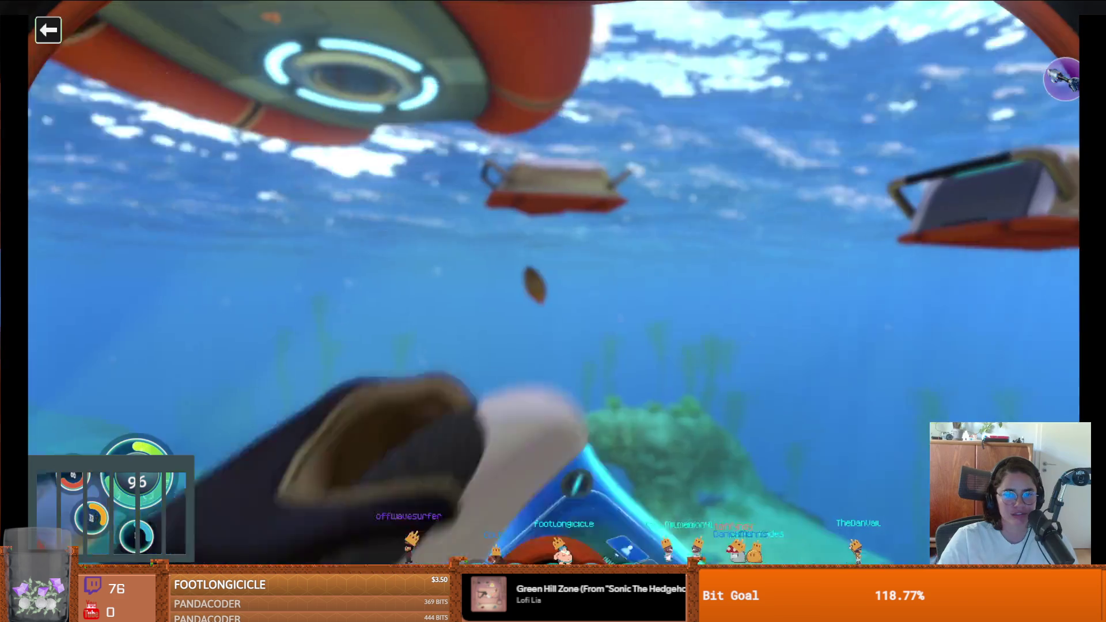
click(553, 311)
key(Escape)
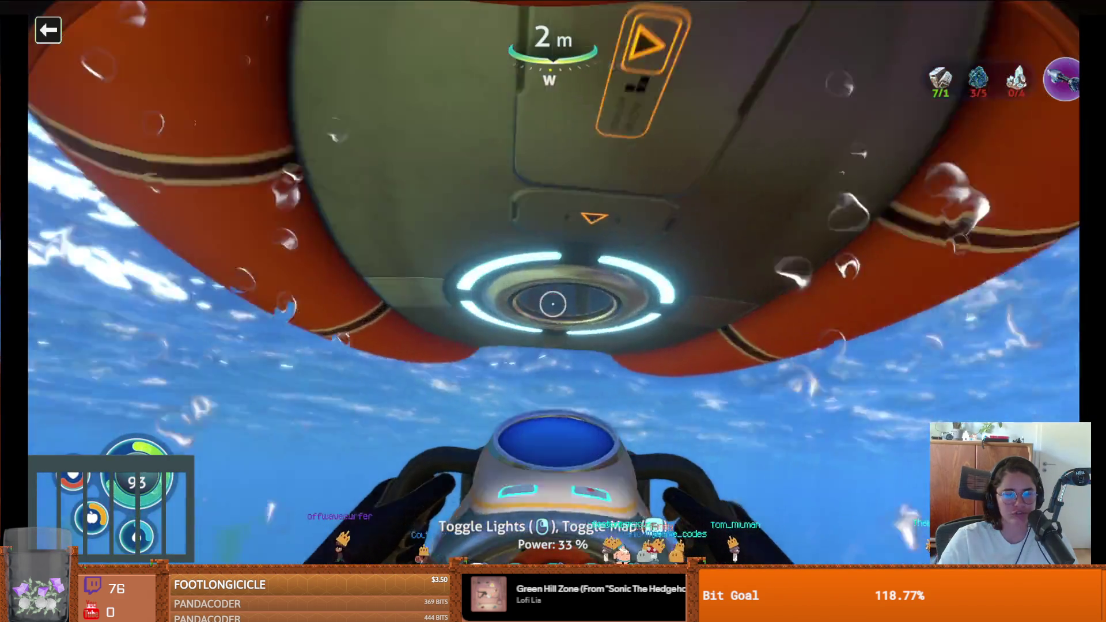
click(552, 302)
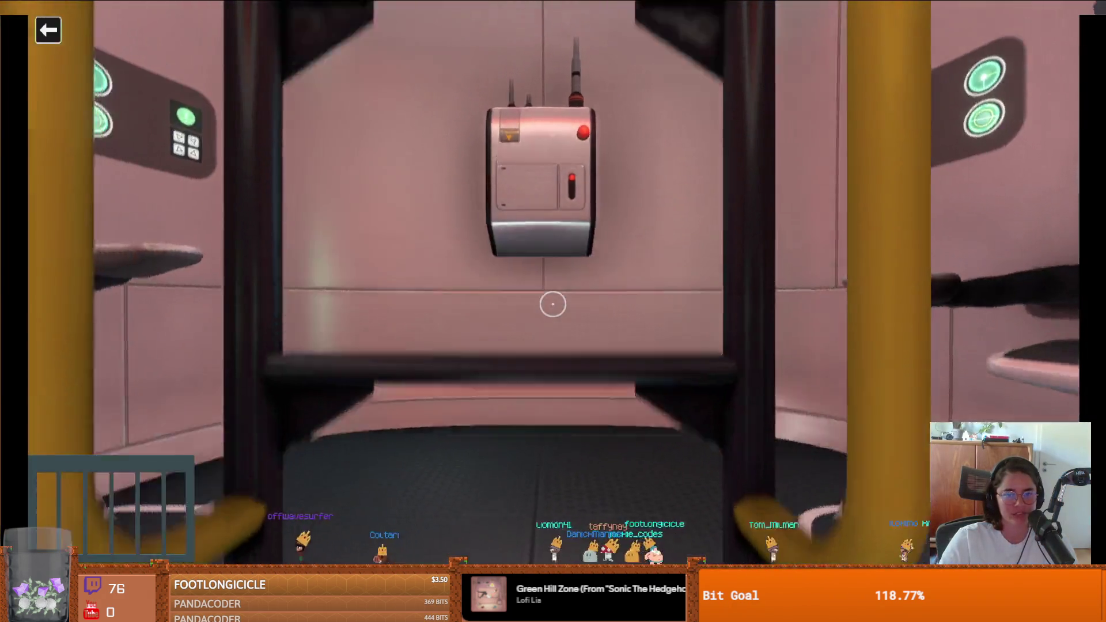
Take two silver ores and the gold ore from the pod storage, then open the fabricator
click(552, 304)
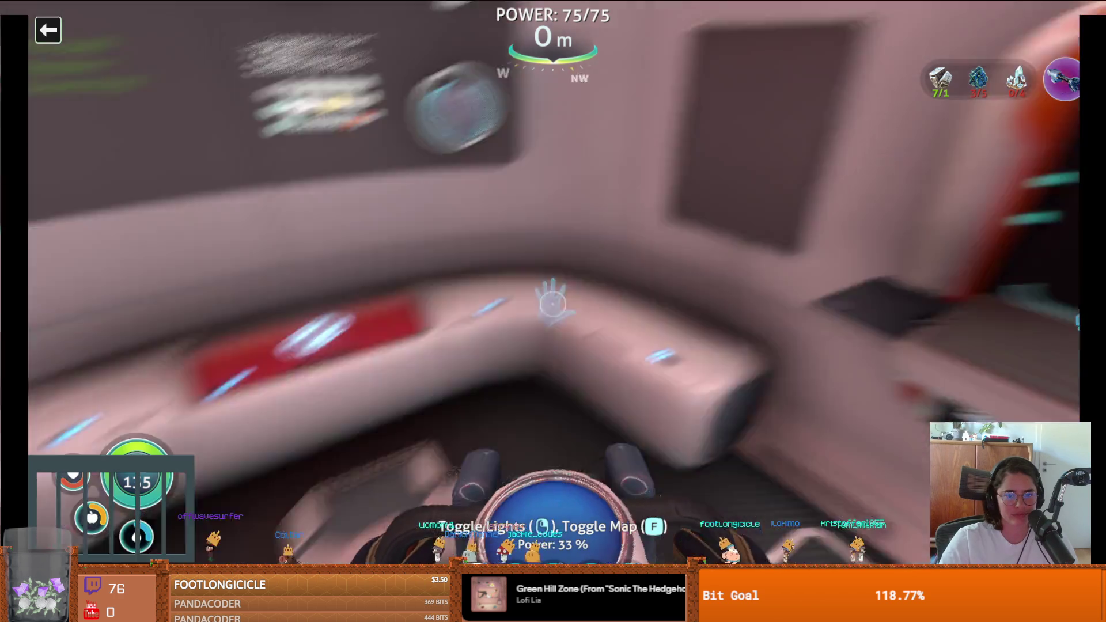
key(e)
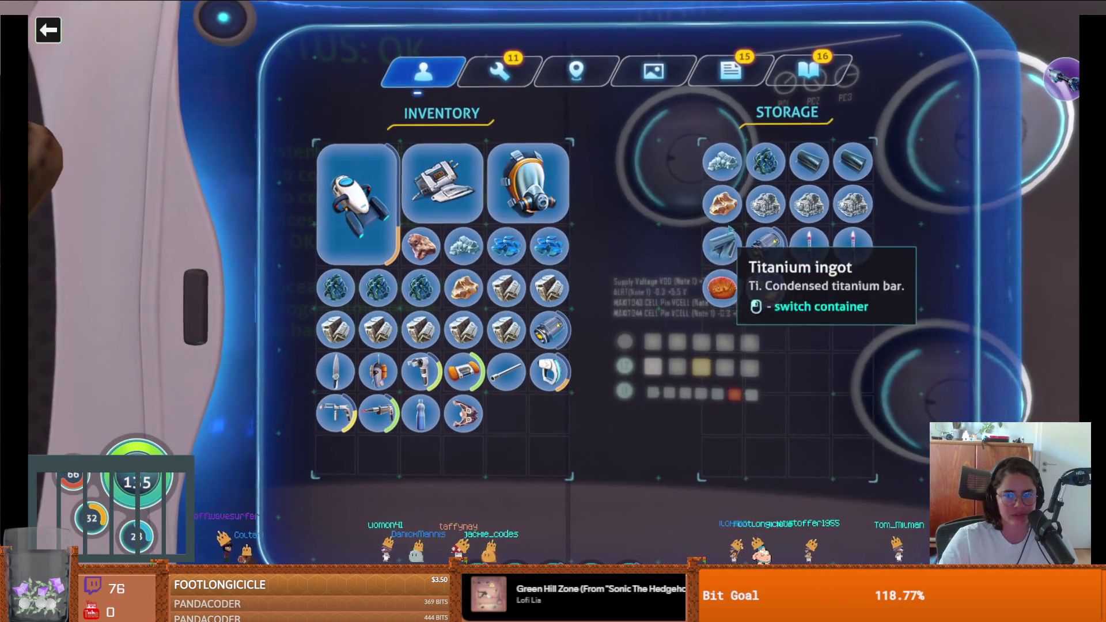
click(742, 210)
click(741, 210)
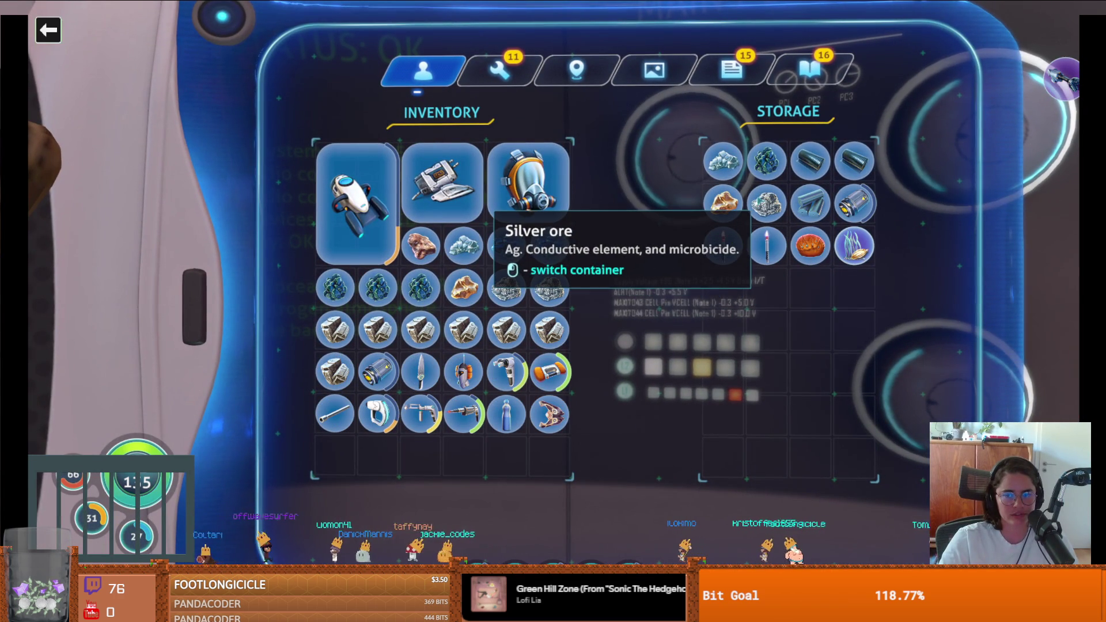
click(724, 208)
key(Tab)
click(553, 312)
Fabricate a wiring kit, then a propulsion cannon, and collect the cannon
mouse_move(629, 276)
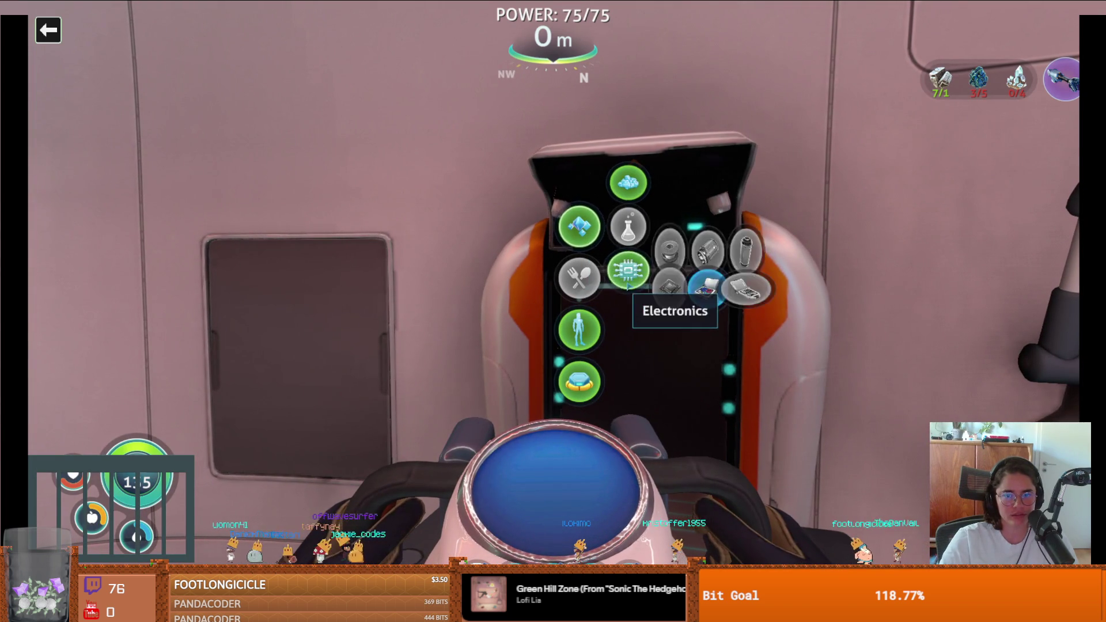
click(708, 290)
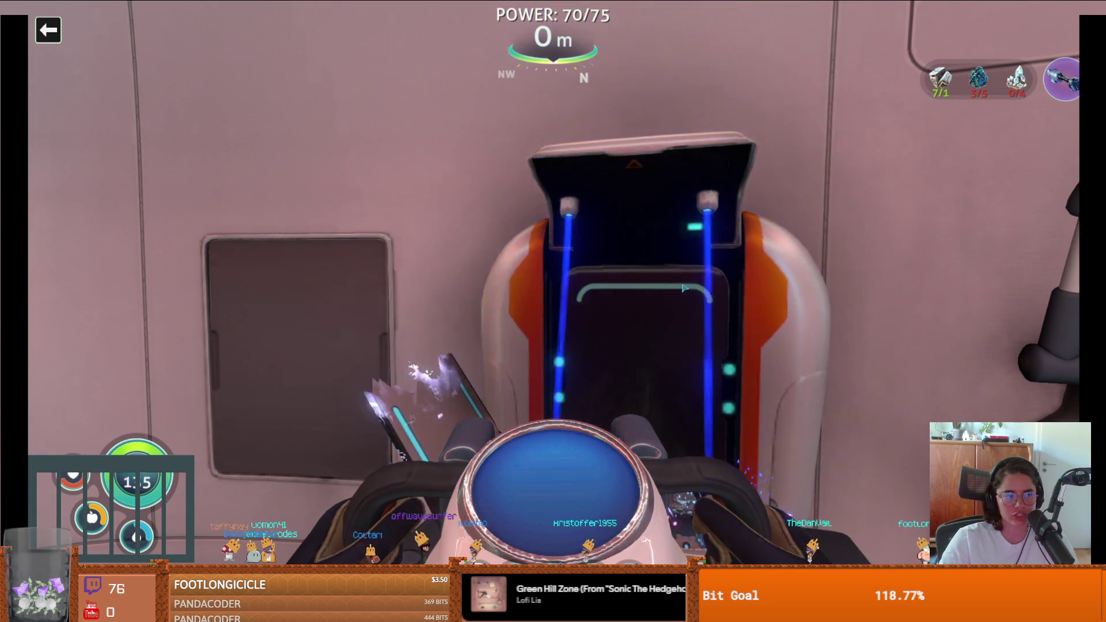
click(683, 288)
mouse_move(579, 383)
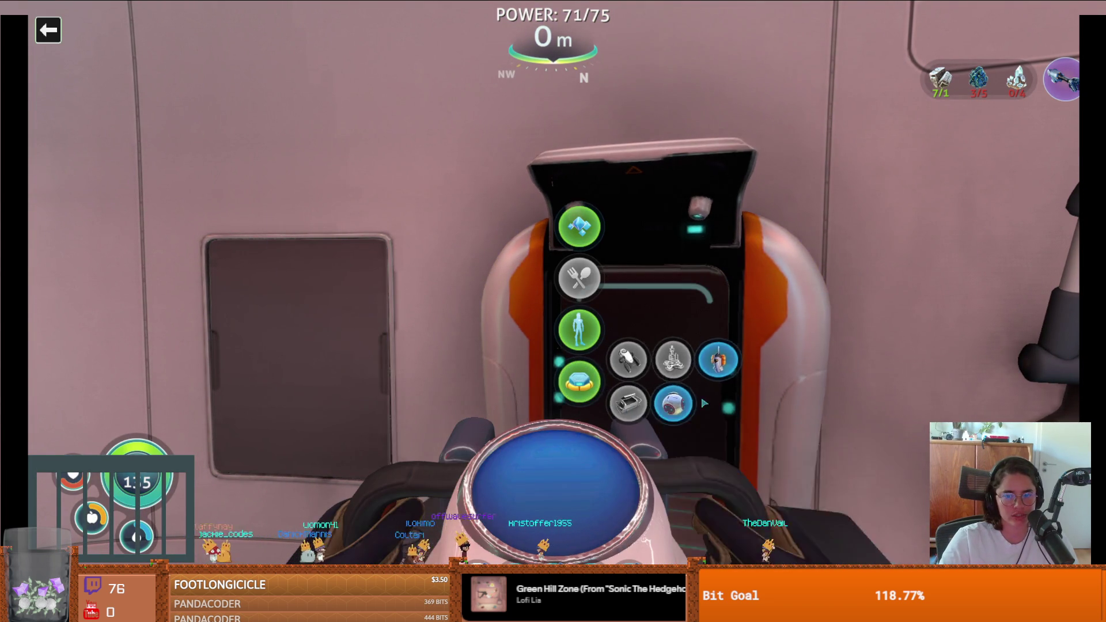
mouse_move(578, 330)
mouse_move(628, 352)
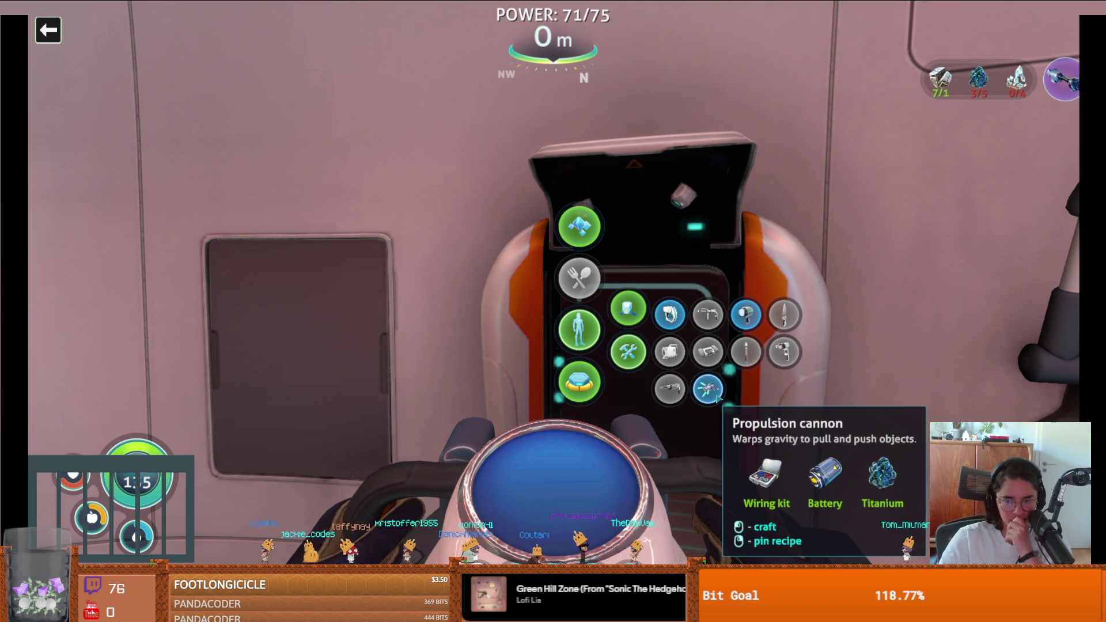
click(708, 390)
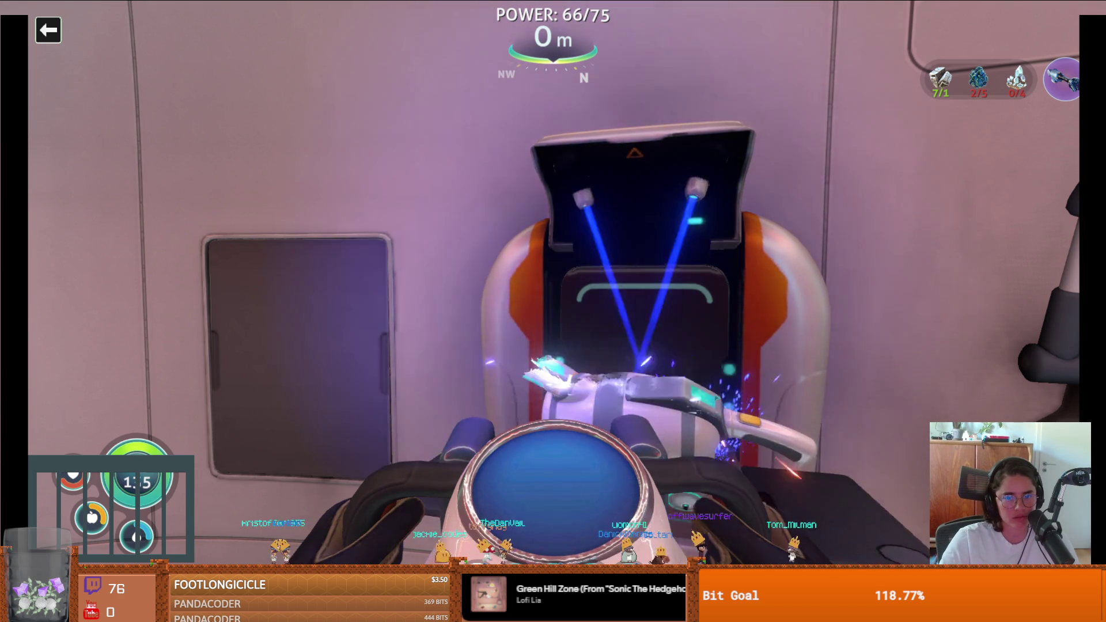
click(553, 311)
Move another silver ore from the lifepod storage into the inventory
click(553, 311)
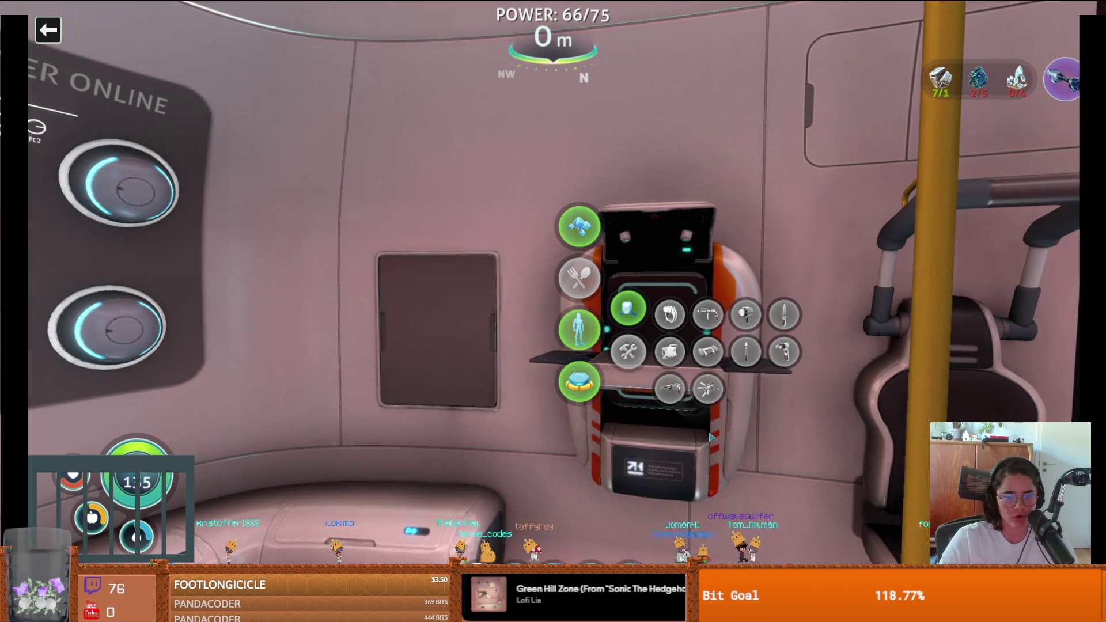
mouse_move(628, 309)
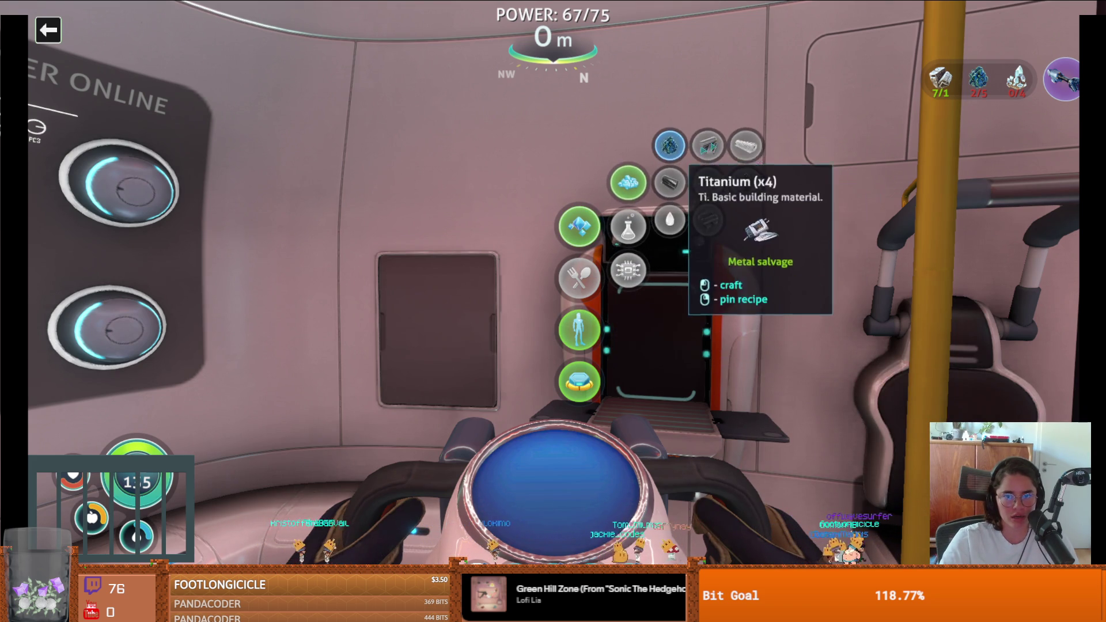
key(Escape)
key(Tab)
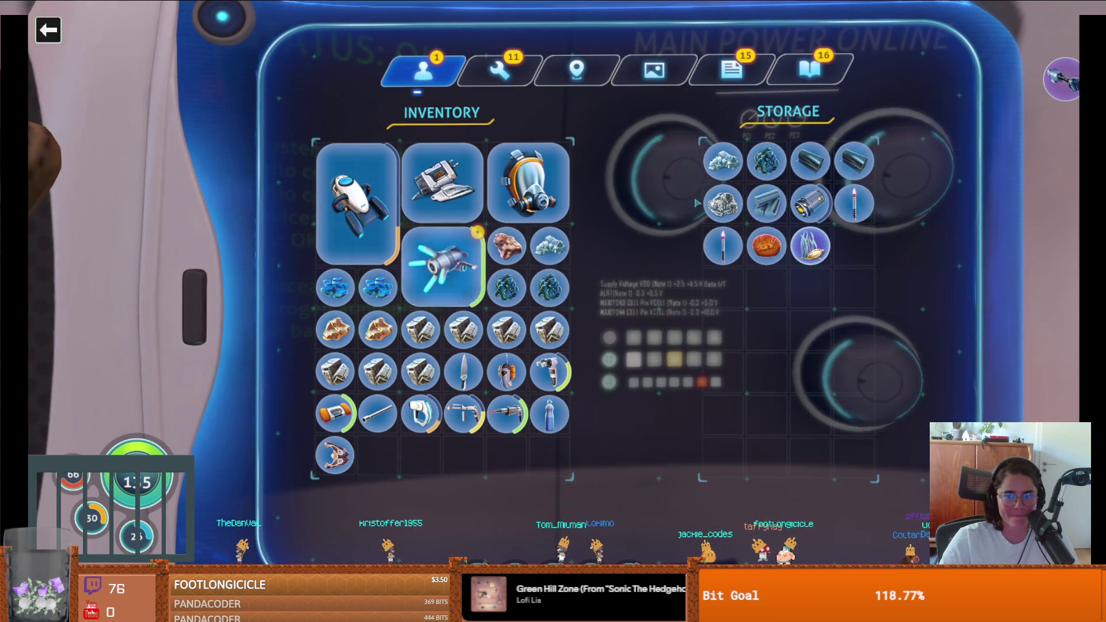
click(699, 203)
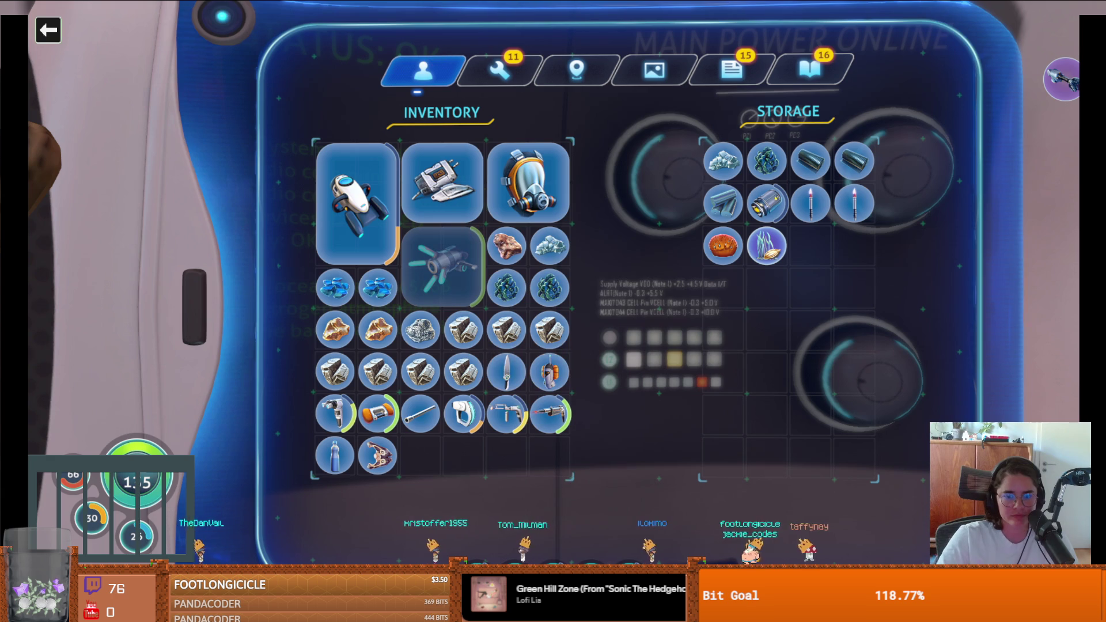
key(Tab)
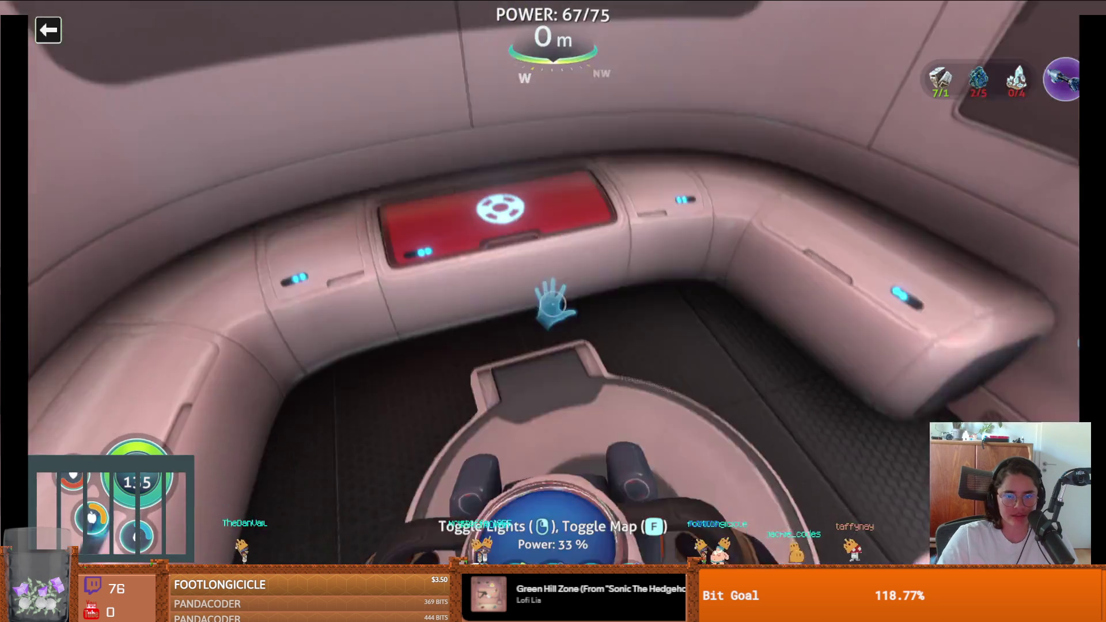
Check the equipped items, then leave the lifepod into open water
key(Tab)
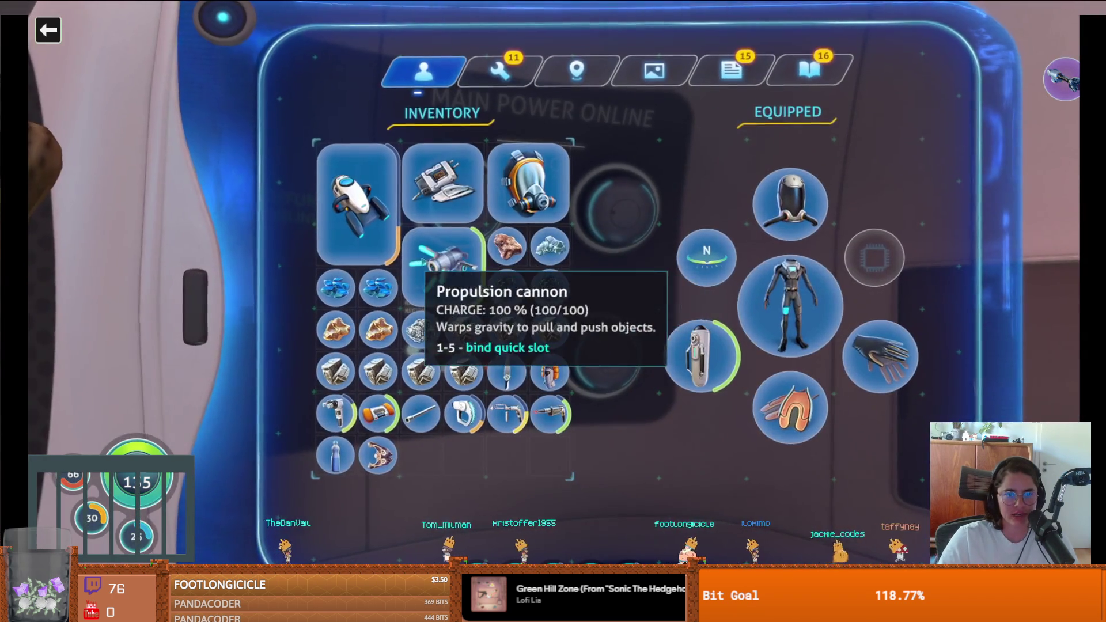
key(Tab)
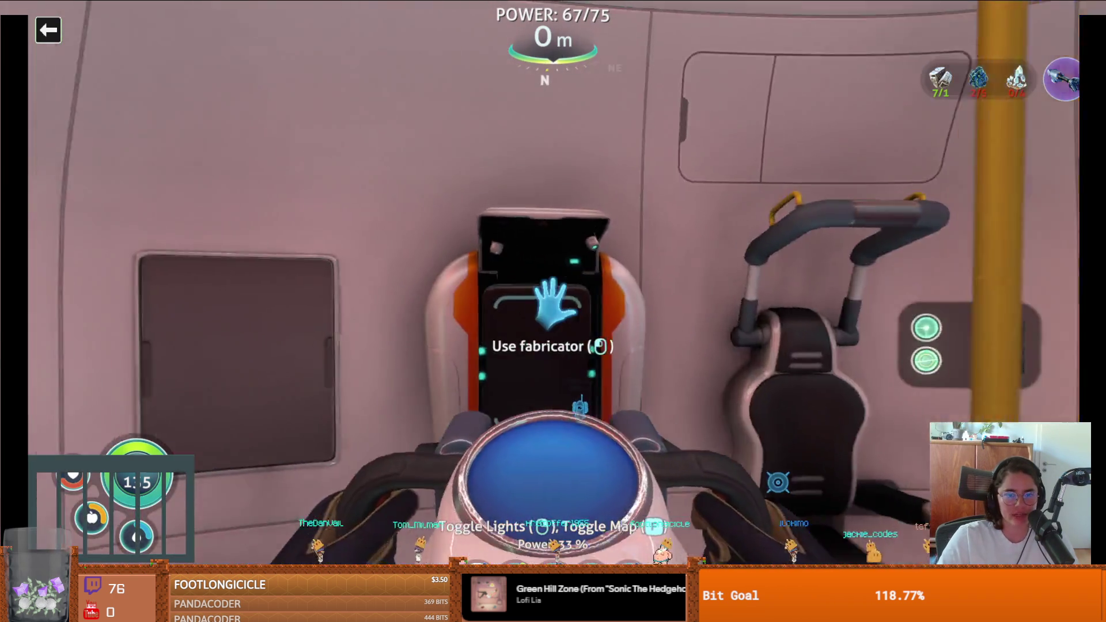
click(552, 305)
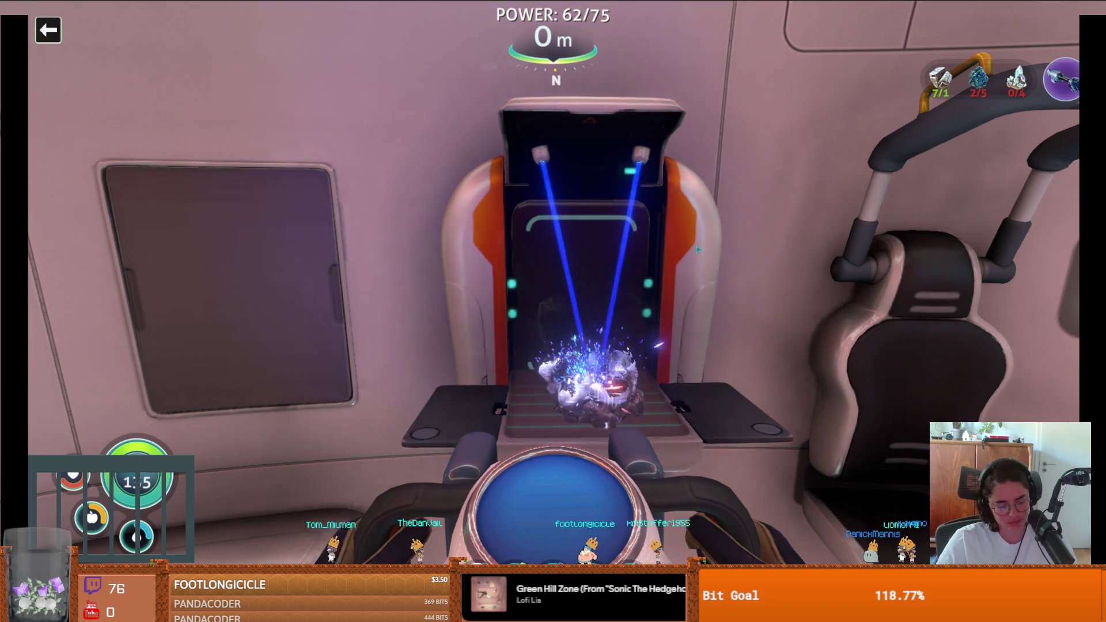
key(Escape)
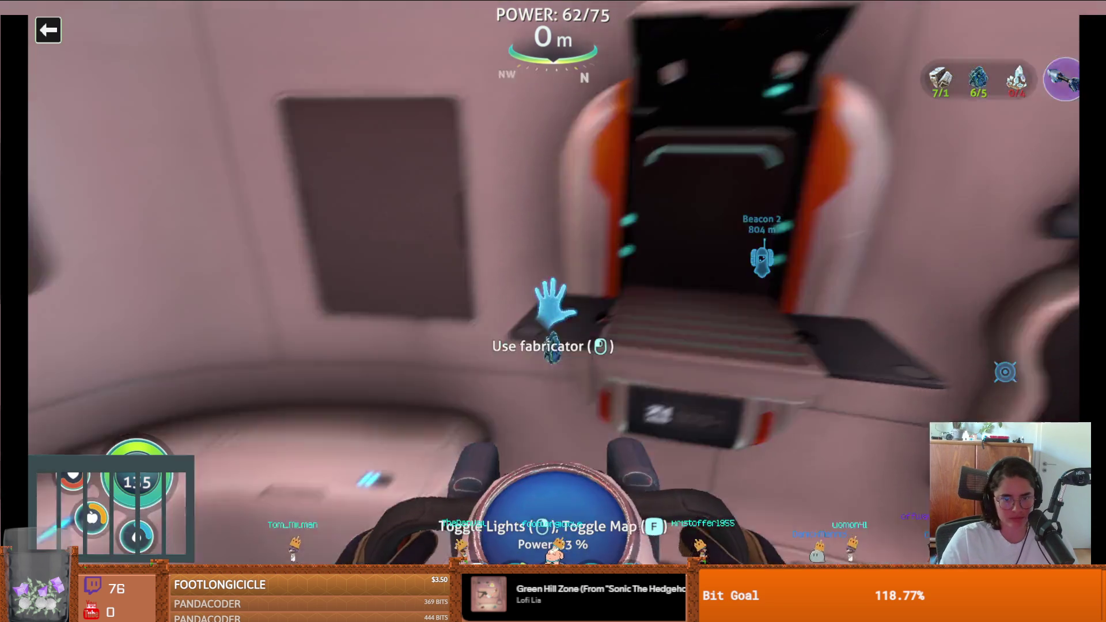
click(553, 305)
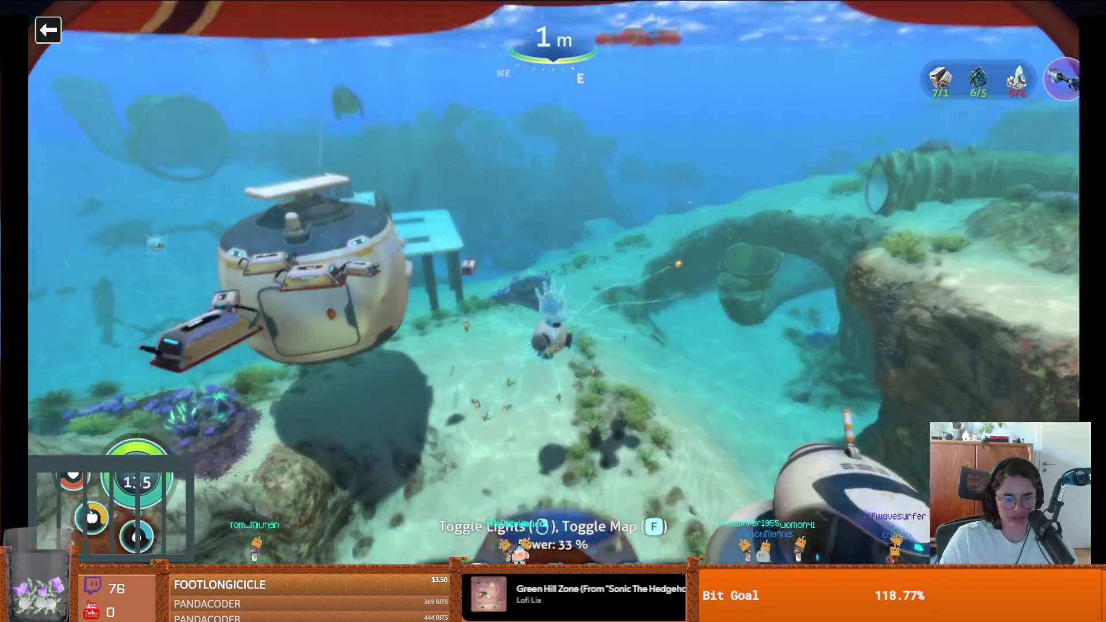
Equip the propulsion cannon, grab a coral, release it, regrab it and shoot it away
key(2)
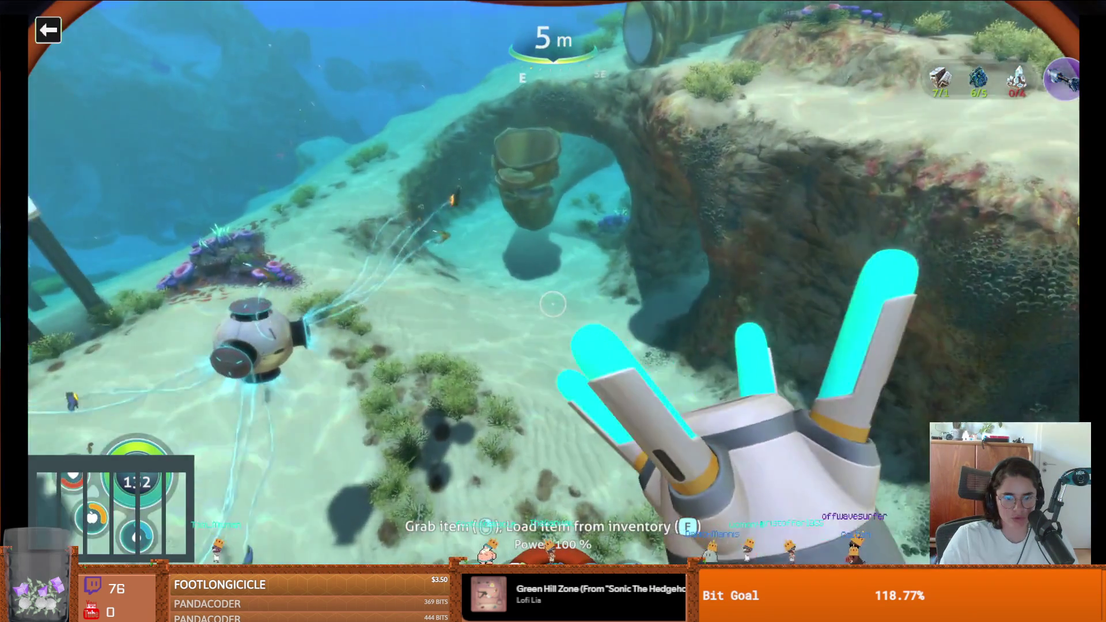
key(w)
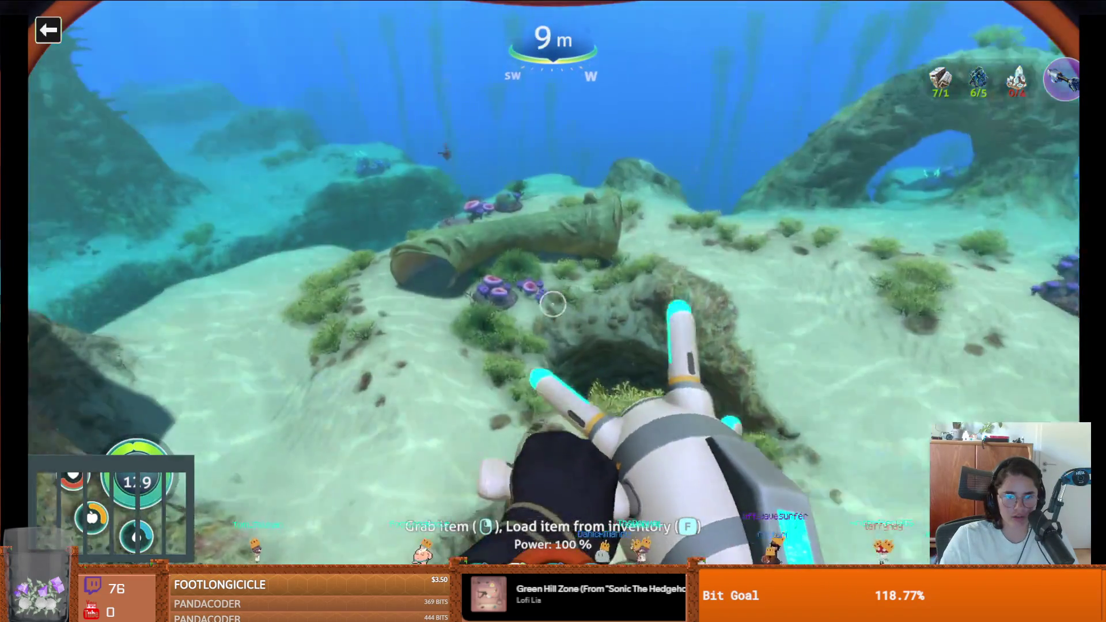
click(552, 304)
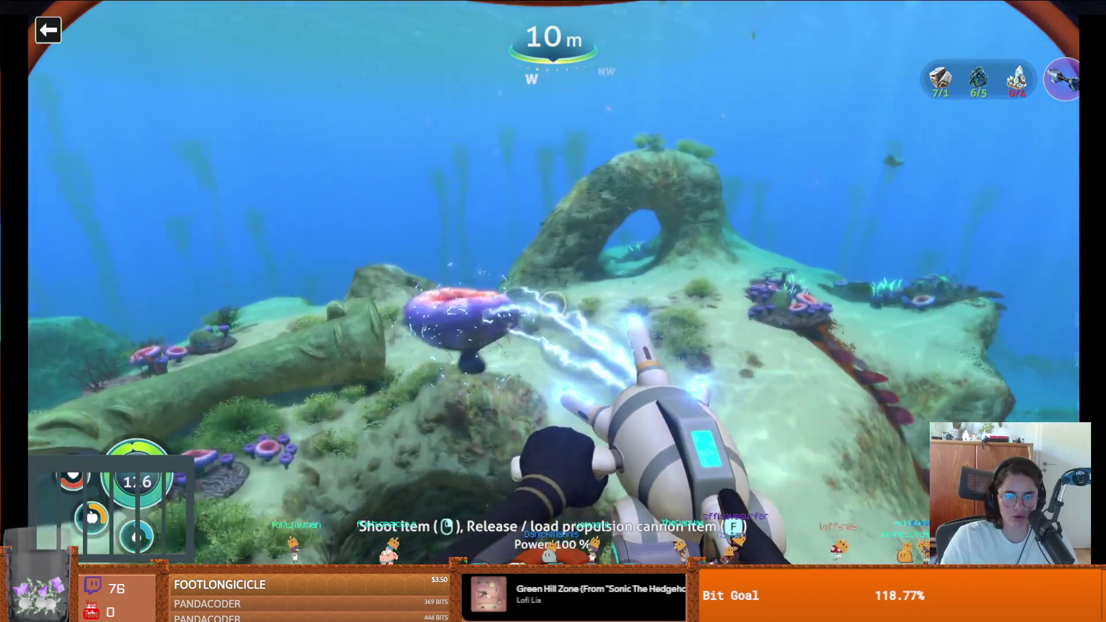
key(f)
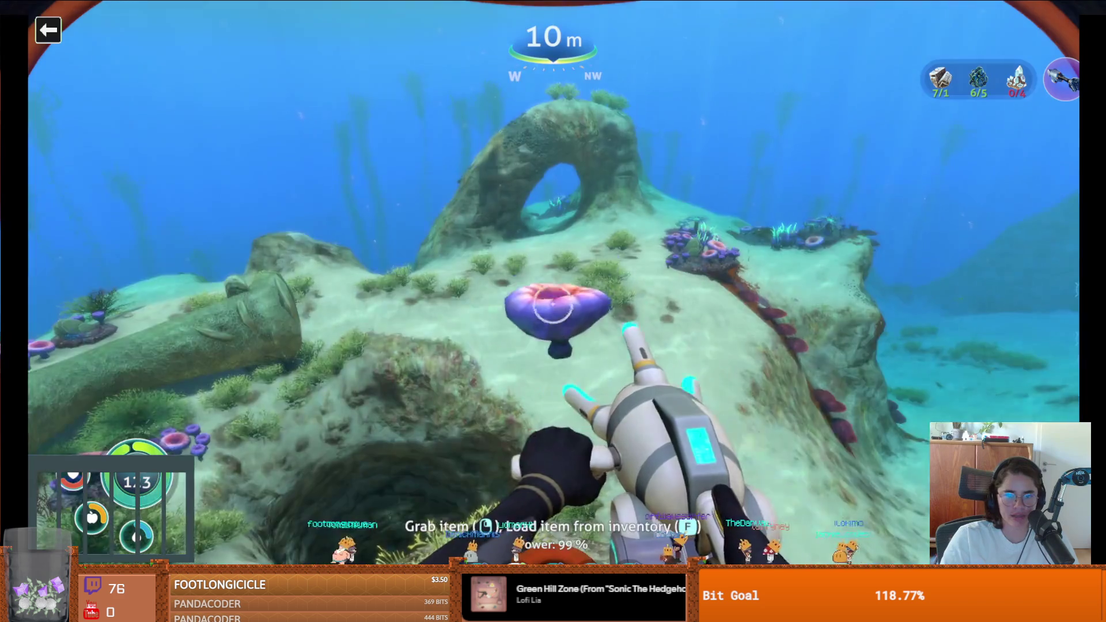
right_click(553, 304)
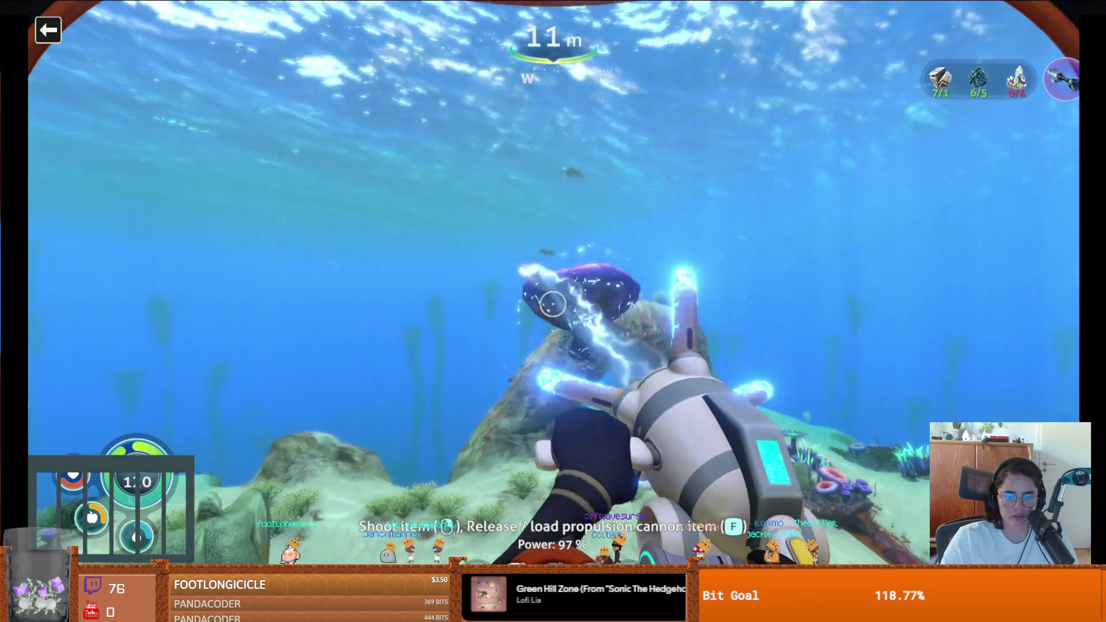
key(w)
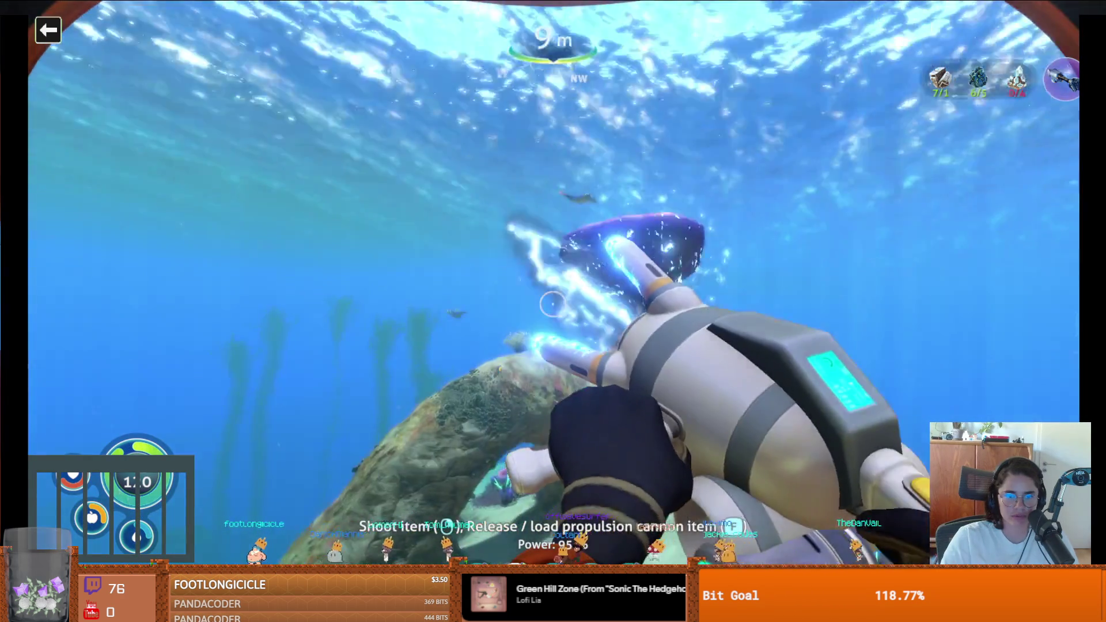
click(553, 304)
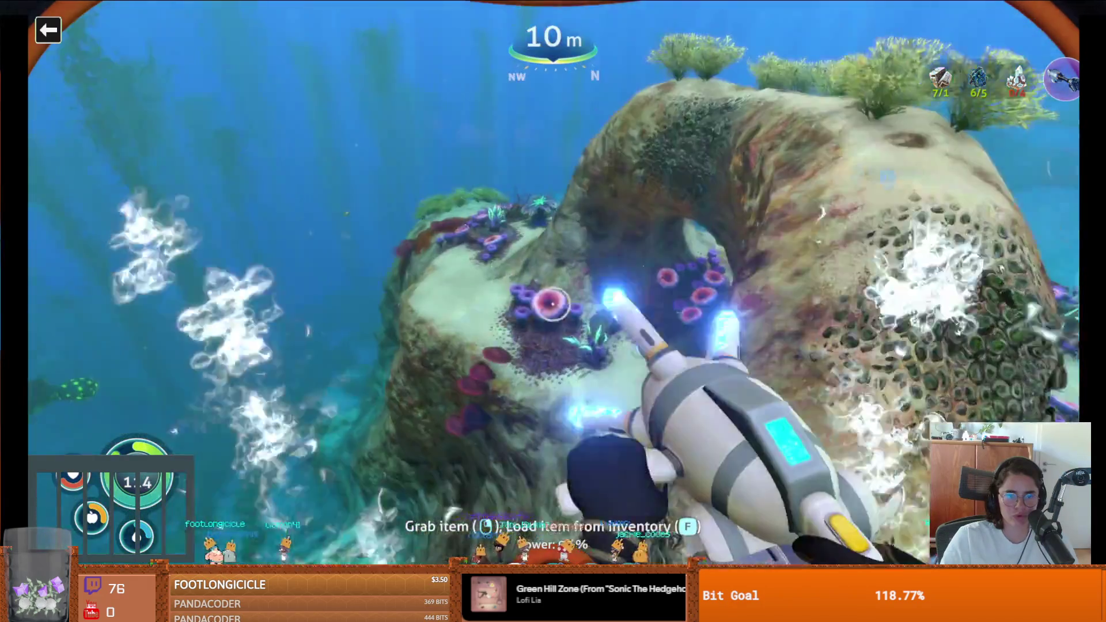
Fire a coral shell plate, then a coral chunk at a fish, and switch to the scanner
right_click(553, 304)
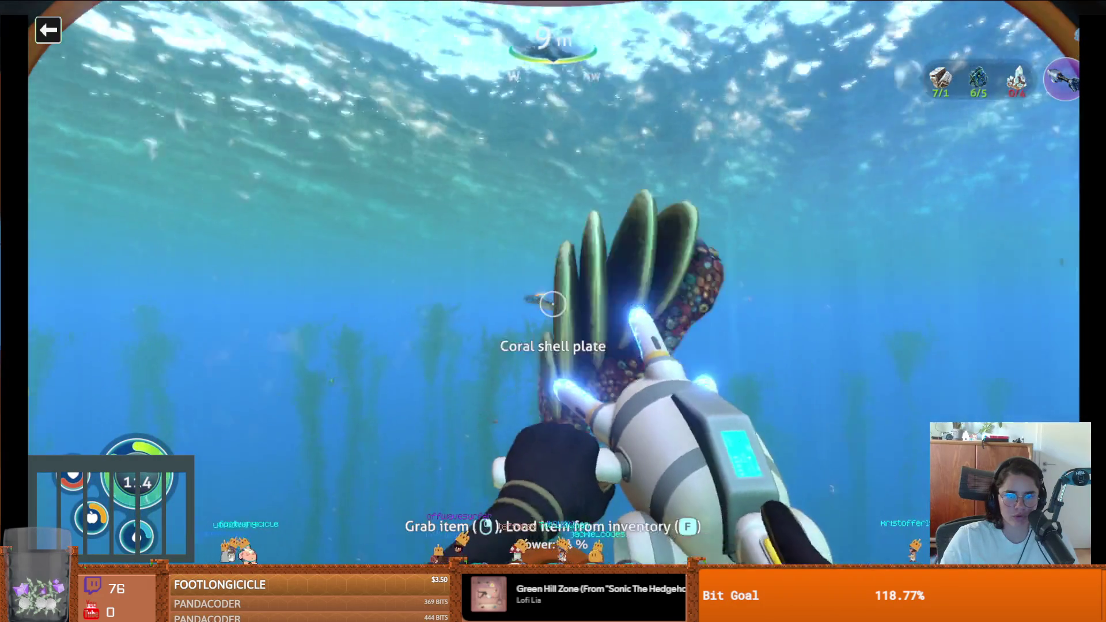
click(553, 304)
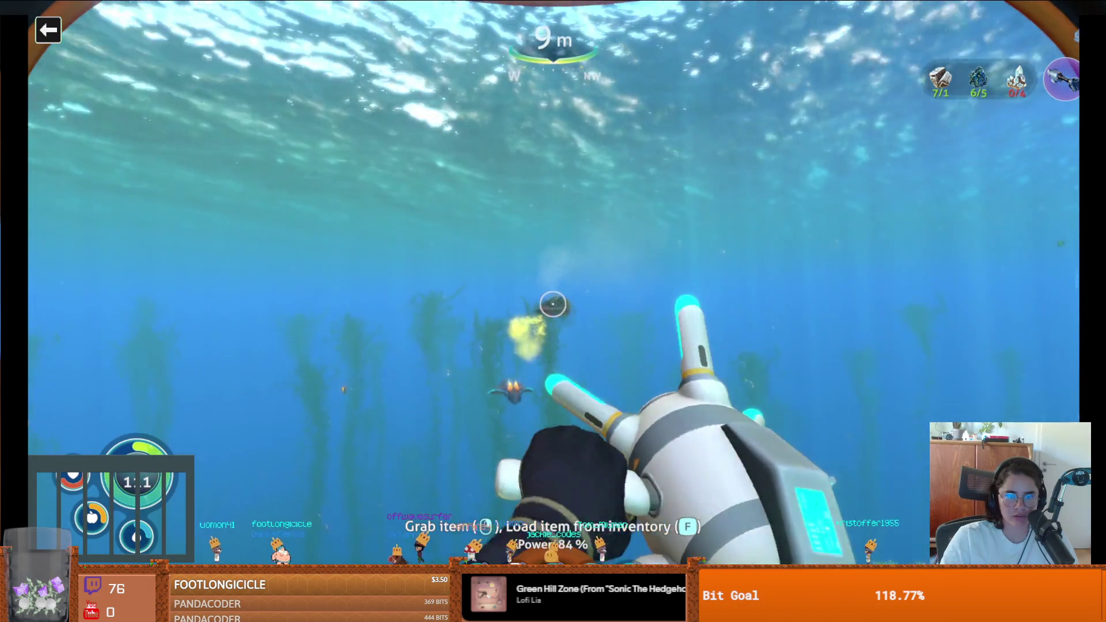
right_click(553, 305)
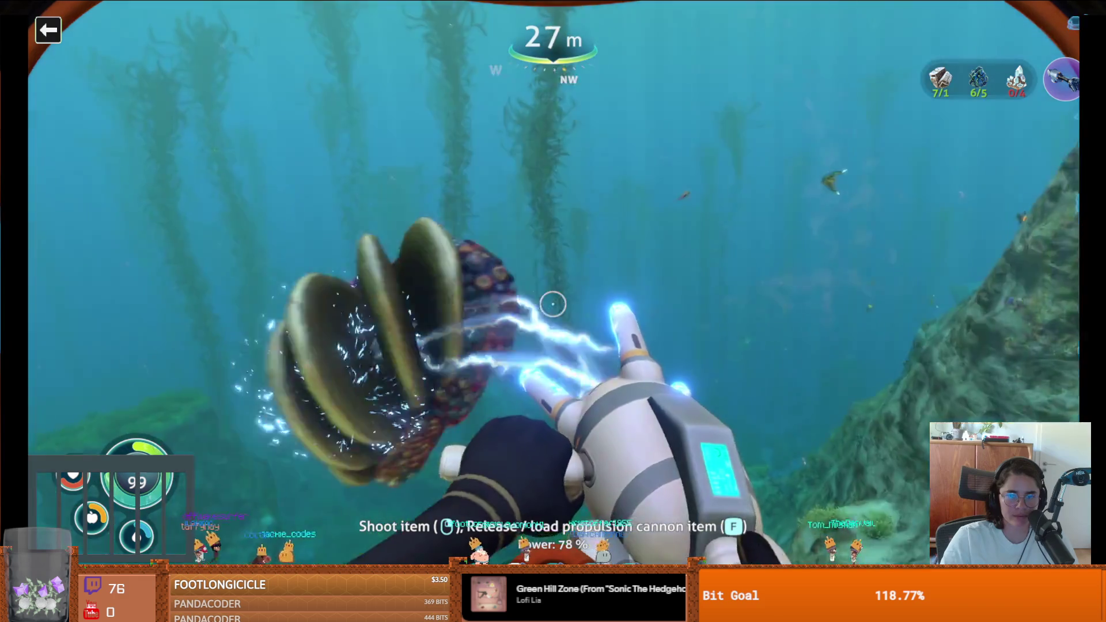
click(553, 304)
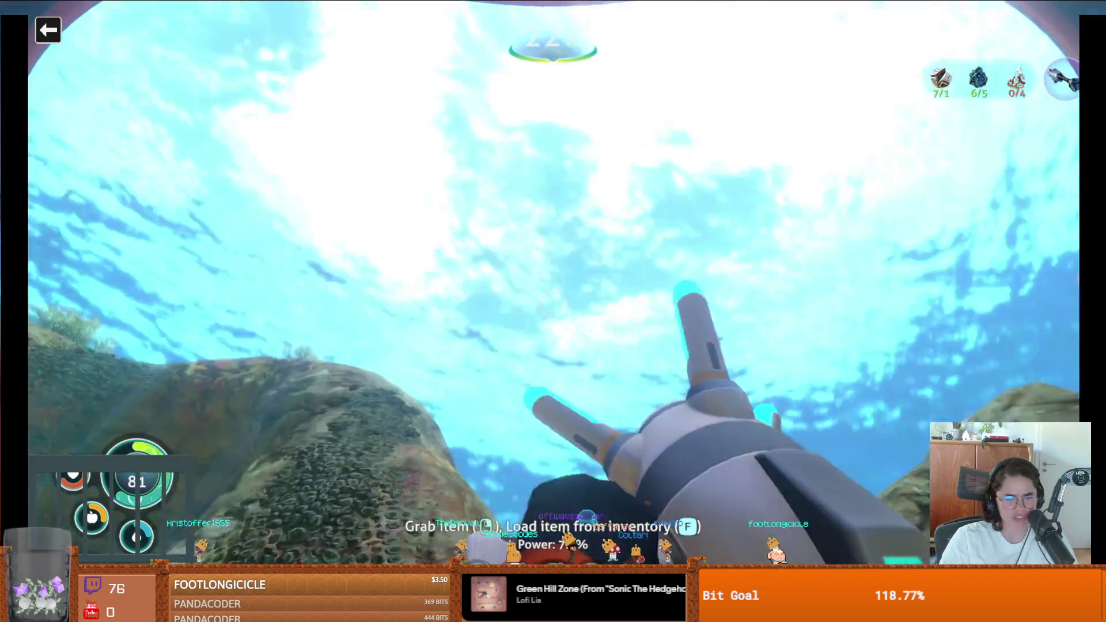
key(1)
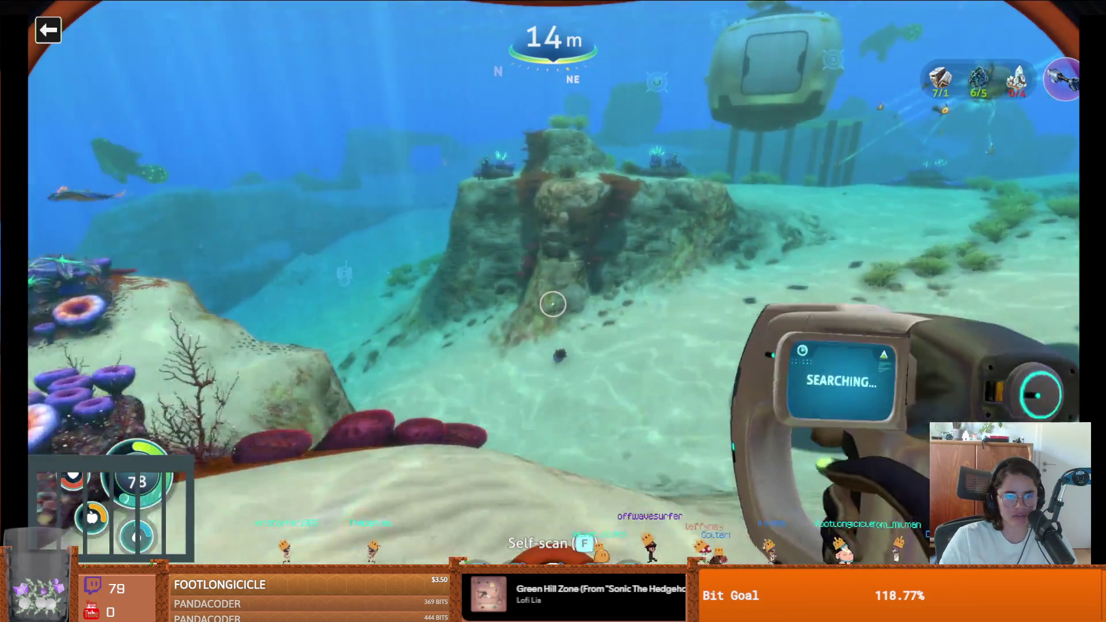
Ride the seaglide down to the kelp cliffs, then swap it for a handheld tool
key(2)
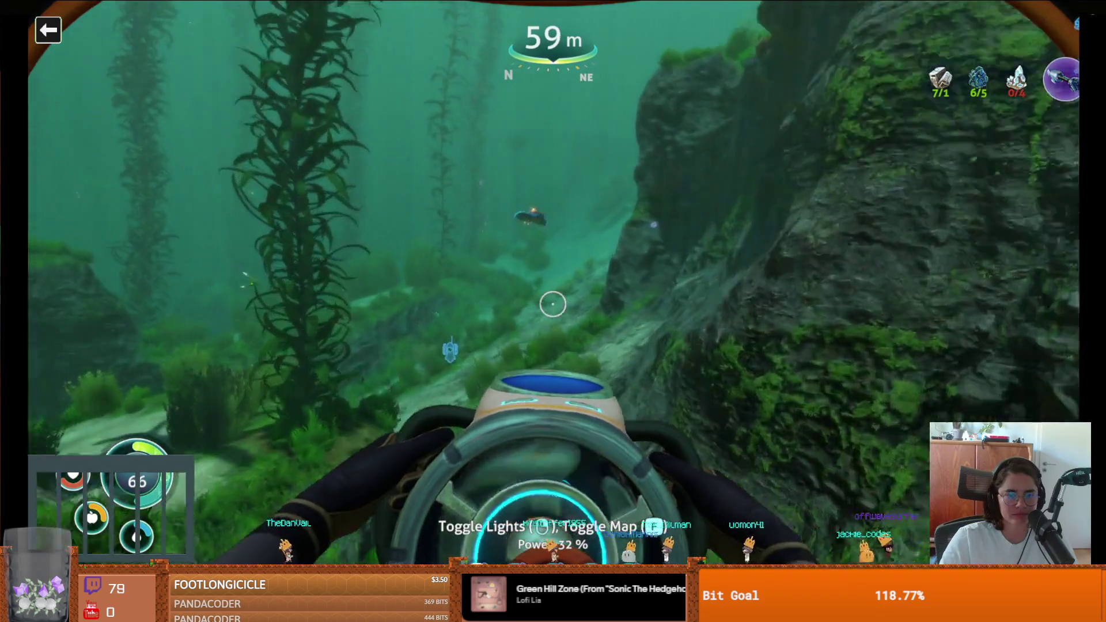
key(2)
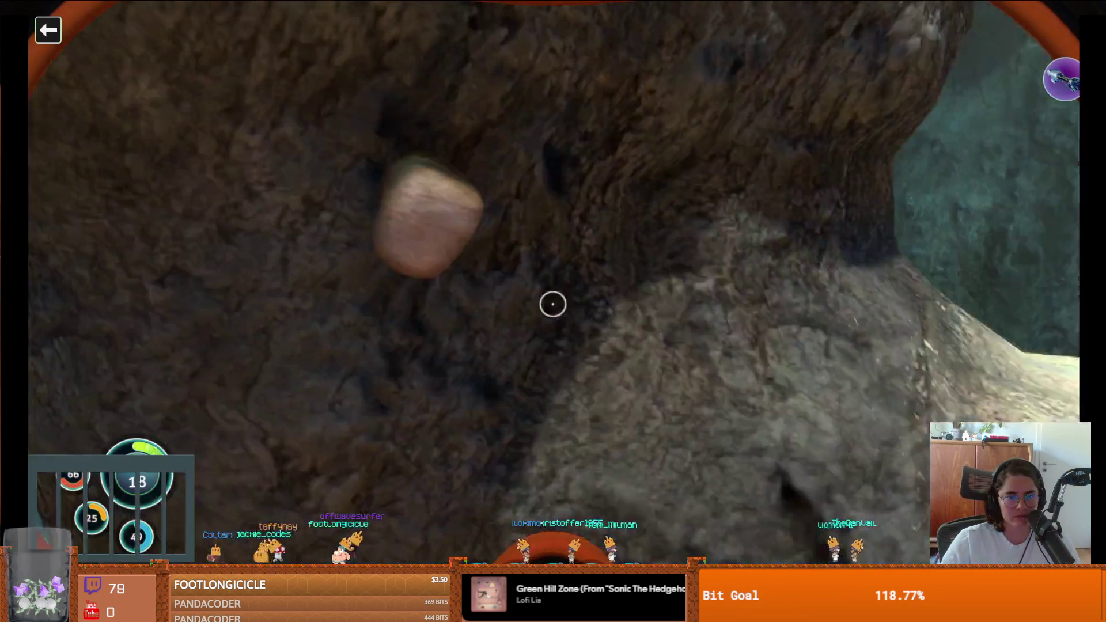
Check materials, swim down into the cave, then equip the seaglide to rise for air
click(553, 304)
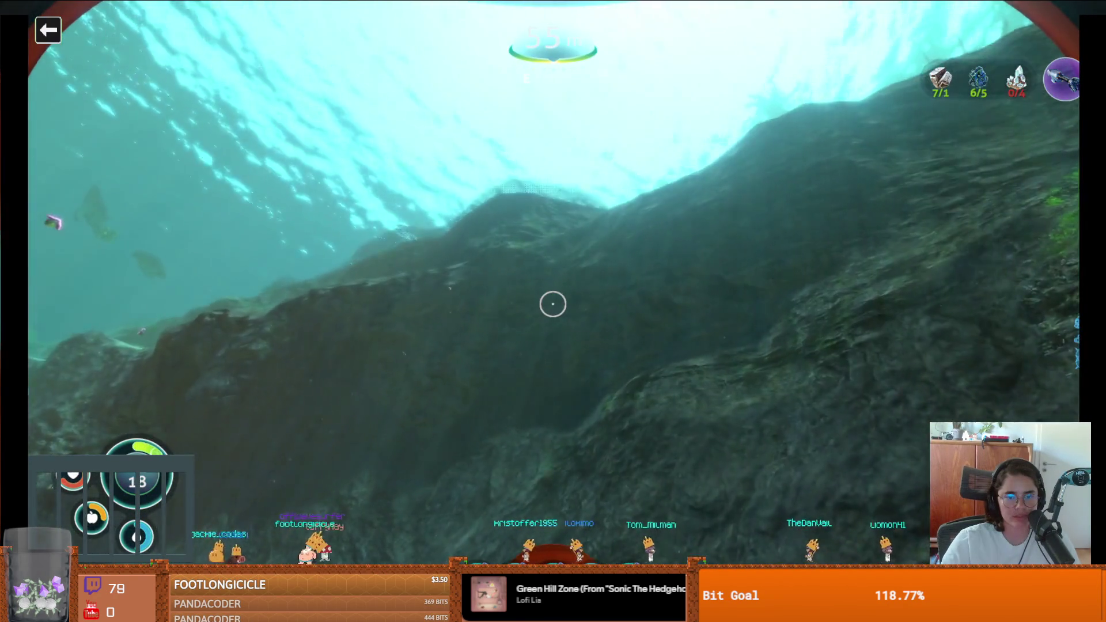
key(Tab)
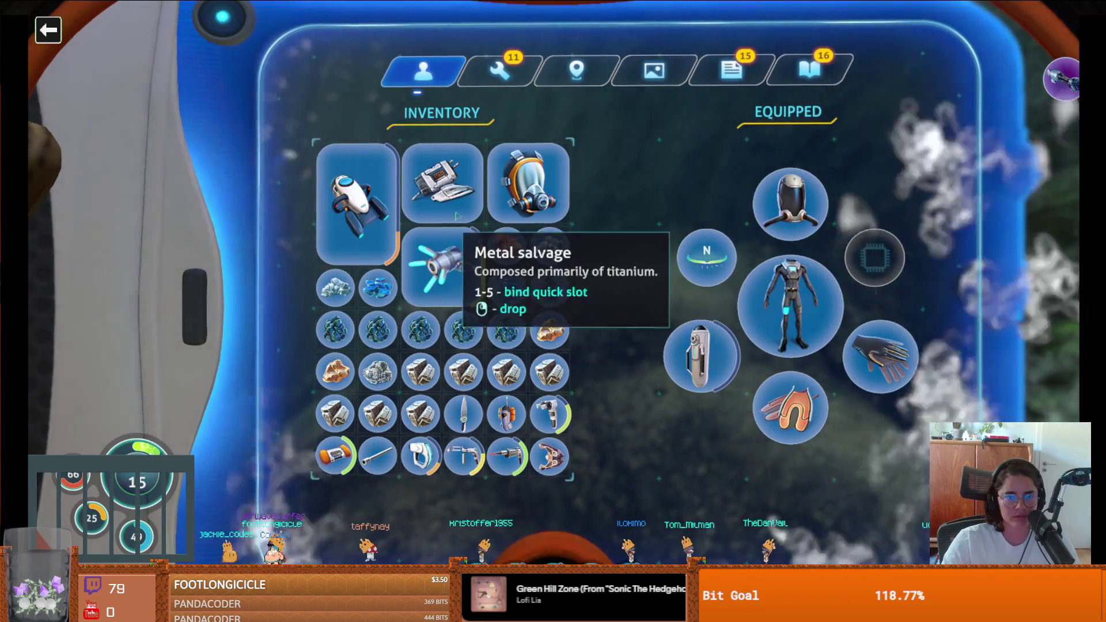
key(Tab)
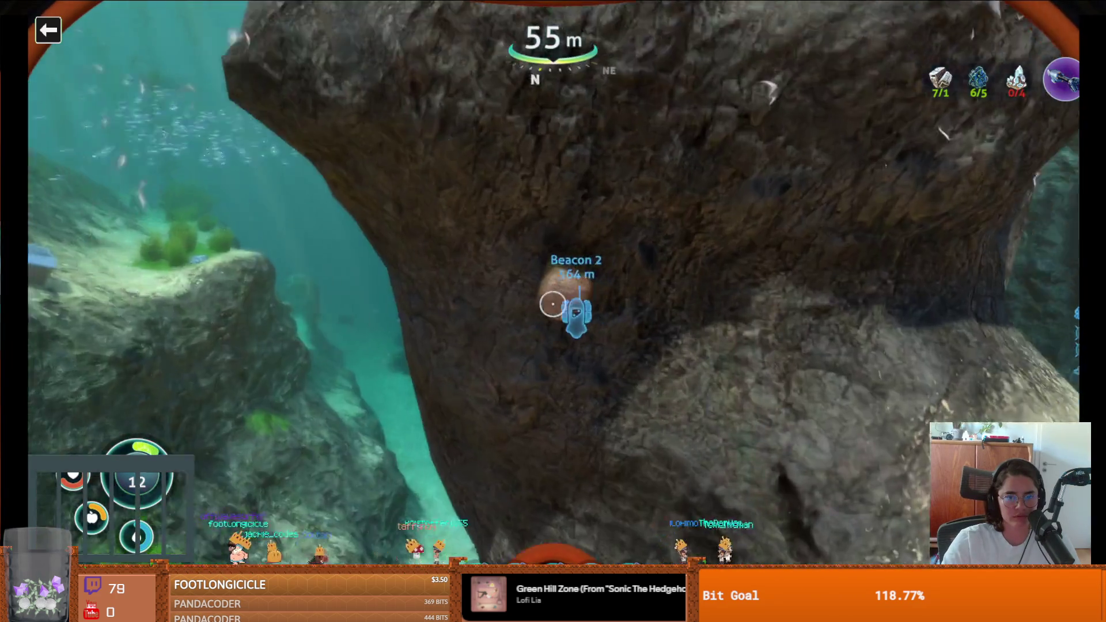
key(w)
key(w)
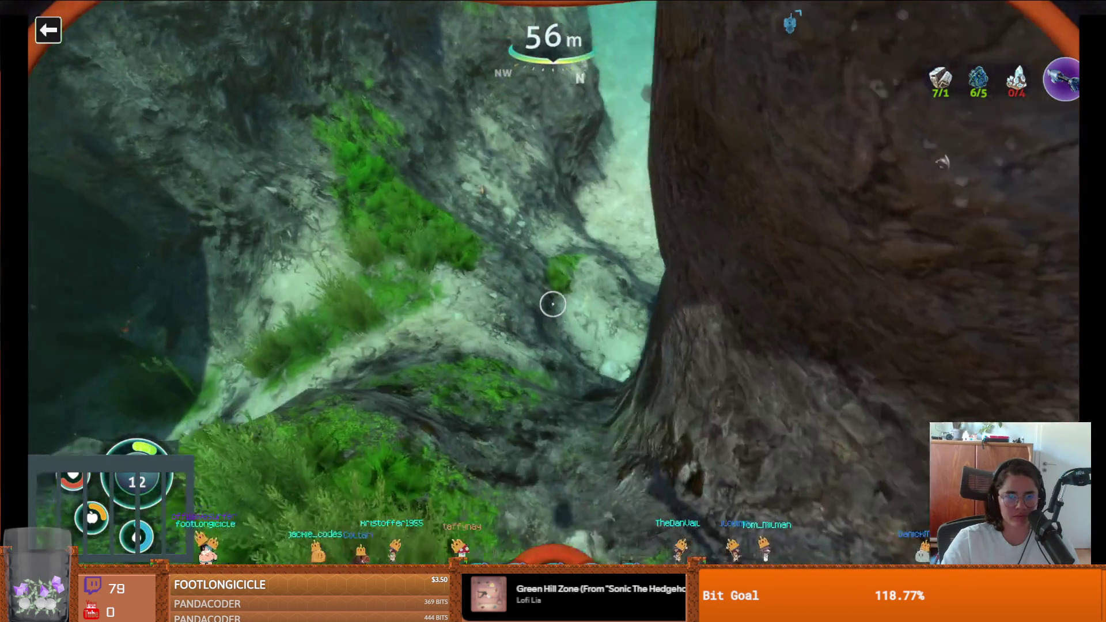
key(w)
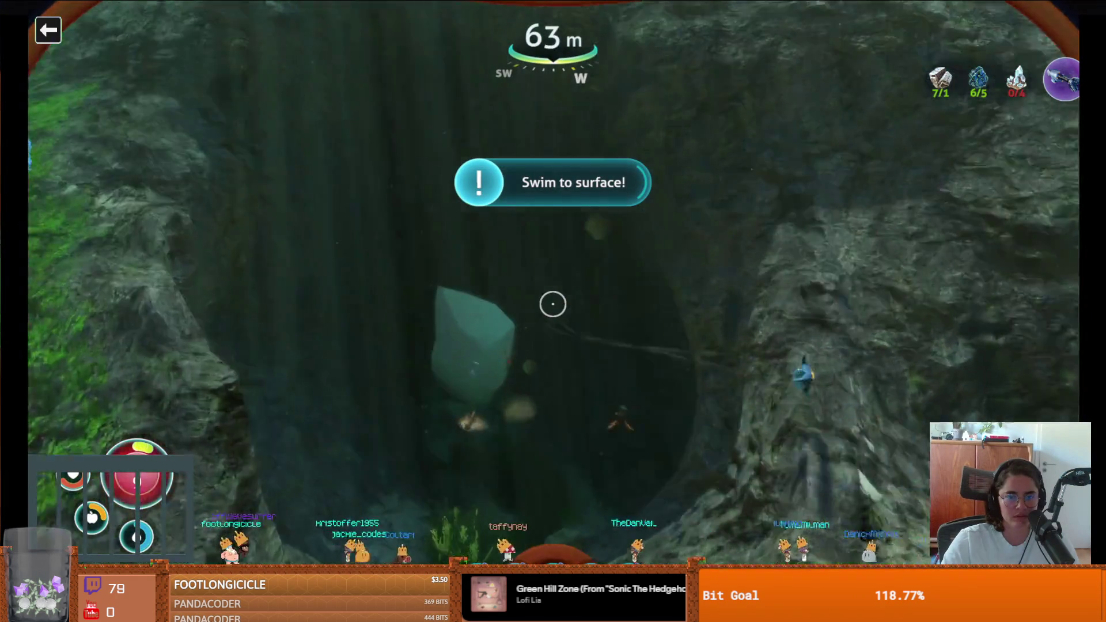
key(w)
key(1)
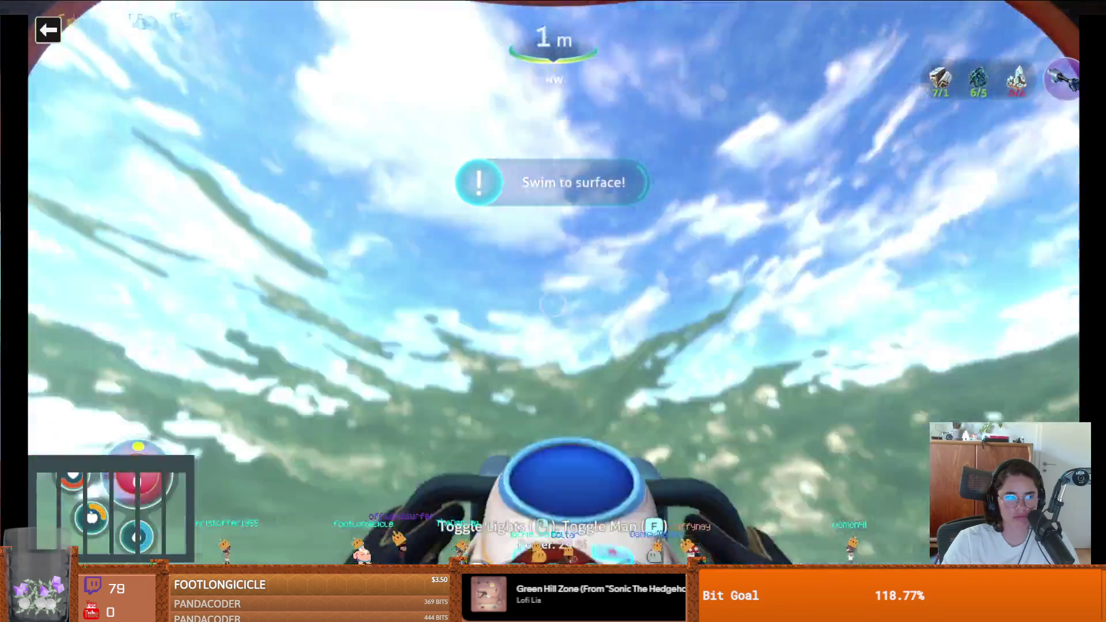
Refill oxygen at the surface, then dive through the kelp canyon toward the lit seafloor
key(w)
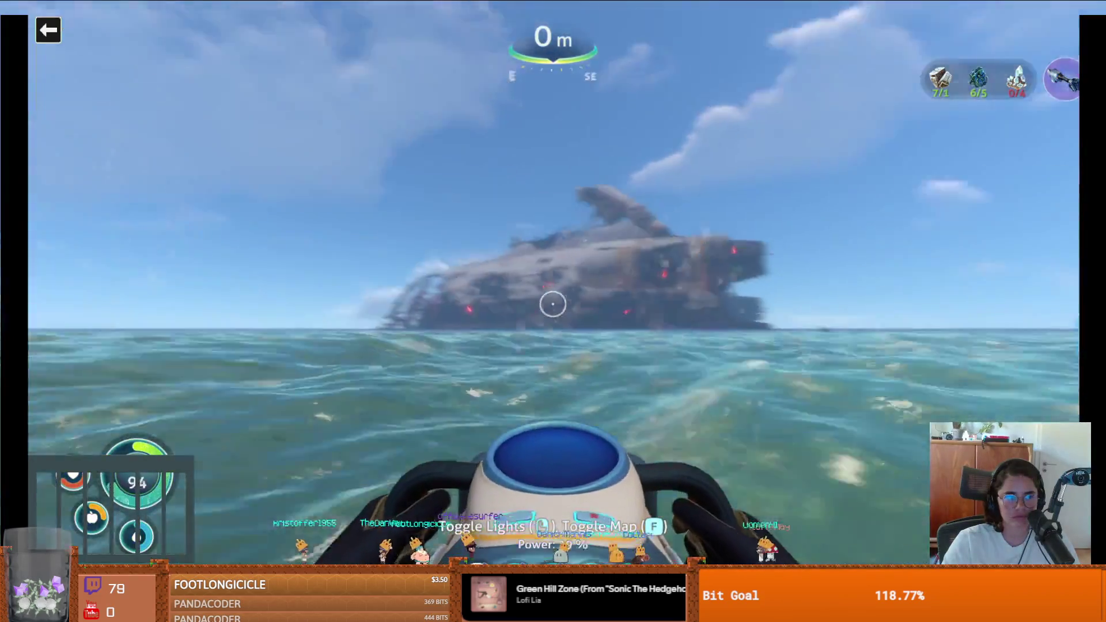
mouse_move(553, 304)
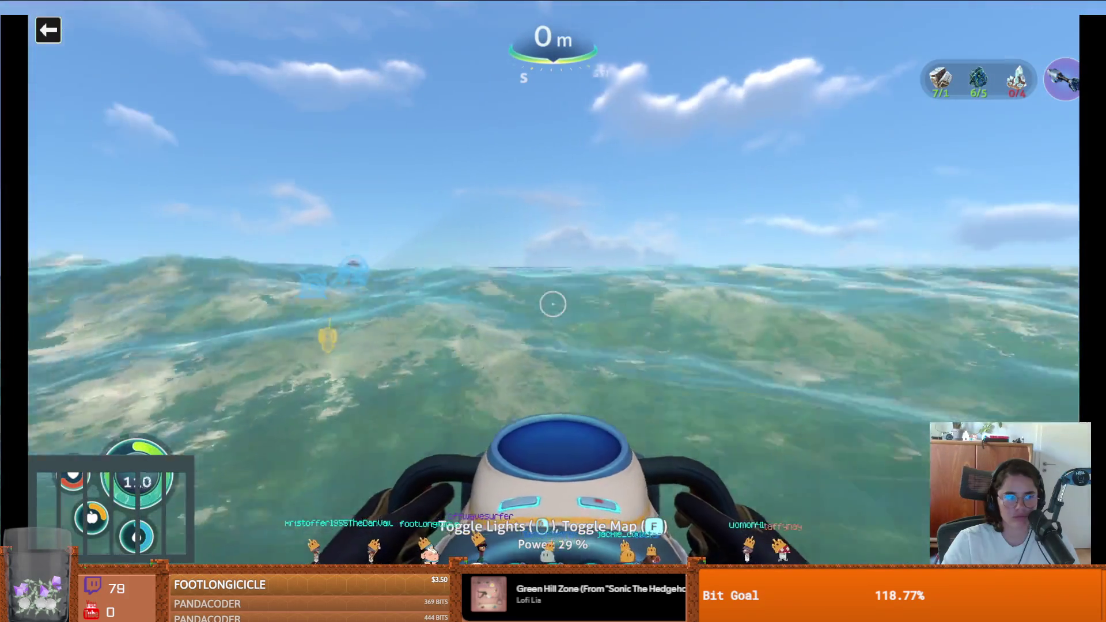
key(w)
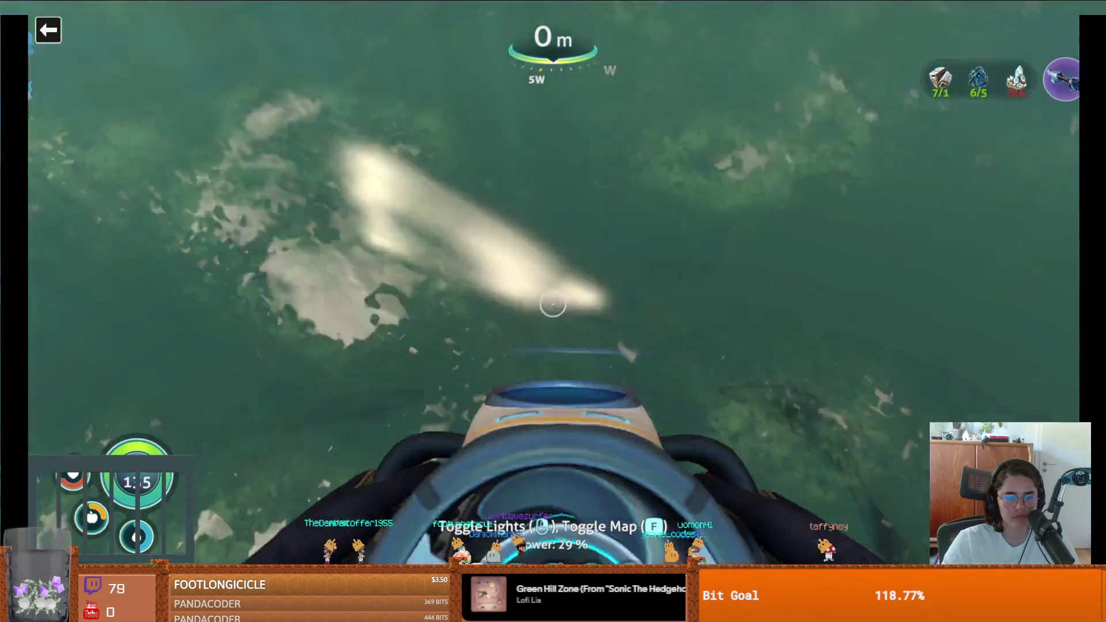
key(w)
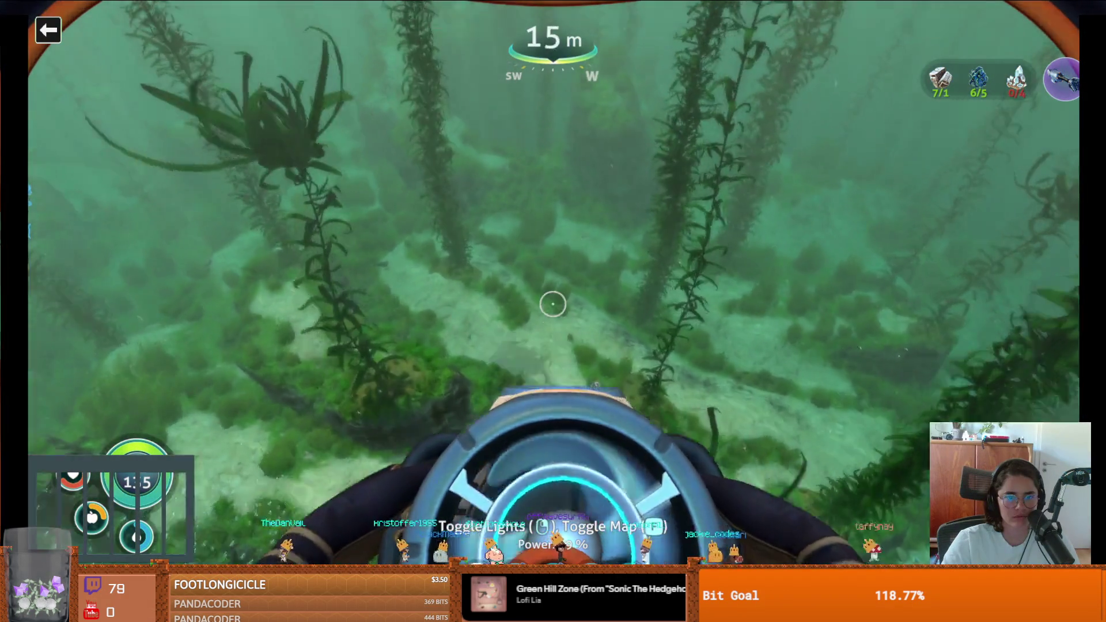
key(w)
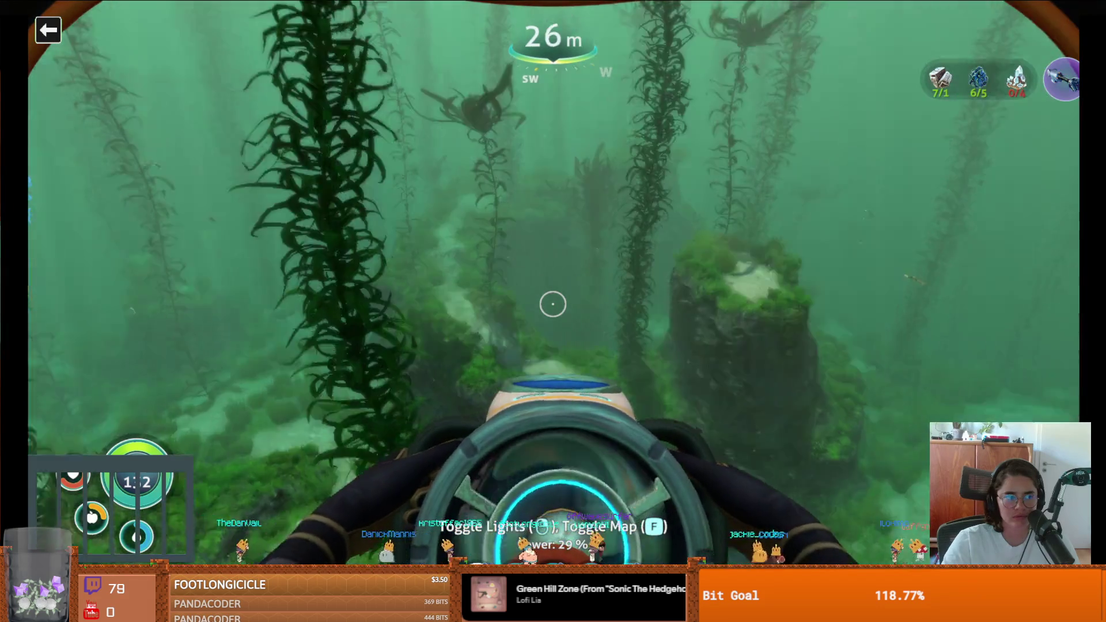
key(w)
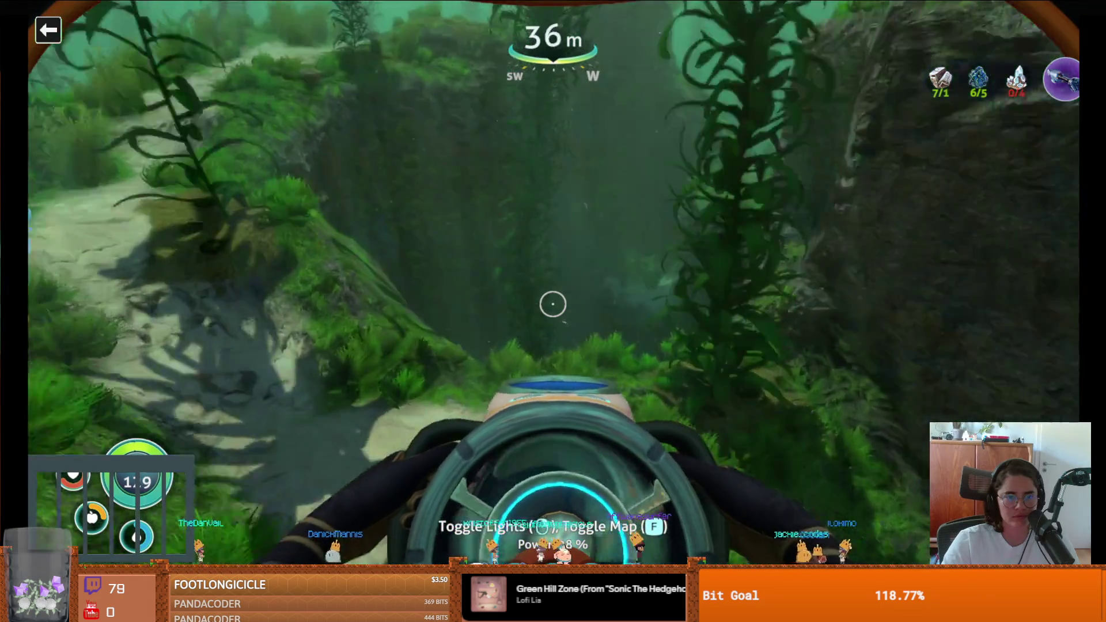
key(w)
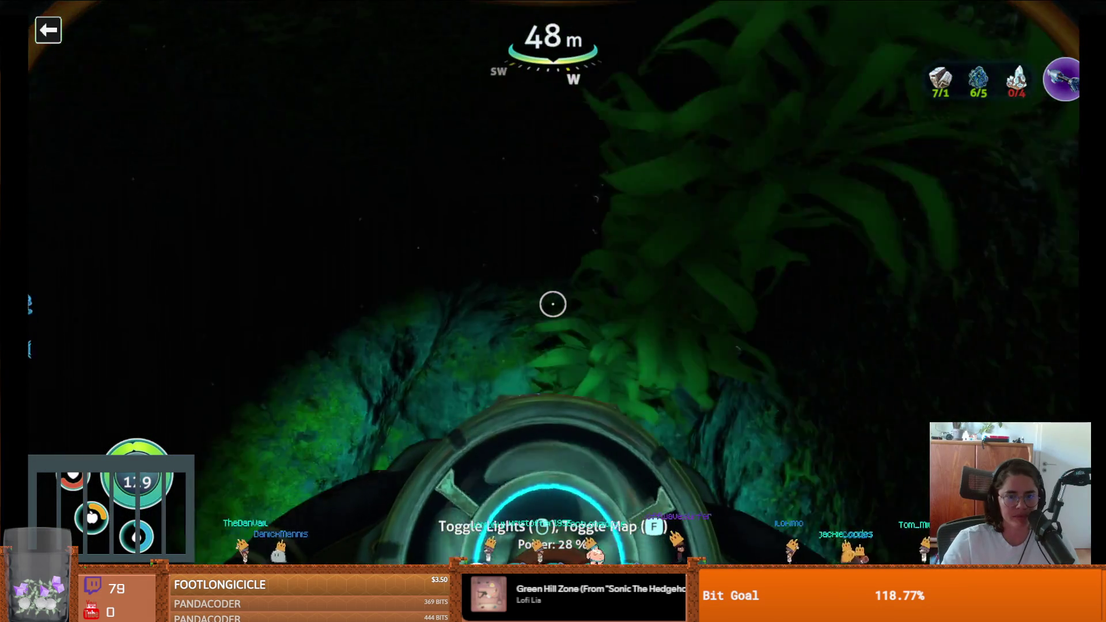
Explore the cave tunnel past the sandstone outcrop, then check the inventory for gold
key(w)
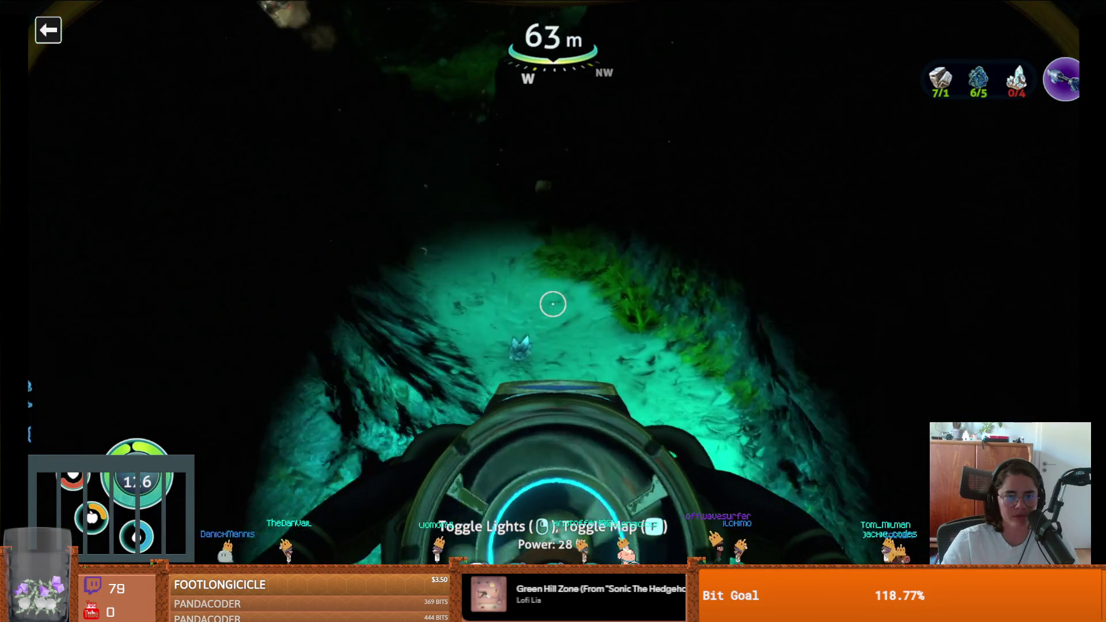
key(w)
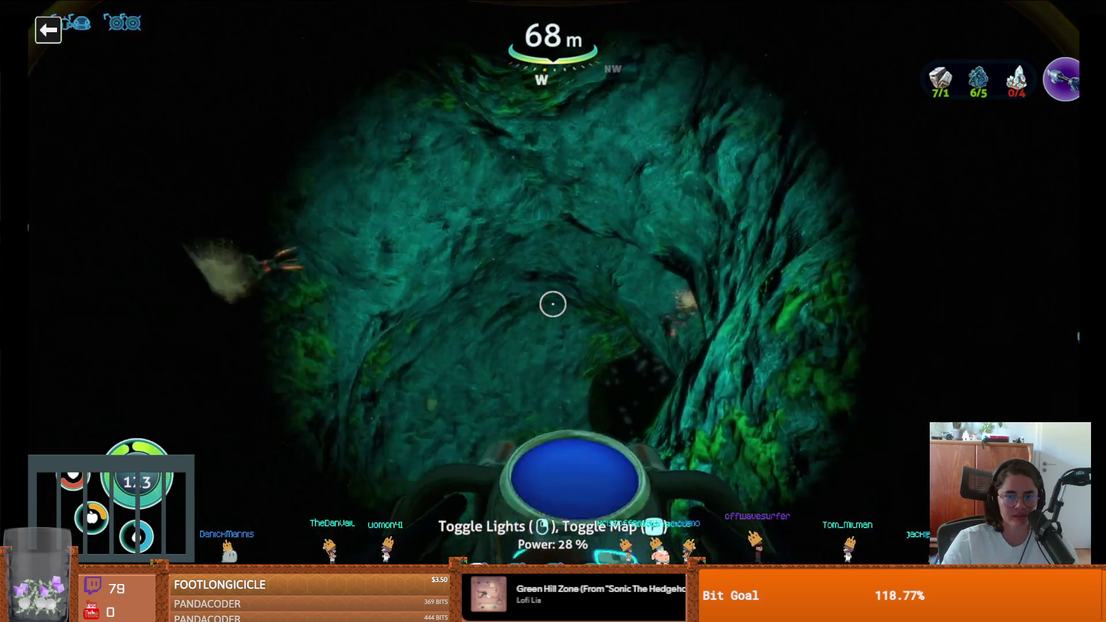
key(w)
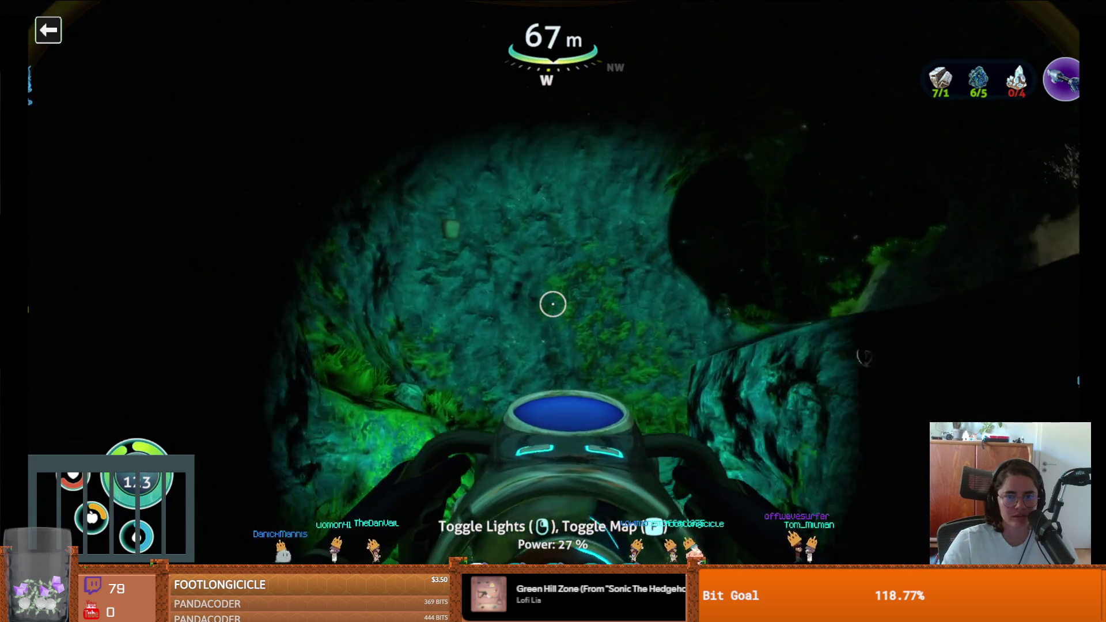
key(w)
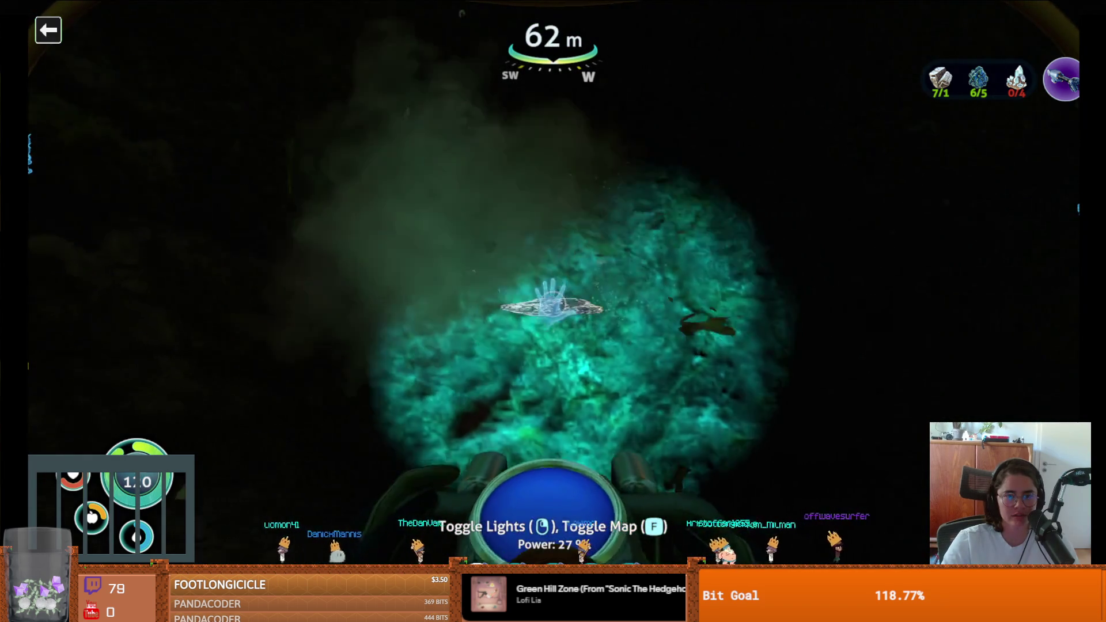
key(w)
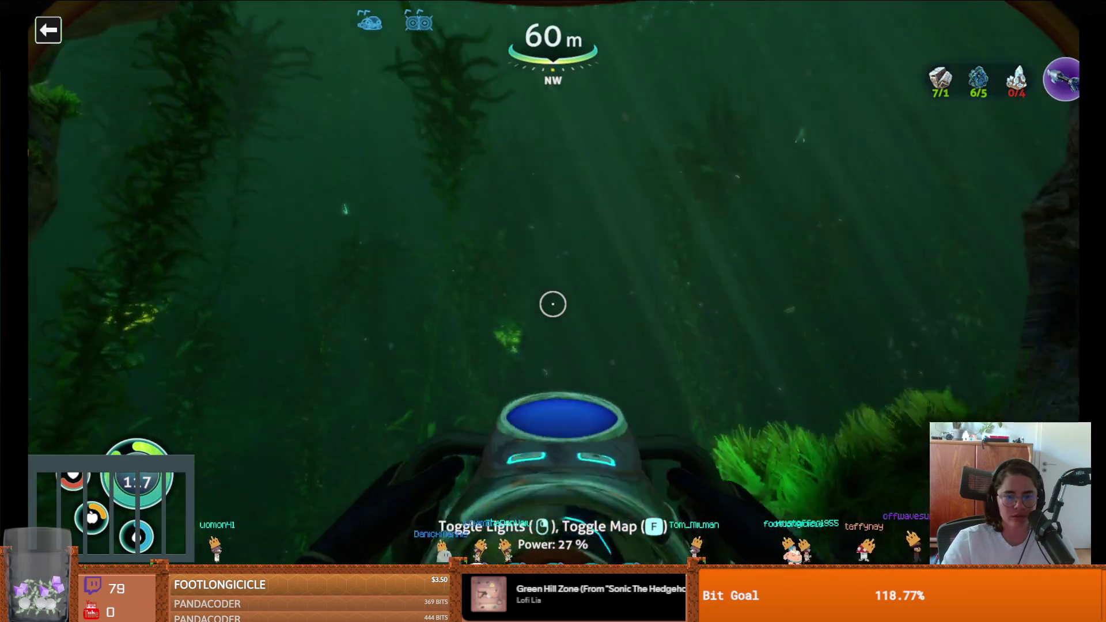
key(e)
key(Tab)
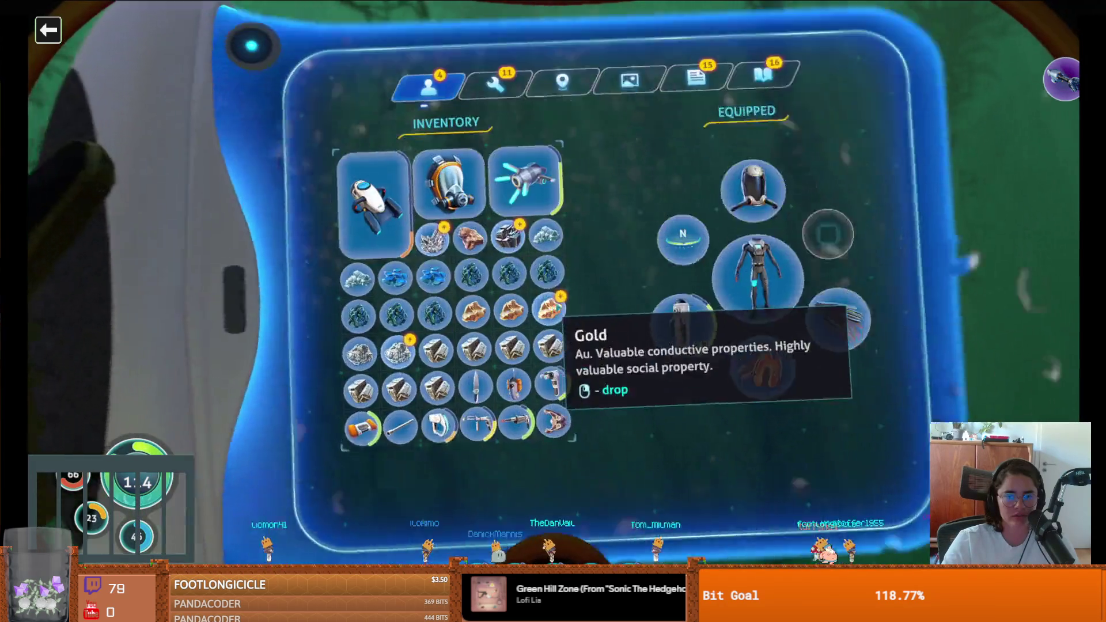